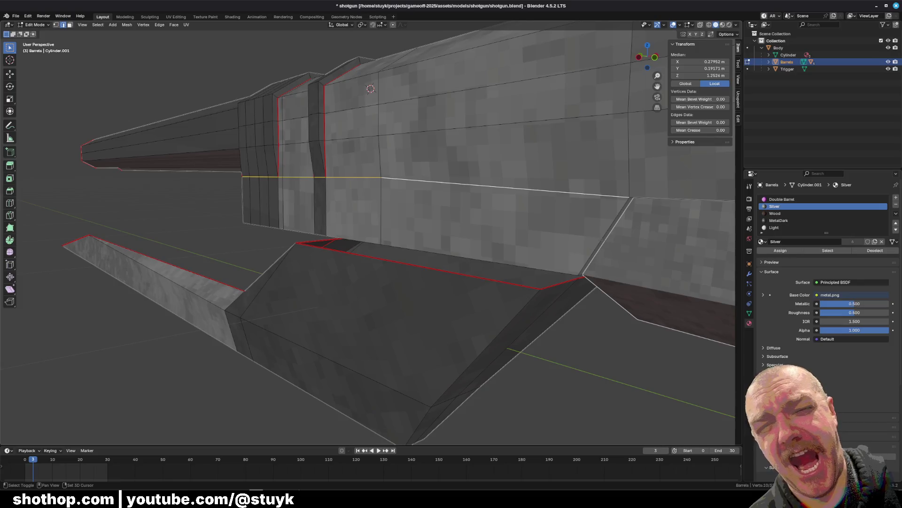
Start selecting the horizontal edge loop along the barrel's side
{"action": "mouse_move", "coordinate": [607, 236]}
{"action": "middle_mouse_down"}
{"action": "mouse_move", "coordinate": [613, 263]}
{"action": "mouse_move", "coordinate": [601, 225]}
{"action": "mouse_move", "coordinate": [470, 254]}
{"action": "mouse_move", "coordinate": [442, 282]}
{"action": "middle_mouse_up"}
{"action": "left_click", "coordinate": [547, 179], "text": "alt+shift"}
{"action": "left_click", "coordinate": [473, 189], "text": "shift"}
{"action": "left_click", "coordinate": [541, 189], "text": "shift"}
{"action": "middle_click_drag", "start_coordinate": [541, 190], "coordinate": [535, 202]}
Extend the selection along the rest of the side loop and bring up the Edge menu
{"action": "left_click", "coordinate": [595, 205], "text": "shift"}
{"action": "left_click", "coordinate": [645, 206], "text": "shift"}
{"action": "left_click", "coordinate": [693, 208], "text": "shift"}
{"action": "middle_click_drag", "start_coordinate": [693, 208], "coordinate": [677, 221]}
{"action": "middle_click_drag", "start_coordinate": [538, 182], "coordinate": [525, 180]}
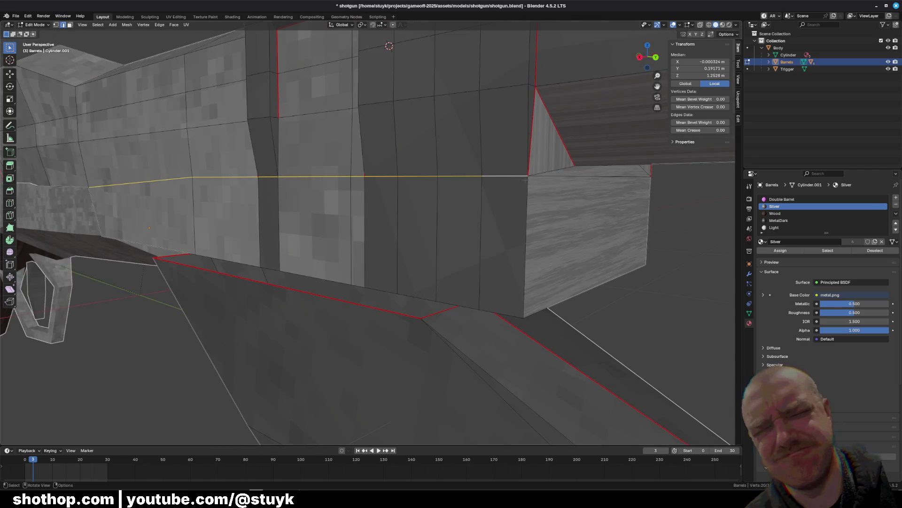
{"action": "mouse_move", "coordinate": [390, 188]}
{"action": "middle_mouse_down"}
{"action": "mouse_move", "coordinate": [493, 188]}
{"action": "mouse_move", "coordinate": [375, 205]}
{"action": "middle_mouse_up"}
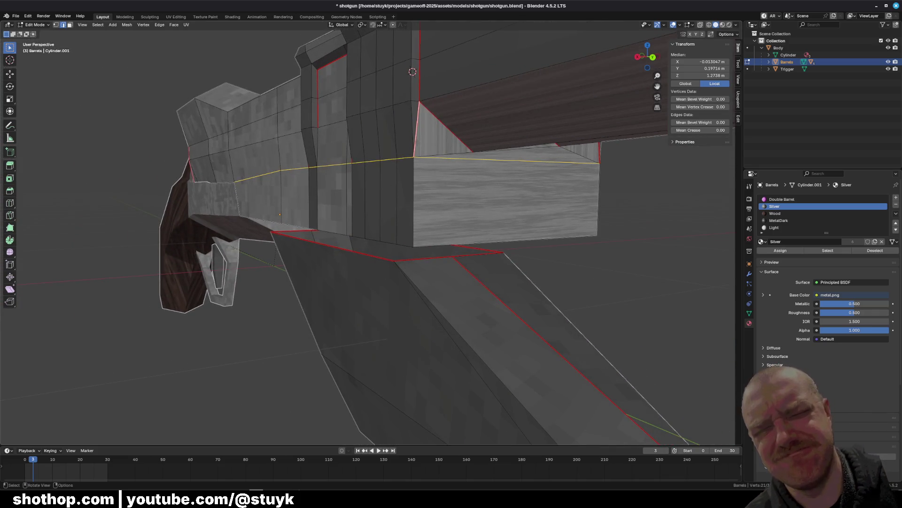
{"action": "right_click", "coordinate": [616, 233]}
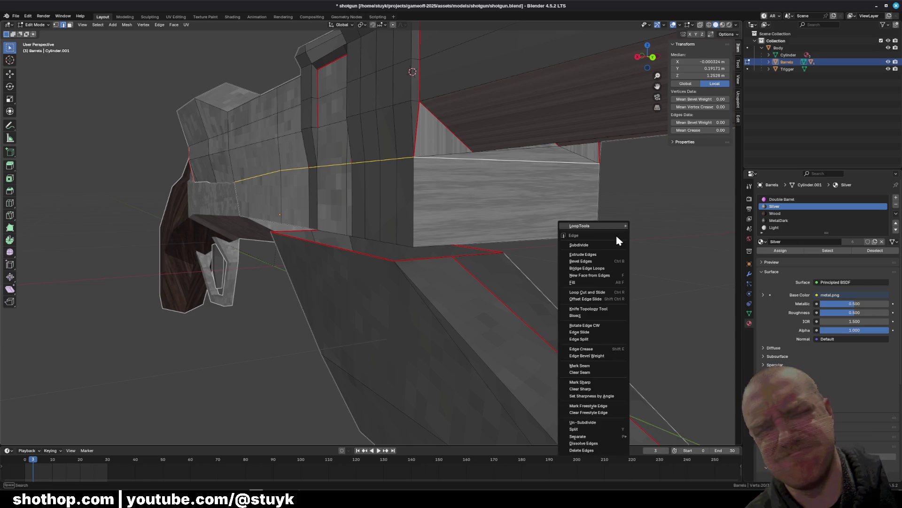
Mark the side loop as a seam and clear the seam from the top box edge
{"action": "left_click", "coordinate": [607, 364]}
{"action": "left_click", "coordinate": [506, 160], "text": "shift"}
{"action": "right_click", "coordinate": [487, 158]}
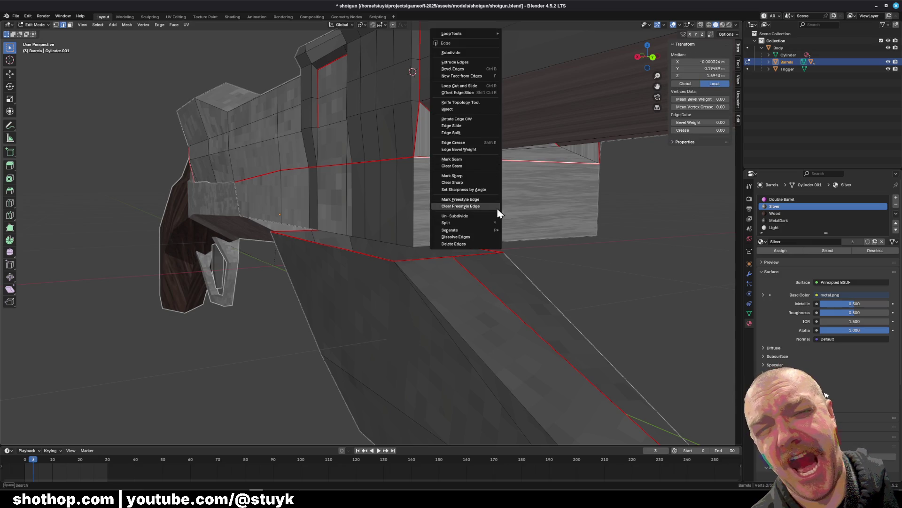
{"action": "left_click", "coordinate": [473, 169]}
{"action": "left_click", "coordinate": [647, 262]}
Delete the under-barrel block's bottom face and its three triangle faces
{"action": "mouse_move", "coordinate": [646, 263]}
{"action": "middle_mouse_down"}
{"action": "mouse_move", "coordinate": [482, 258]}
{"action": "mouse_move", "coordinate": [404, 188]}
{"action": "mouse_move", "coordinate": [445, 232]}
{"action": "middle_mouse_up"}
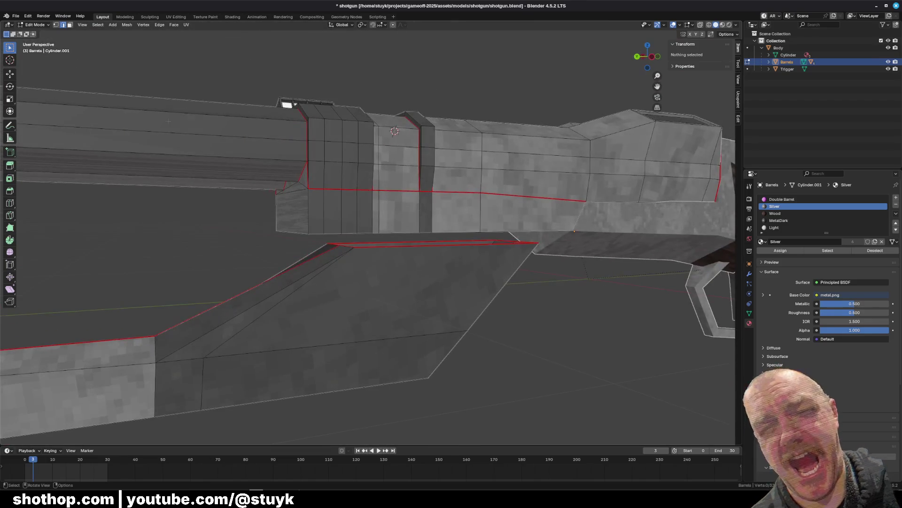
{"action": "middle_click_drag", "start_coordinate": [102, 59], "coordinate": [197, 136]}
{"action": "left_click", "coordinate": [468, 141]}
{"action": "middle_click_drag", "start_coordinate": [468, 141], "coordinate": [451, 139]}
{"action": "left_click", "coordinate": [310, 113], "text": "shift"}
{"action": "left_click", "coordinate": [451, 101], "text": "shift"}
{"action": "left_click", "coordinate": [602, 130], "text": "shift"}
{"action": "key", "text": "x"}
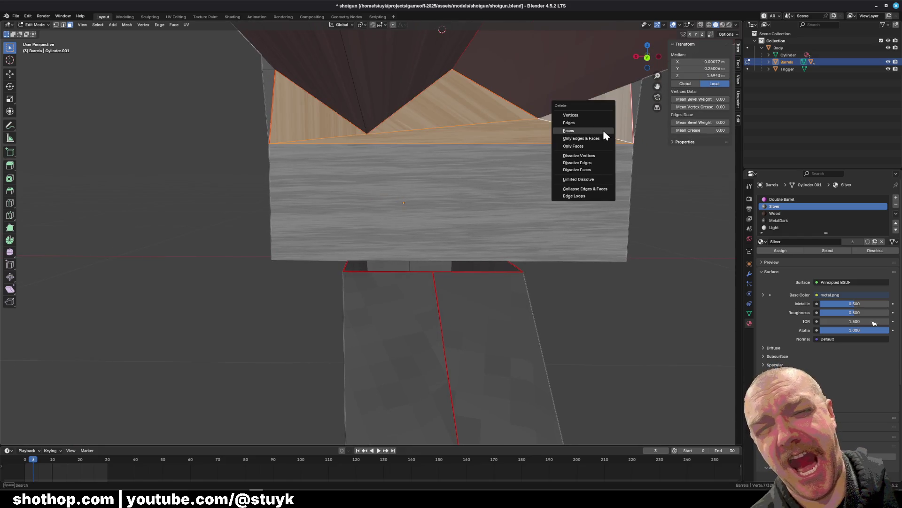
{"action": "left_click", "coordinate": [603, 129]}
From the front view, delete the large front face of the under-barrel block
{"action": "left_click", "coordinate": [63, 25]}
{"action": "middle_click_drag", "start_coordinate": [336, 43], "coordinate": [447, 62]}
{"action": "left_click", "coordinate": [436, 28], "text": "alt"}
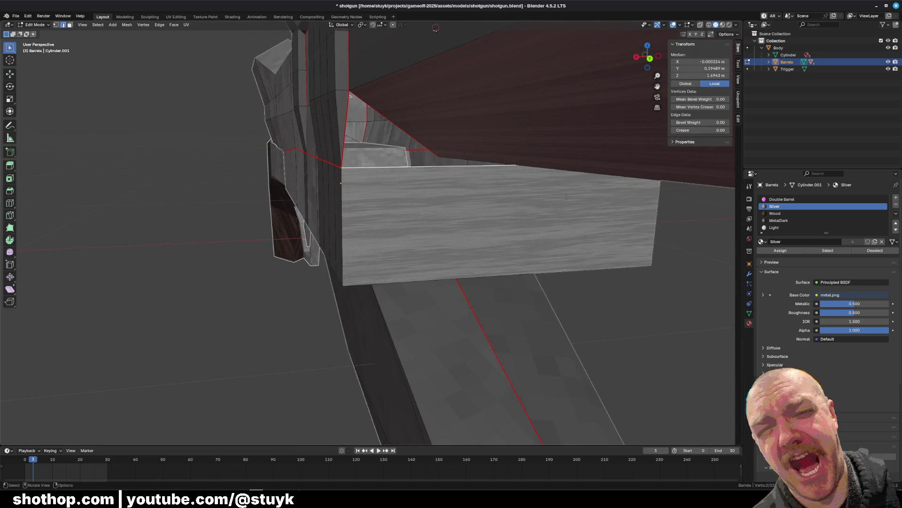
{"action": "key", "text": "KP_Decimal"}
{"action": "key", "text": "3"}
{"action": "left_click", "coordinate": [395, 226]}
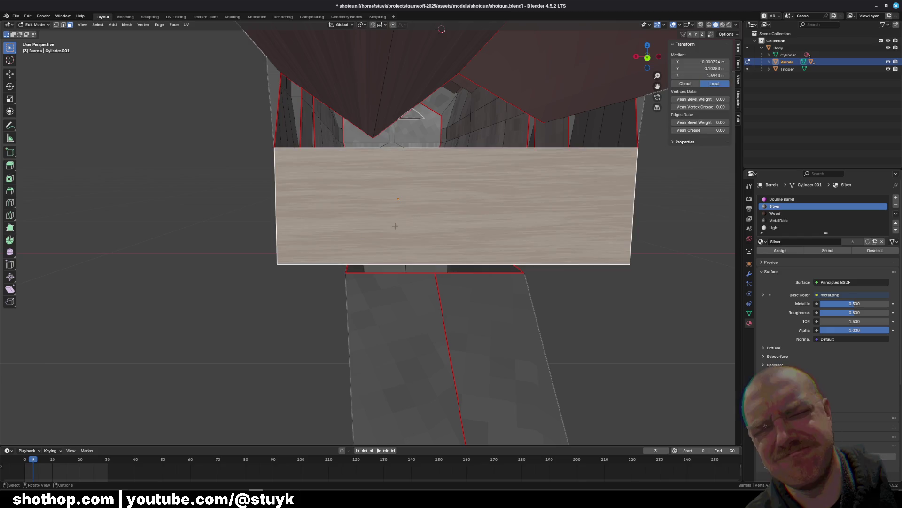
{"action": "key", "text": "x"}
{"action": "left_click", "coordinate": [393, 222]}
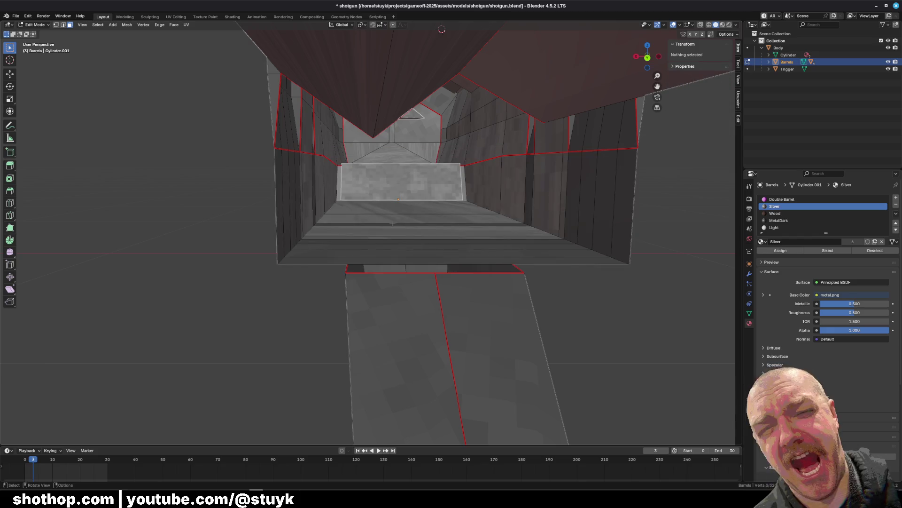
{"action": "mouse_move", "coordinate": [393, 222]}
{"action": "middle_mouse_down"}
{"action": "mouse_move", "coordinate": [405, 220]}
{"action": "mouse_move", "coordinate": [375, 135]}
{"action": "middle_mouse_up"}
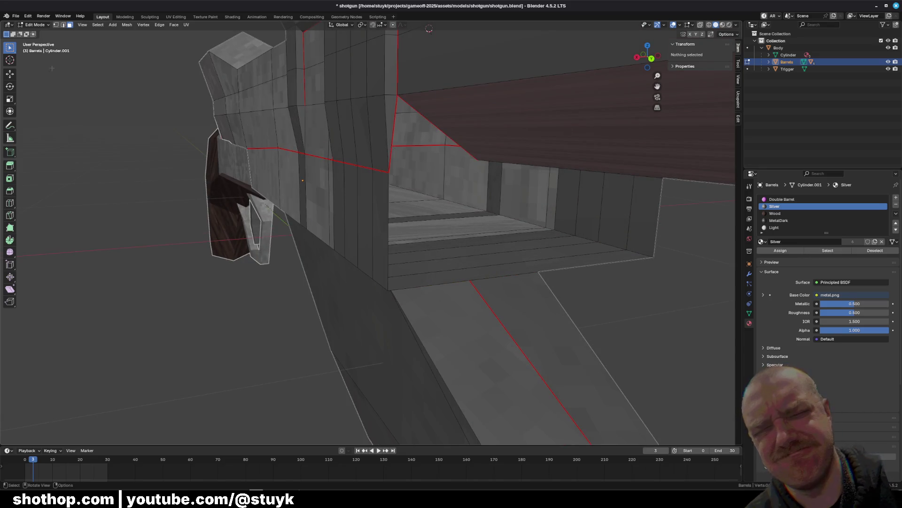
Fill the inner edge loop of the block with triangulated faces using Alt+F
{"action": "left_click", "coordinate": [62, 24]}
{"action": "left_click", "coordinate": [425, 145]}
{"action": "left_click", "coordinate": [426, 145], "text": "alt"}
{"action": "mouse_move", "coordinate": [425, 145]}
{"action": "middle_mouse_down"}
{"action": "mouse_move", "coordinate": [622, 252]}
{"action": "mouse_move", "coordinate": [665, 234]}
{"action": "mouse_move", "coordinate": [485, 197]}
{"action": "mouse_move", "coordinate": [563, 125]}
{"action": "middle_mouse_up"}
{"action": "key", "text": "alt+f"}
Fill a triangle between the edges bordering the gap inside the barrel
{"action": "left_click", "coordinate": [563, 124]}
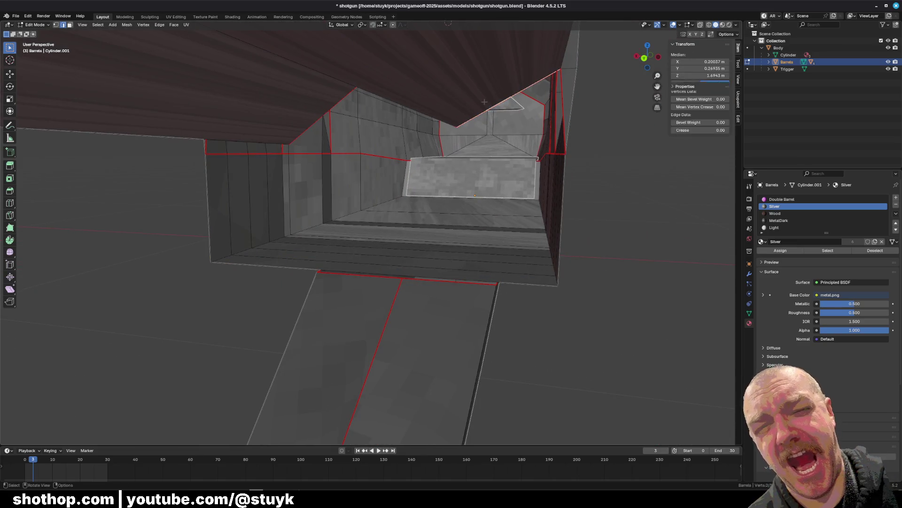
{"action": "left_click", "coordinate": [563, 125], "text": "shift"}
{"action": "middle_click_drag", "start_coordinate": [562, 124], "coordinate": [442, 208]}
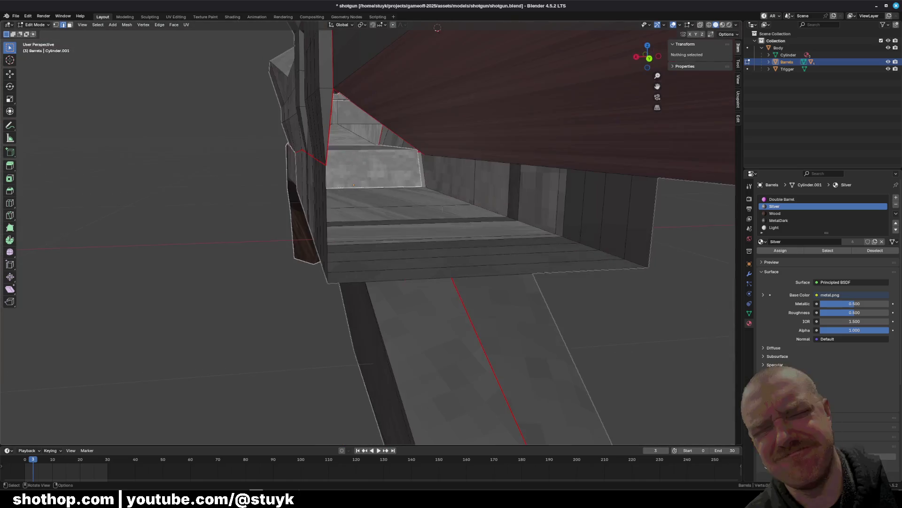
{"action": "left_click", "coordinate": [375, 113]}
{"action": "left_click", "coordinate": [375, 113], "text": "shift"}
{"action": "middle_click_drag", "start_coordinate": [374, 113], "coordinate": [331, 104]}
{"action": "left_click", "coordinate": [329, 85]}
{"action": "left_click", "coordinate": [411, 74], "text": "shift"}
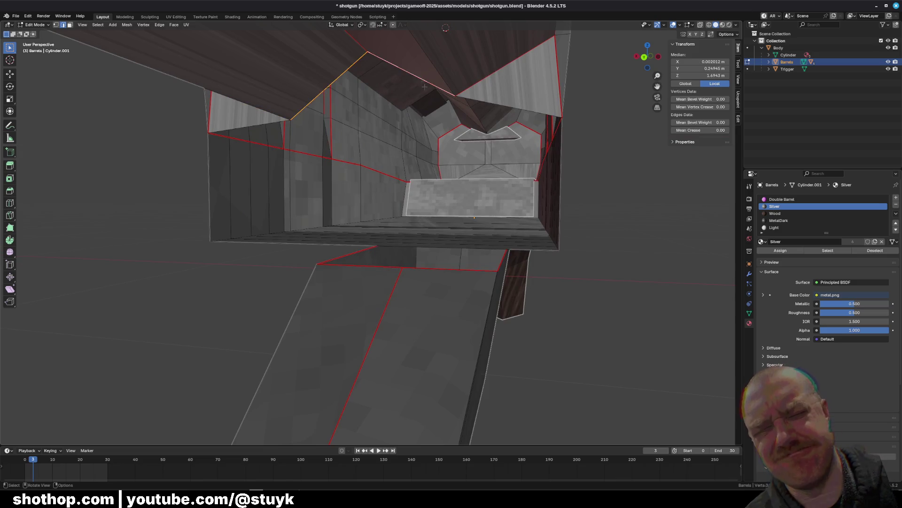
{"action": "key", "text": "f"}
Flatten two vertices to the same height with scale Z 0
{"action": "middle_click_drag", "start_coordinate": [446, 28], "coordinate": [406, 137]}
{"action": "key", "text": "alt+a"}
{"action": "left_click", "coordinate": [56, 25]}
{"action": "middle_click_drag", "start_coordinate": [226, 155], "coordinate": [503, 180]}
{"action": "left_click", "coordinate": [327, 155]}
{"action": "key", "text": "s"}
{"action": "key", "text": "z"}
{"action": "key", "text": "0"}
{"action": "key", "text": "Return"}
{"action": "key", "text": "alt+a"}
Select the edges around the front opening of the under-barrel housing
{"action": "left_click", "coordinate": [63, 25]}
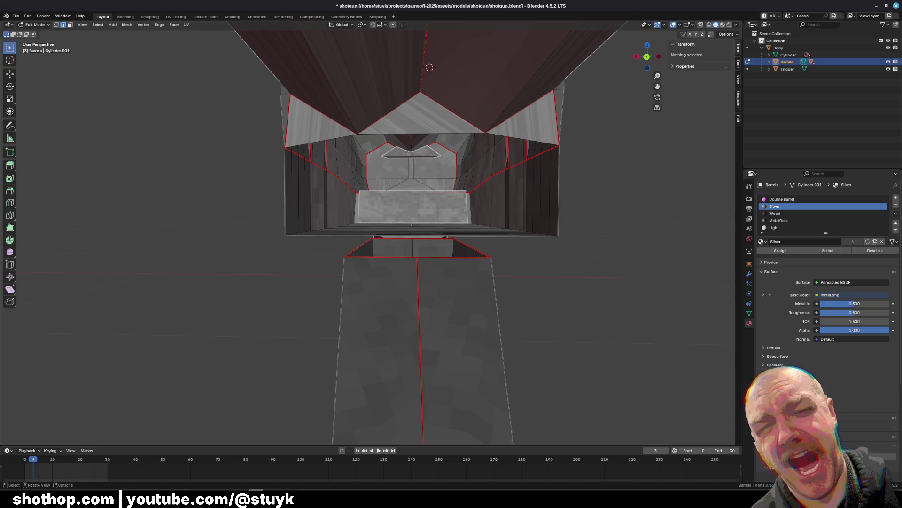
{"action": "left_click", "coordinate": [344, 151]}
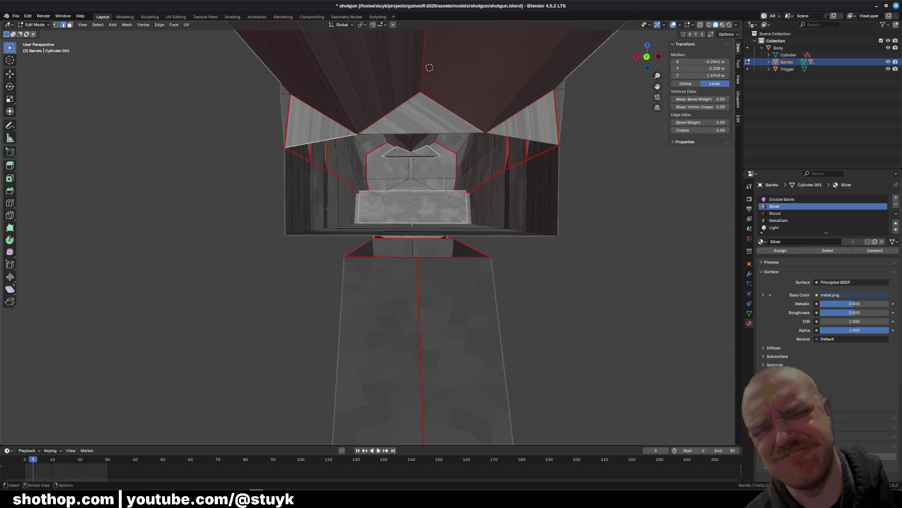
{"action": "left_click", "coordinate": [285, 190], "text": "shift"}
{"action": "left_click", "coordinate": [522, 140]}
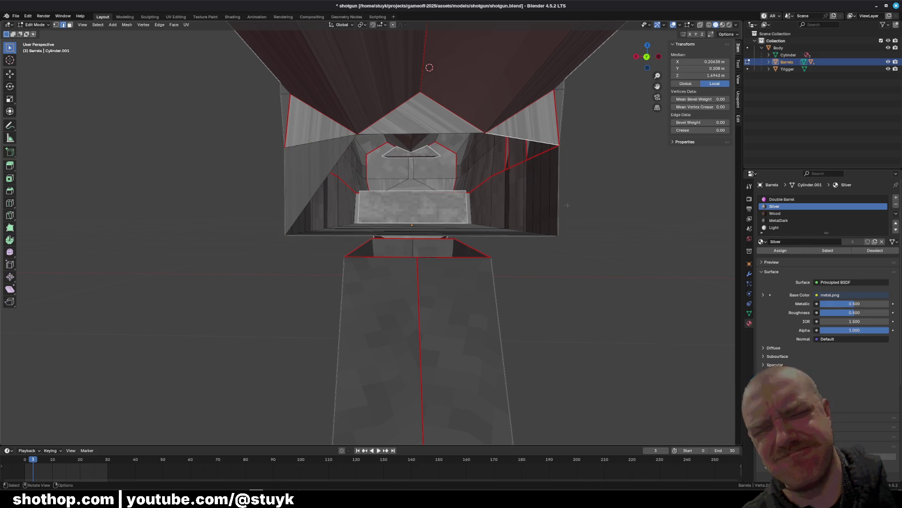
{"action": "left_click", "coordinate": [558, 190], "text": "shift"}
{"action": "mouse_move", "coordinate": [558, 190]}
{"action": "middle_mouse_down"}
{"action": "mouse_move", "coordinate": [555, 297]}
{"action": "mouse_move", "coordinate": [570, 297]}
{"action": "middle_mouse_up"}
{"action": "left_click", "coordinate": [386, 257]}
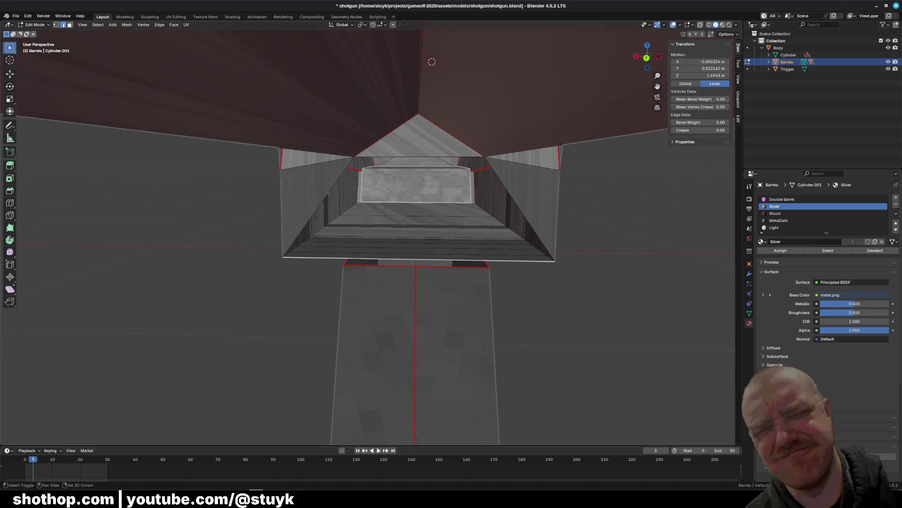
{"action": "left_click", "coordinate": [418, 157]}
{"action": "left_click", "coordinate": [328, 209], "text": "shift"}
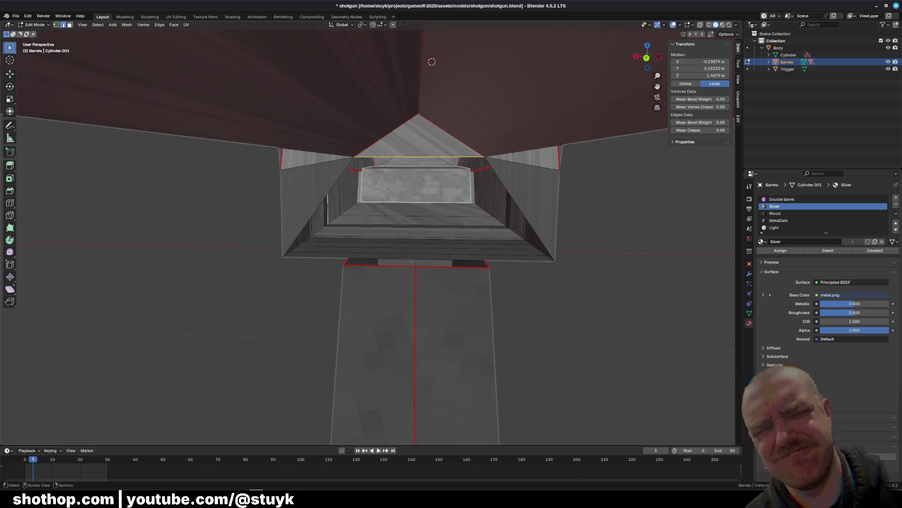
Fill the opening with a single four-sided face from its top, left and remaining edges
{"action": "key", "text": "alt+a"}
{"action": "left_click", "coordinate": [418, 157]}
{"action": "left_click", "coordinate": [318, 207], "text": "shift"}
{"action": "key", "text": "f"}
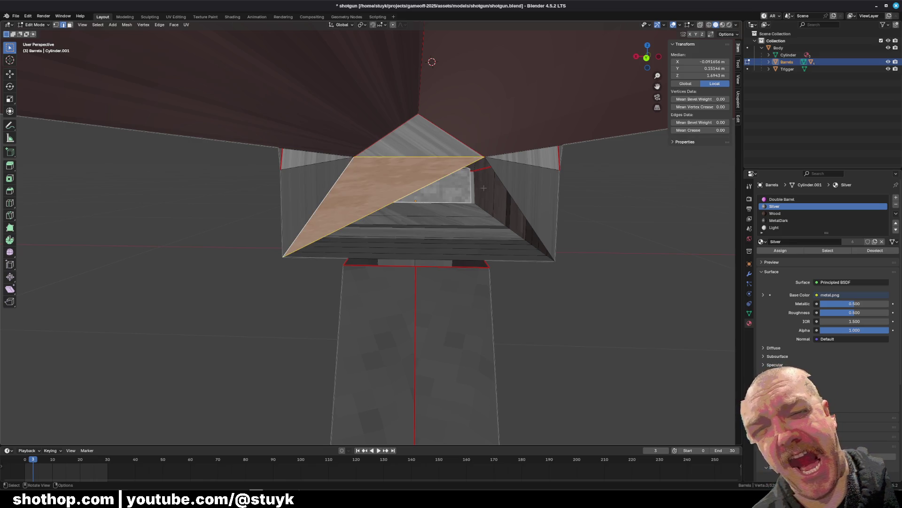
{"action": "key", "text": "ctrl+z"}
{"action": "left_click", "coordinate": [519, 207], "text": "shift"}
{"action": "key", "text": "f"}
{"action": "mouse_move", "coordinate": [517, 282]}
{"action": "middle_mouse_down"}
{"action": "mouse_move", "coordinate": [543, 306]}
{"action": "mouse_move", "coordinate": [516, 296]}
{"action": "mouse_move", "coordinate": [598, 305]}
{"action": "mouse_move", "coordinate": [625, 263]}
{"action": "middle_mouse_up"}
{"action": "key", "text": "alt+a"}
{"action": "left_click", "coordinate": [654, 57]}
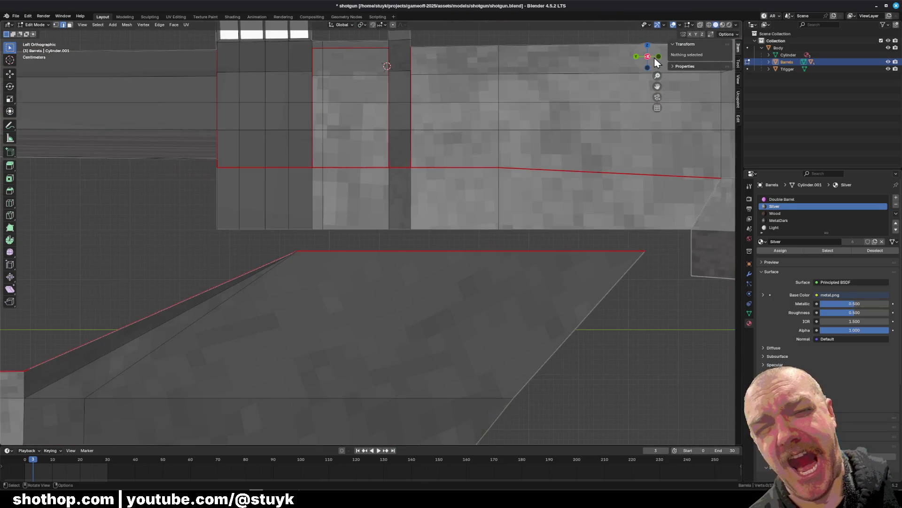
{"action": "left_click", "coordinate": [56, 24]}
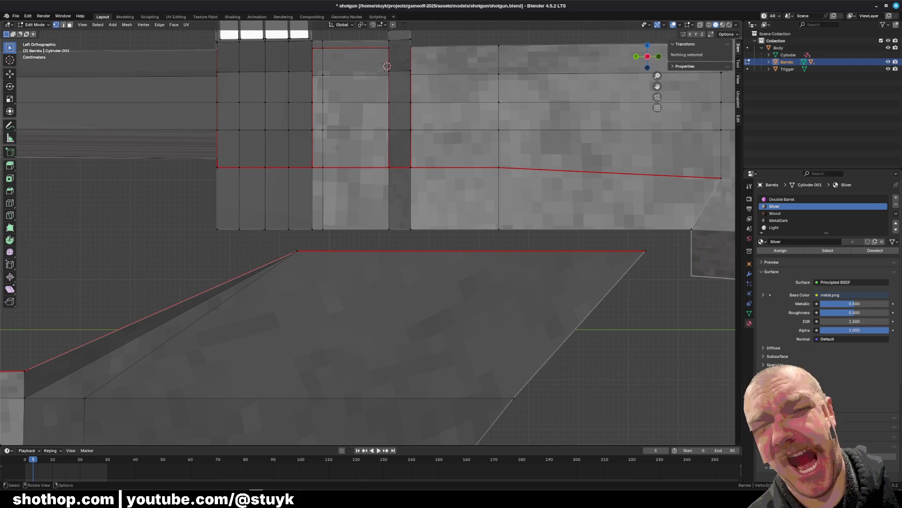
{"action": "middle_click_drag", "start_coordinate": [75, 51], "coordinate": [141, 85]}
{"action": "mouse_move", "coordinate": [245, 79]}
{"action": "middle_mouse_down"}
{"action": "mouse_move", "coordinate": [264, 78]}
{"action": "mouse_move", "coordinate": [633, 276]}
{"action": "mouse_move", "coordinate": [423, 237]}
{"action": "middle_mouse_up"}
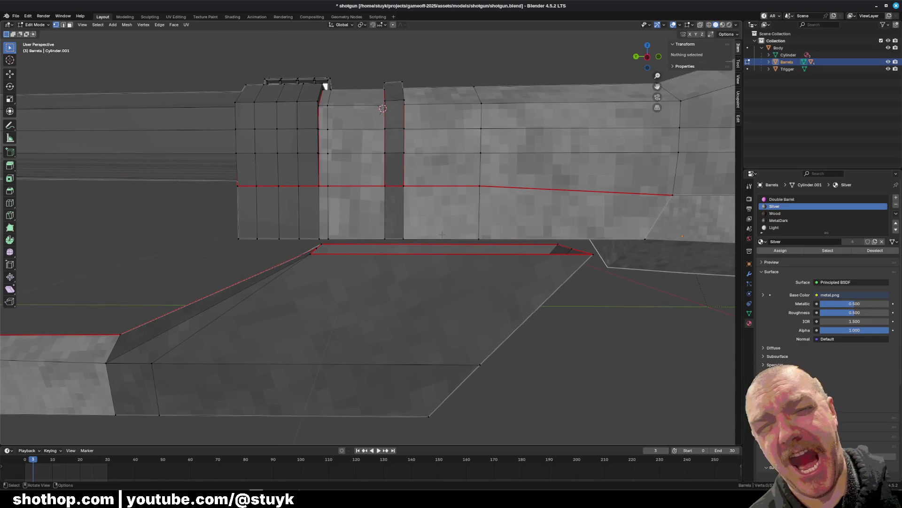
{"action": "middle_click_drag", "start_coordinate": [379, 233], "coordinate": [408, 331]}
{"action": "middle_click_drag", "start_coordinate": [408, 282], "coordinate": [430, 238]}
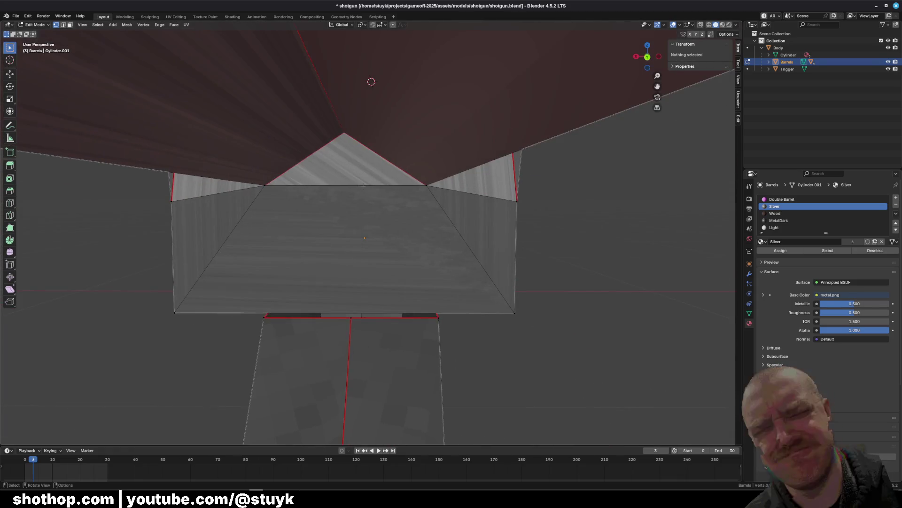
{"action": "left_click", "coordinate": [246, 201]}
{"action": "middle_click_drag", "start_coordinate": [246, 200], "coordinate": [470, 232]}
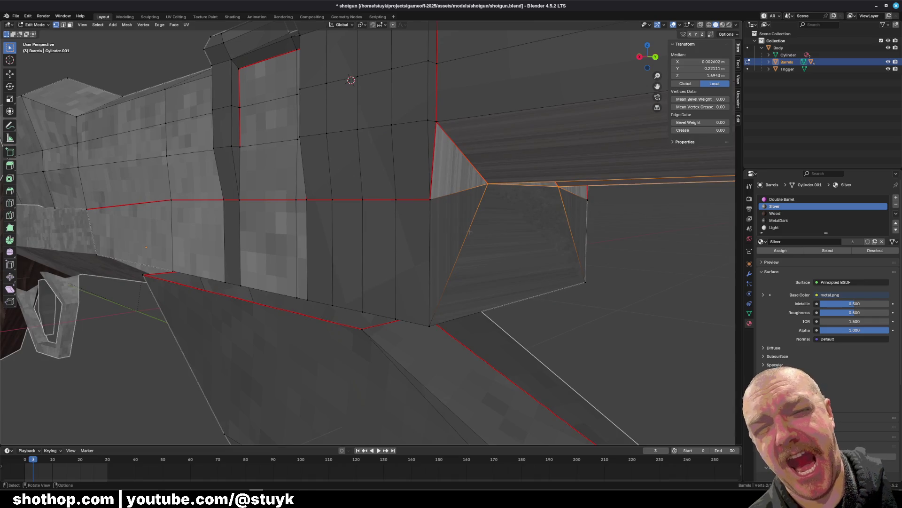
{"action": "mouse_move", "coordinate": [656, 302]}
{"action": "middle_mouse_down"}
{"action": "mouse_move", "coordinate": [542, 198]}
{"action": "mouse_move", "coordinate": [512, 269]}
{"action": "mouse_move", "coordinate": [564, 255]}
{"action": "middle_mouse_up"}
{"action": "middle_click_drag", "start_coordinate": [481, 220], "coordinate": [515, 224]}
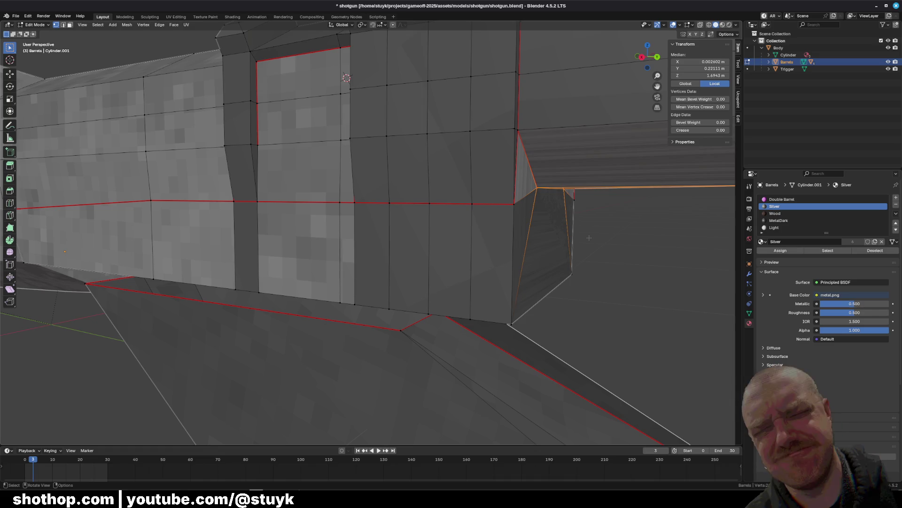
{"action": "middle_click_drag", "start_coordinate": [558, 258], "coordinate": [419, 225]}
{"action": "key", "text": "g"}
{"action": "key", "text": "z"}
{"action": "left_click", "coordinate": [394, 276]}
{"action": "key", "text": "ctrl+z"}
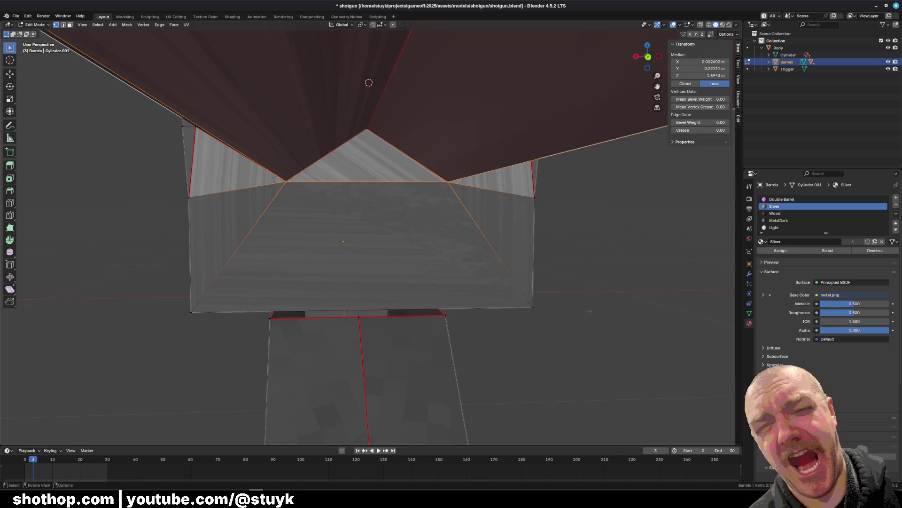
{"action": "key", "text": "alt+a"}
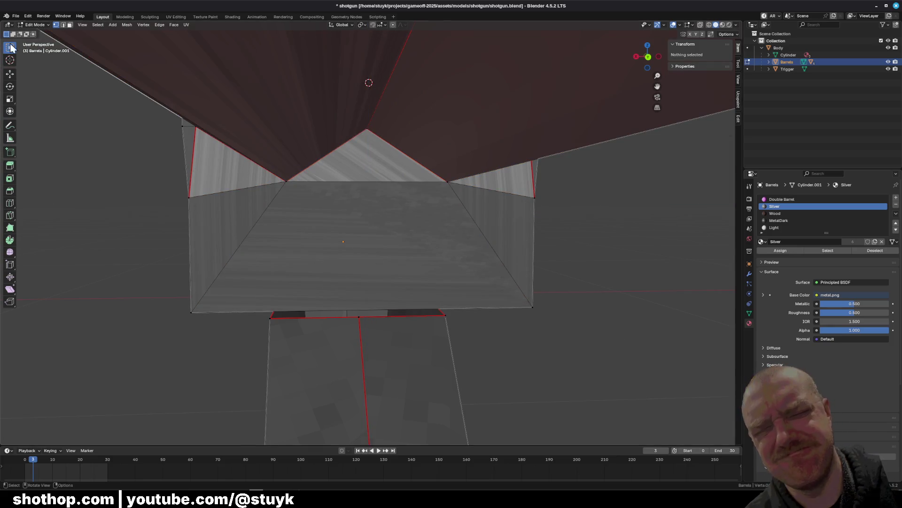
{"action": "mouse_move", "coordinate": [99, 32]}
{"action": "middle_mouse_down"}
{"action": "mouse_move", "coordinate": [299, 213]}
{"action": "mouse_move", "coordinate": [307, 251]}
{"action": "middle_mouse_up"}
{"action": "key", "text": "ctrl+r"}
{"action": "left_click", "coordinate": [338, 265]}
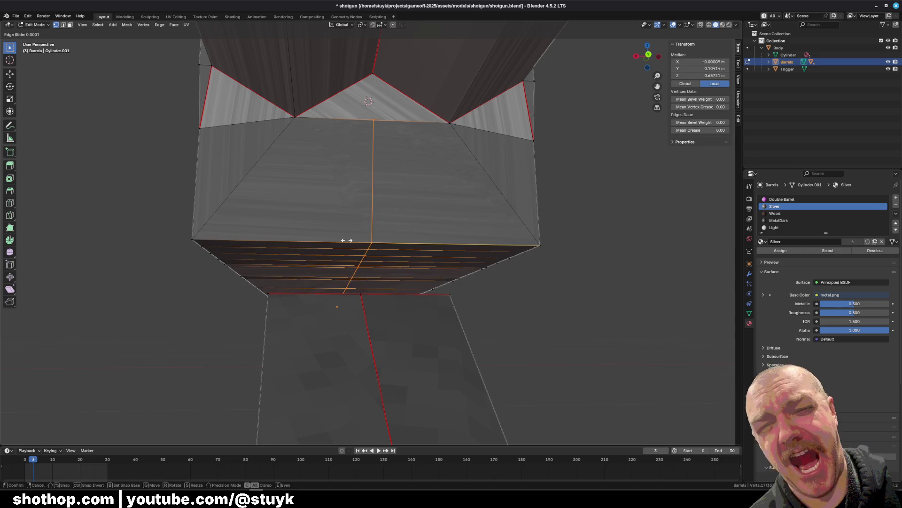
{"action": "left_click", "coordinate": [371, 255]}
{"action": "key", "text": "ctrl+z"}
{"action": "key", "text": "ctrl+r"}
{"action": "left_click", "coordinate": [339, 272]}
{"action": "right_click", "coordinate": [388, 227]}
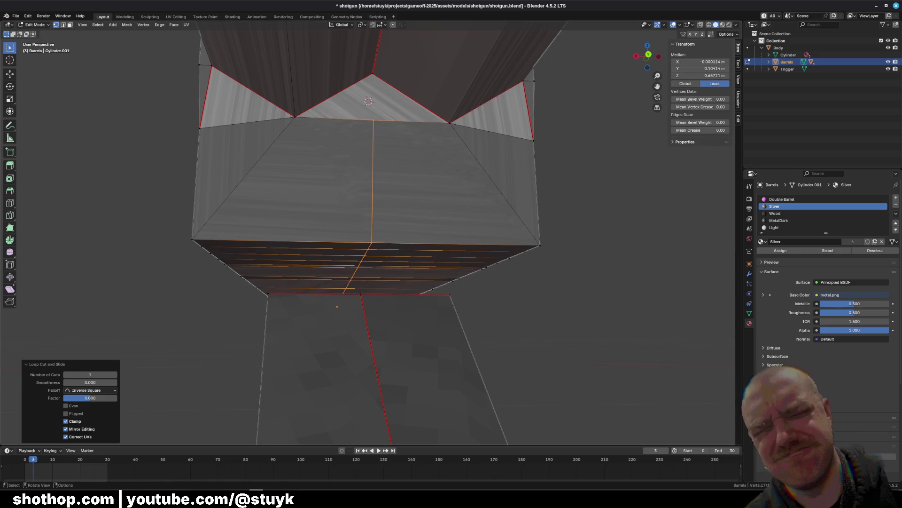
{"action": "middle_click_drag", "start_coordinate": [310, 108], "coordinate": [300, 94]}
{"action": "key", "text": "alt+a"}
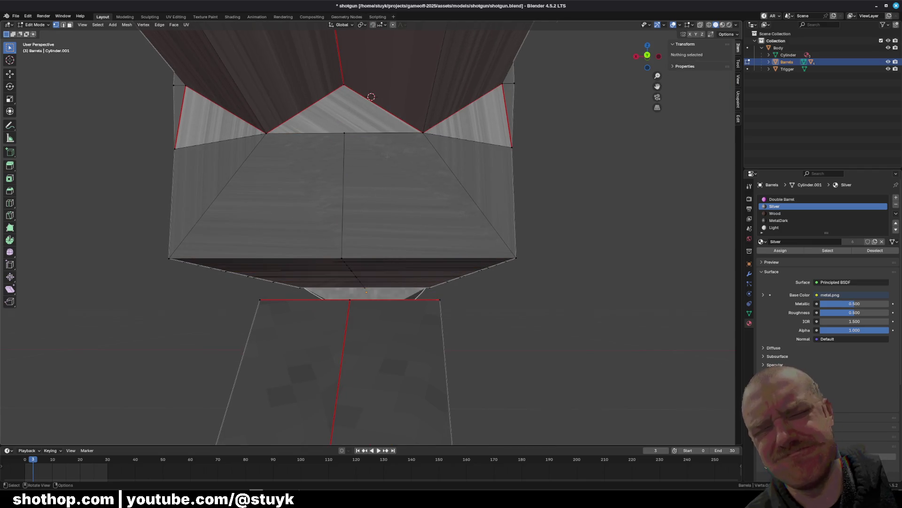
{"action": "key", "text": "k"}
{"action": "left_click", "coordinate": [343, 86]}
{"action": "key", "text": "Return"}
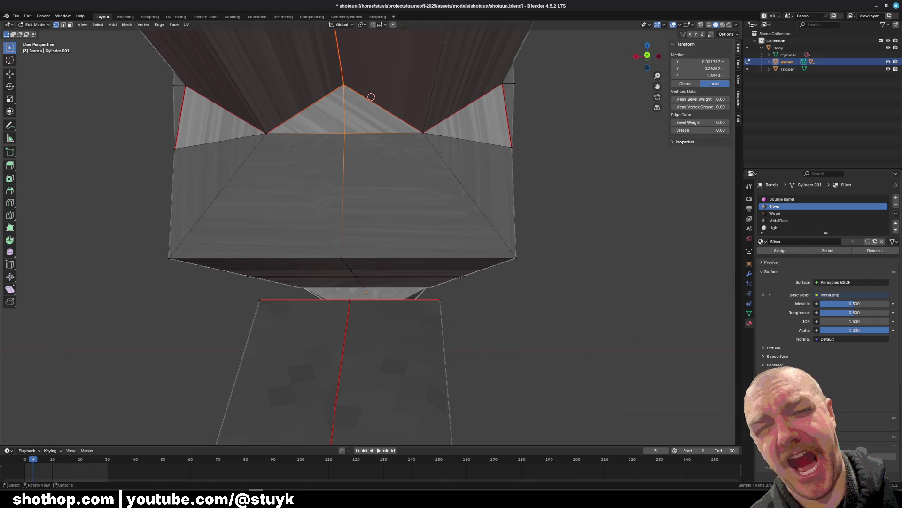
{"action": "middle_click_drag", "start_coordinate": [556, 297], "coordinate": [593, 300]}
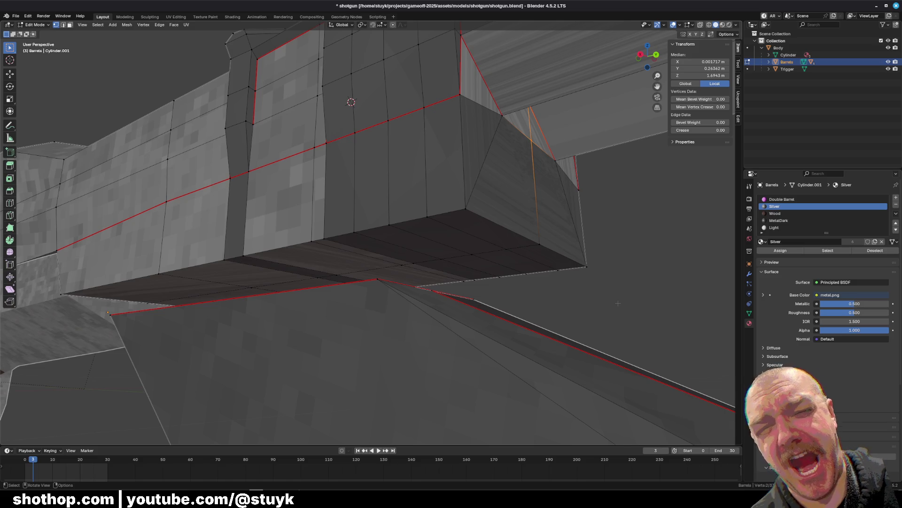
{"action": "mouse_move", "coordinate": [376, 235]}
{"action": "middle_mouse_down"}
{"action": "mouse_move", "coordinate": [353, 219]}
{"action": "mouse_move", "coordinate": [386, 230]}
{"action": "mouse_move", "coordinate": [244, 157]}
{"action": "middle_mouse_up"}
{"action": "key", "text": "alt+a"}
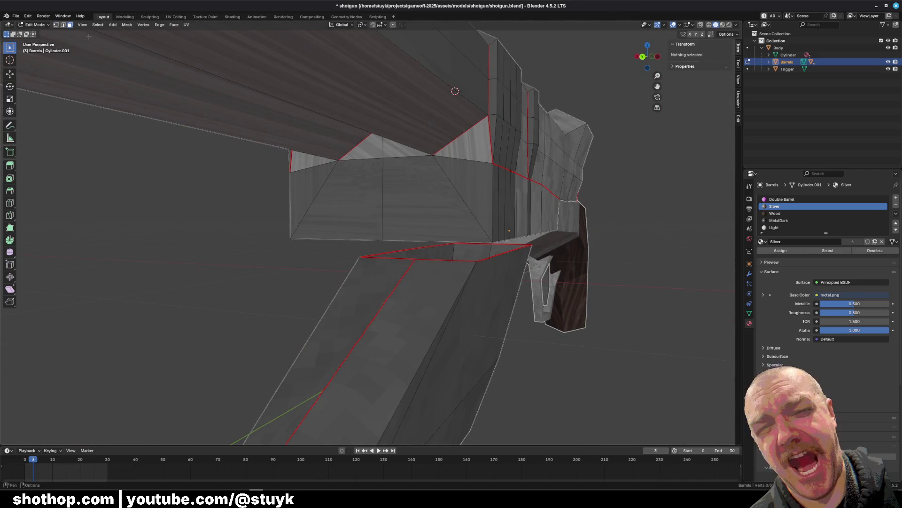
Select the under-barrel block faces and extrude them in Left Ortho view
{"action": "left_click", "coordinate": [336, 197]}
{"action": "left_click", "coordinate": [359, 148], "text": "shift"}
{"action": "left_click", "coordinate": [437, 197], "text": "shift"}
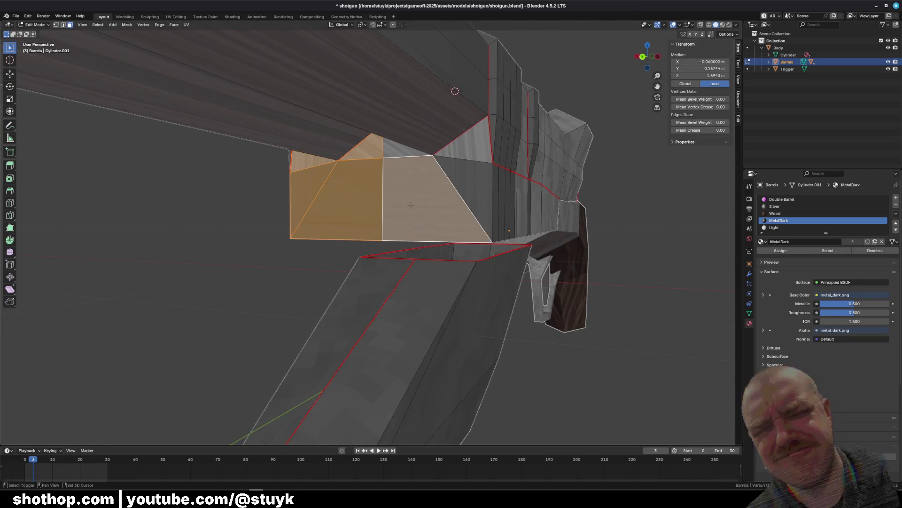
{"action": "left_click", "coordinate": [437, 198], "text": "shift"}
{"action": "left_click", "coordinate": [437, 198], "text": "shift"}
{"action": "left_click", "coordinate": [470, 141], "text": "shift"}
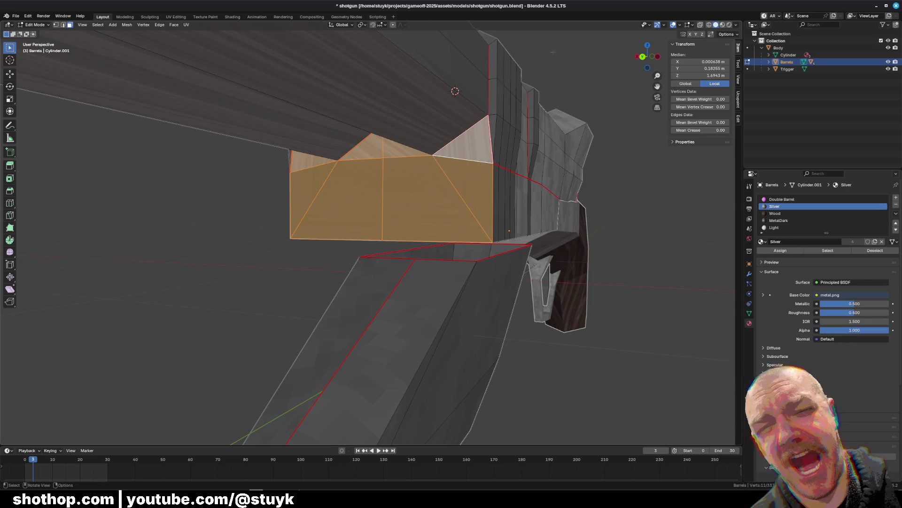
{"action": "left_click", "coordinate": [638, 57]}
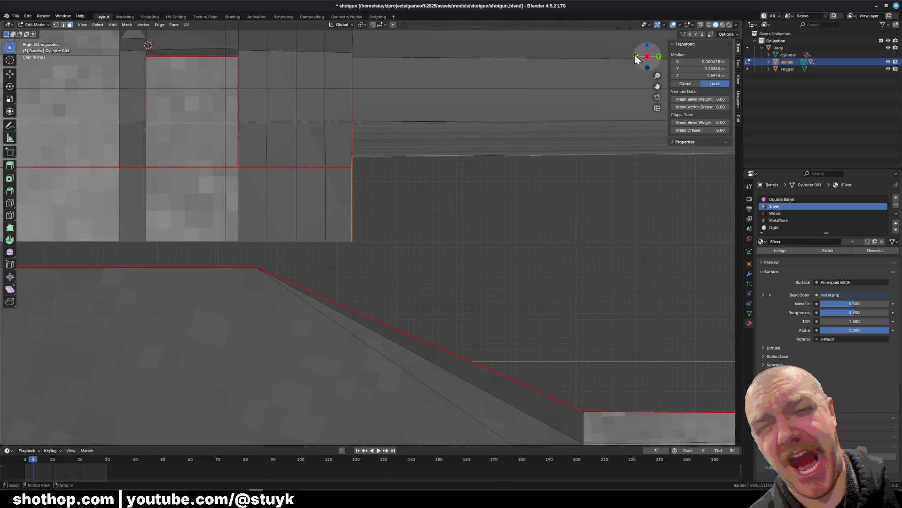
{"action": "left_click", "coordinate": [637, 57]}
{"action": "middle_click_drag", "start_coordinate": [318, 152], "coordinate": [486, 123], "text": "shift"}
{"action": "key", "text": "e"}
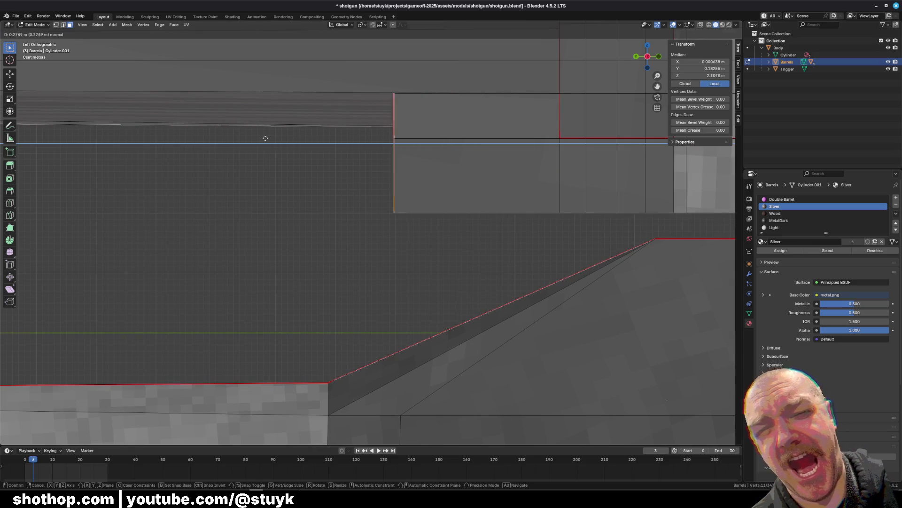
{"action": "left_click", "coordinate": [20, 133]}
Delete the six stray block faces hanging beneath the barrels
{"action": "scroll", "coordinate": [20, 133], "scroll_direction": "down", "scroll_amount": 2}
{"action": "mouse_move", "coordinate": [20, 133]}
{"action": "middle_mouse_down", "text": "shift"}
{"action": "mouse_move", "coordinate": [429, 167]}
{"action": "mouse_move", "coordinate": [405, 197]}
{"action": "middle_mouse_up", "text": "shift"}
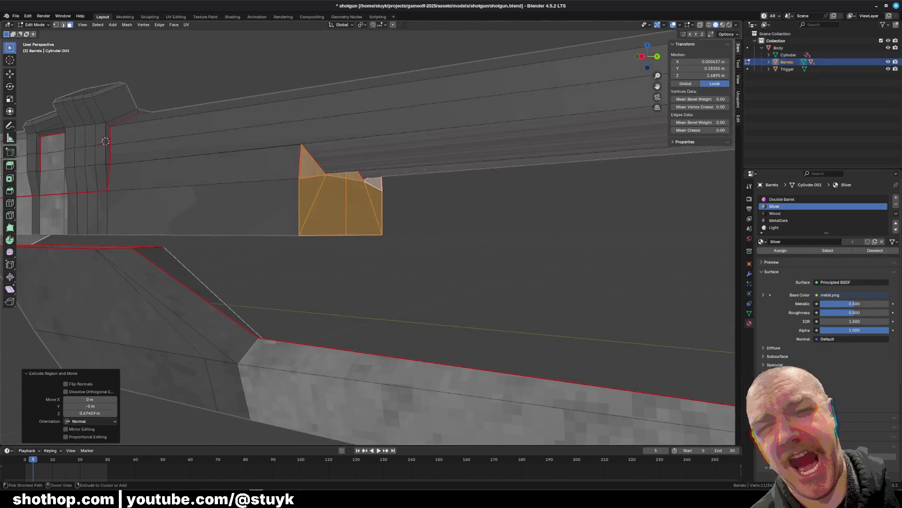
{"action": "scroll", "coordinate": [404, 198], "scroll_direction": "up", "scroll_amount": 3}
{"action": "key", "text": "alt+a"}
{"action": "middle_click_drag", "start_coordinate": [291, 209], "coordinate": [371, 219], "text": "shift"}
{"action": "scroll", "coordinate": [371, 220], "scroll_direction": "up", "scroll_amount": 4}
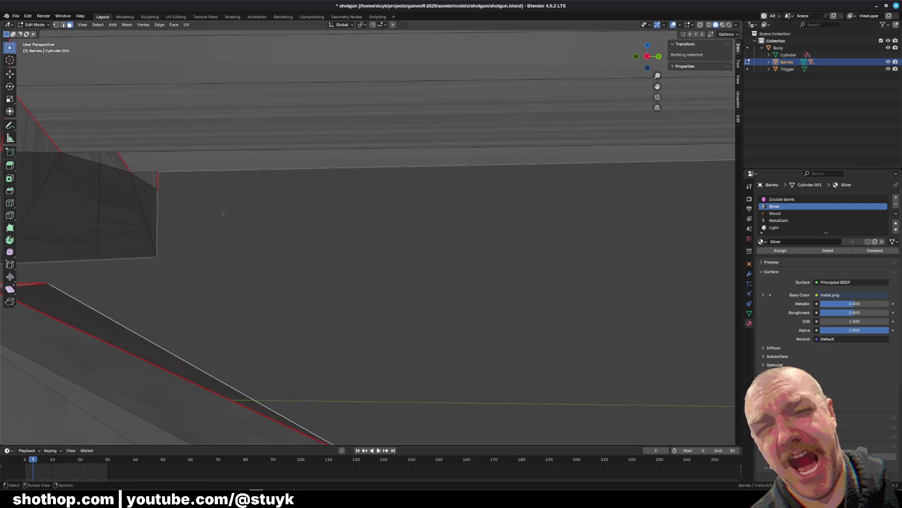
{"action": "left_click", "coordinate": [66, 149]}
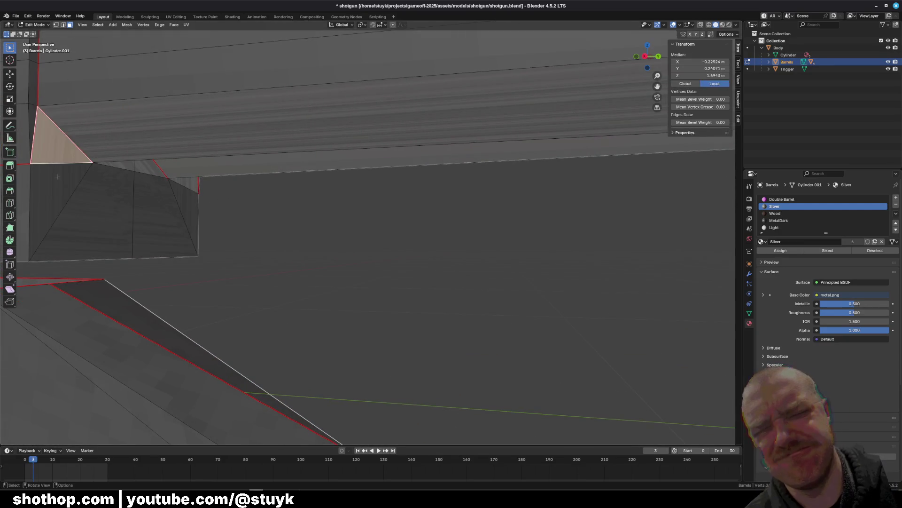
{"action": "left_click", "coordinate": [52, 197], "text": "shift"}
{"action": "left_click", "coordinate": [104, 197], "text": "shift"}
{"action": "left_click", "coordinate": [150, 170], "text": "shift"}
{"action": "left_click", "coordinate": [165, 216], "text": "shift"}
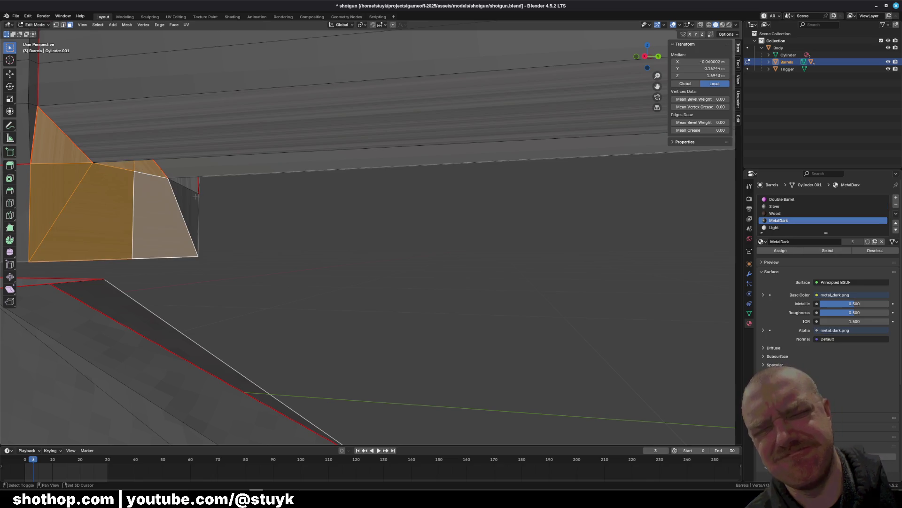
{"action": "left_click", "coordinate": [185, 186], "text": "shift"}
{"action": "mouse_move", "coordinate": [185, 185]}
{"action": "middle_mouse_down"}
{"action": "mouse_move", "coordinate": [233, 205]}
{"action": "mouse_move", "coordinate": [203, 183]}
{"action": "mouse_move", "coordinate": [389, 228]}
{"action": "mouse_move", "coordinate": [251, 231]}
{"action": "mouse_move", "coordinate": [179, 251]}
{"action": "middle_mouse_up"}
{"action": "key", "text": "x"}
{"action": "left_click", "coordinate": [233, 205]}
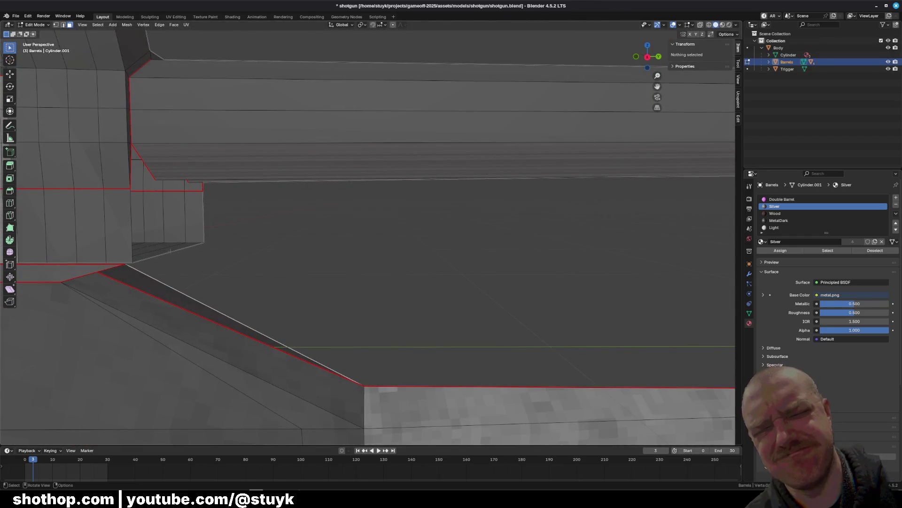
Make MetalDark the active material slot and place a loop cut along the barrel
{"action": "left_click", "coordinate": [779, 220]}
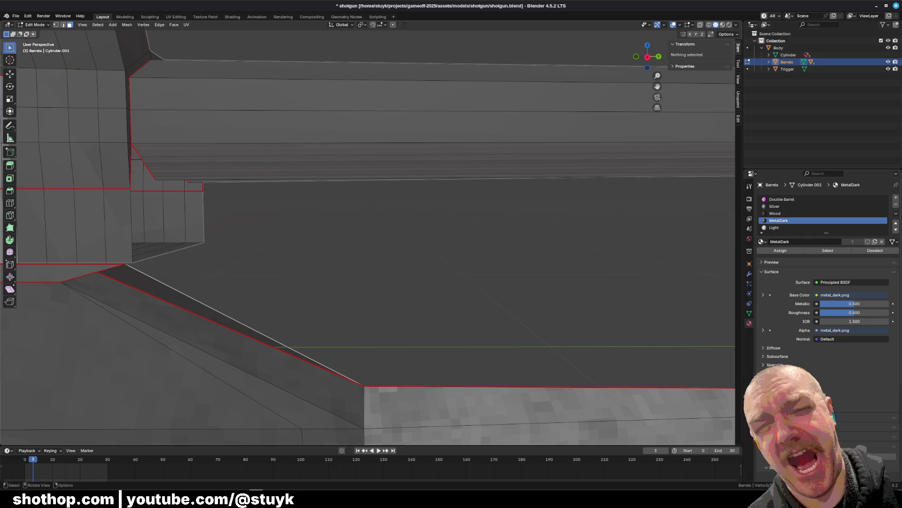
{"action": "middle_click_drag", "start_coordinate": [76, 59], "coordinate": [198, 181]}
{"action": "left_click", "coordinate": [186, 241], "text": "shift"}
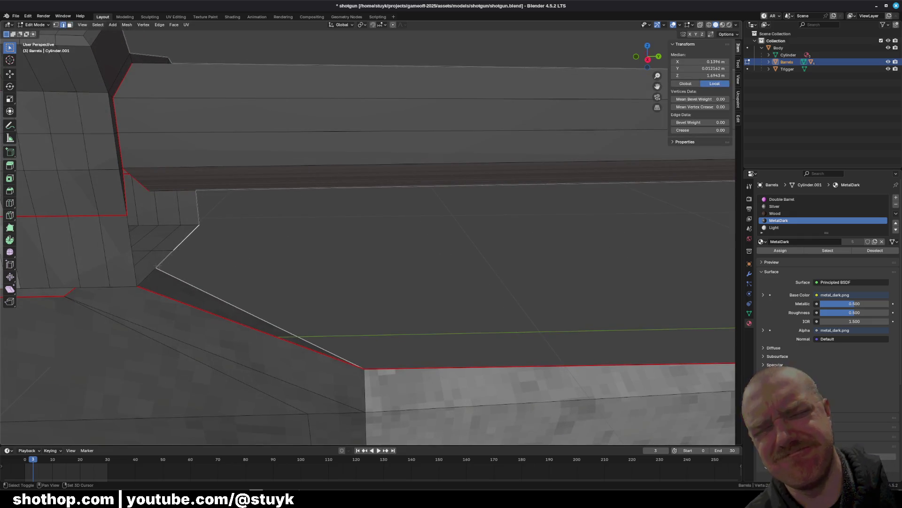
{"action": "key", "text": "e"}
{"action": "left_click", "coordinate": [470, 263]}
{"action": "key", "text": "ctrl+z"}
{"action": "mouse_move", "coordinate": [470, 264]}
{"action": "middle_mouse_down"}
{"action": "mouse_move", "coordinate": [457, 181]}
{"action": "mouse_move", "coordinate": [681, 183]}
{"action": "middle_mouse_up"}
{"action": "key", "text": "ctrl+r"}
{"action": "left_click", "coordinate": [414, 109]}
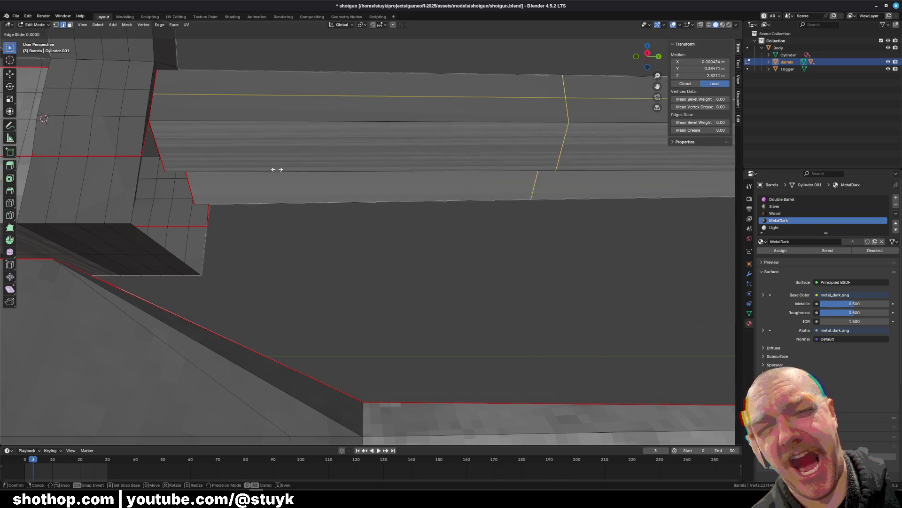
Confirm the barrel loop cut, then delete the two strip faces and a stray face beneath it
{"action": "left_click", "coordinate": [372, 163]}
{"action": "middle_click_drag", "start_coordinate": [372, 163], "coordinate": [439, 260]}
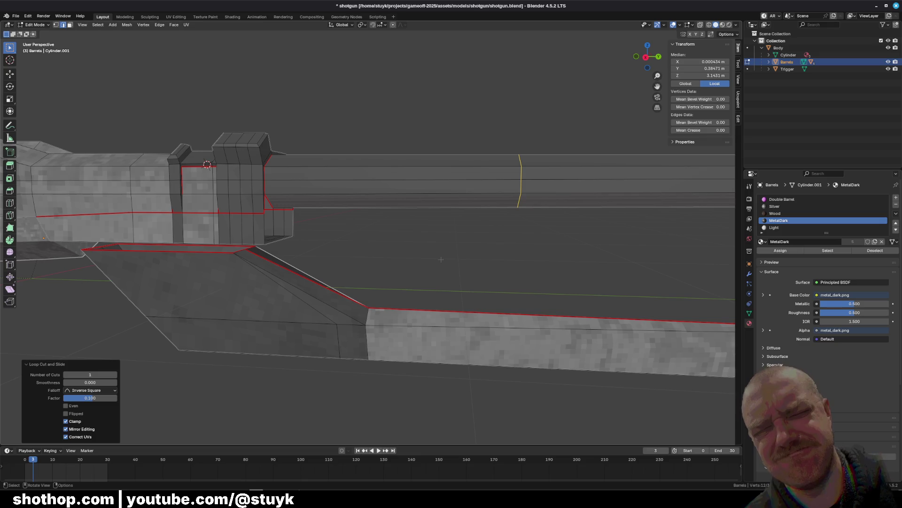
{"action": "left_click", "coordinate": [70, 26]}
{"action": "mouse_move", "coordinate": [282, 212]}
{"action": "middle_mouse_down"}
{"action": "mouse_move", "coordinate": [338, 160]}
{"action": "mouse_move", "coordinate": [388, 222]}
{"action": "mouse_move", "coordinate": [465, 188]}
{"action": "mouse_move", "coordinate": [504, 185]}
{"action": "mouse_move", "coordinate": [599, 222]}
{"action": "mouse_move", "coordinate": [695, 223]}
{"action": "mouse_move", "coordinate": [357, 207]}
{"action": "mouse_move", "coordinate": [412, 223]}
{"action": "mouse_move", "coordinate": [379, 174]}
{"action": "middle_mouse_up"}
{"action": "left_click", "coordinate": [465, 188]}
{"action": "left_click", "coordinate": [472, 173], "text": "shift"}
{"action": "key", "text": "x"}
{"action": "left_click", "coordinate": [329, 205]}
{"action": "left_click", "coordinate": [379, 174]}
{"action": "key", "text": "x"}
{"action": "left_click", "coordinate": [379, 171]}
{"action": "scroll", "coordinate": [449, 199], "scroll_direction": "up", "scroll_amount": 4}
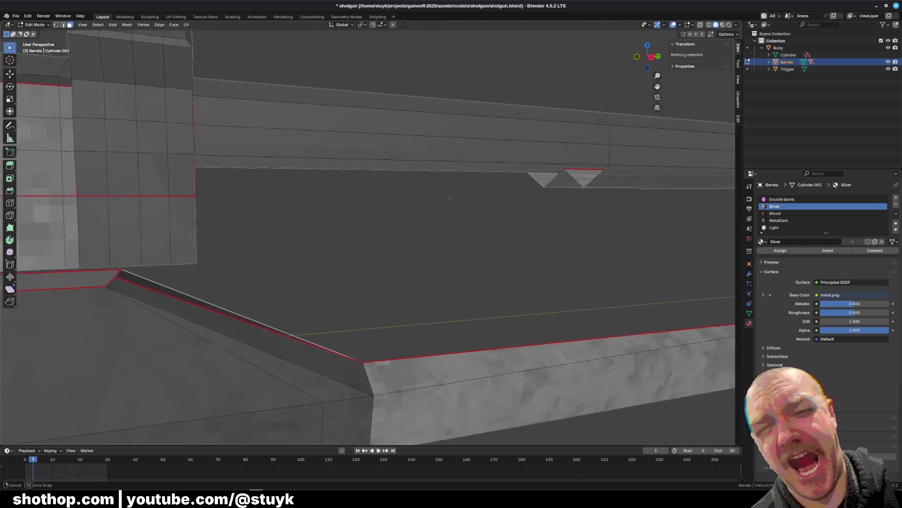
Undo the last deletion and delete the leftover barrel face instead
{"action": "middle_click_drag", "start_coordinate": [449, 199], "coordinate": [472, 211]}
{"action": "key", "text": "ctrl+z"}
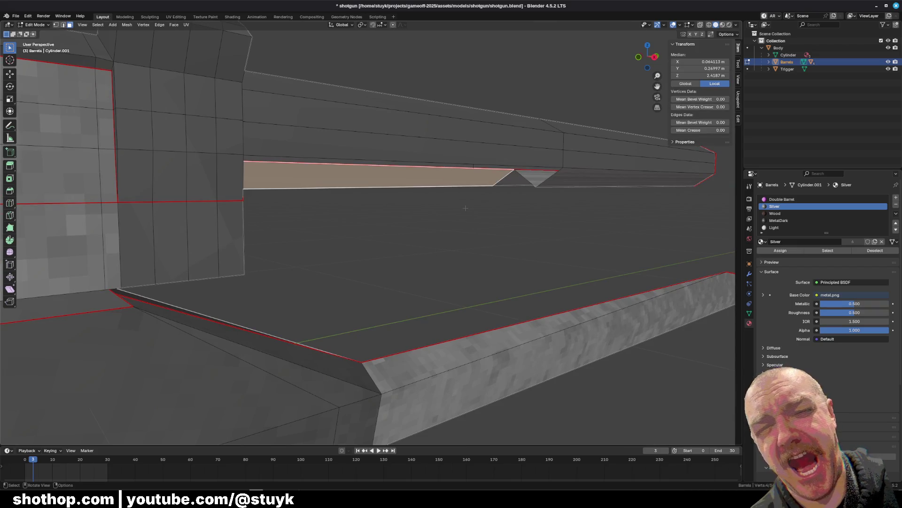
{"action": "key", "text": "x"}
{"action": "left_click", "coordinate": [468, 207]}
{"action": "mouse_move", "coordinate": [468, 207]}
{"action": "middle_mouse_down"}
{"action": "mouse_move", "coordinate": [332, 183]}
{"action": "mouse_move", "coordinate": [310, 188]}
{"action": "mouse_move", "coordinate": [423, 207]}
{"action": "middle_mouse_up"}
{"action": "scroll", "coordinate": [423, 207], "scroll_direction": "up", "scroll_amount": 4}
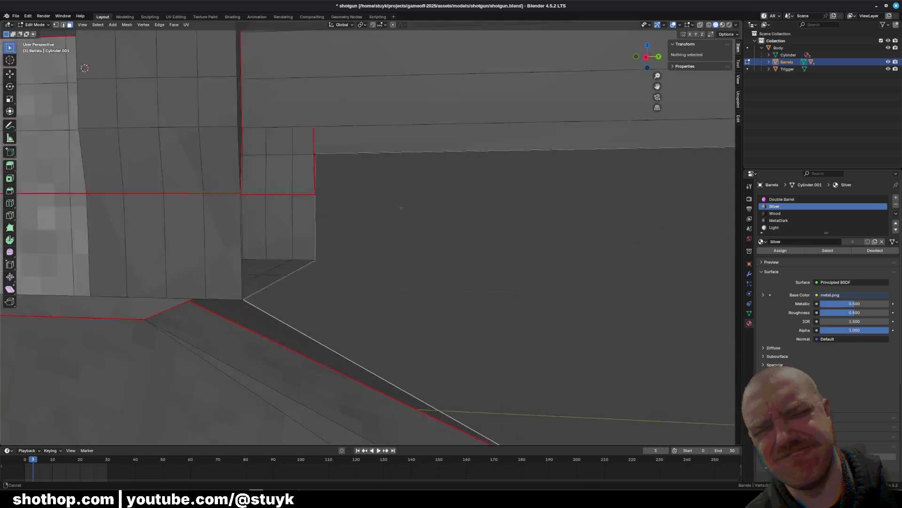
{"action": "scroll", "coordinate": [475, 230], "scroll_direction": "down", "scroll_amount": 8}
Select the cutout's vertical edge together with the long top edge under the barrel
{"action": "middle_click_drag", "start_coordinate": [475, 231], "coordinate": [149, 77]}
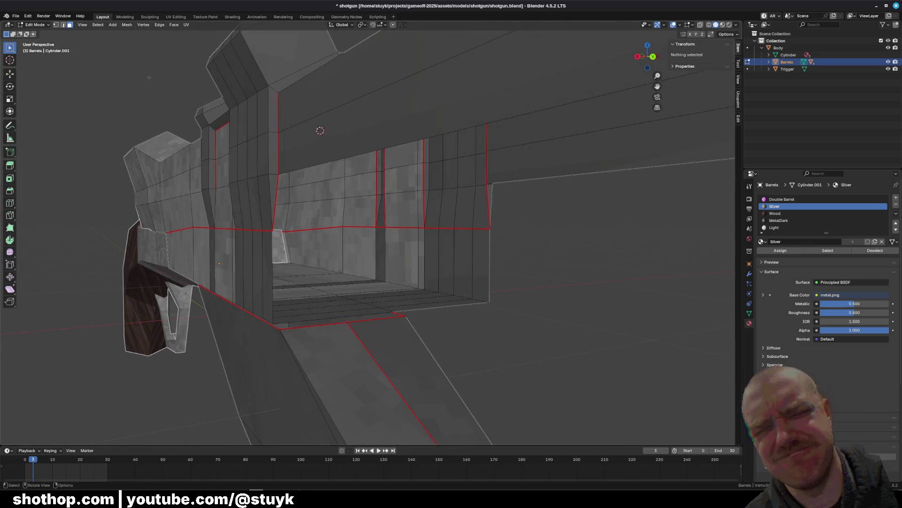
{"action": "left_click", "coordinate": [271, 197]}
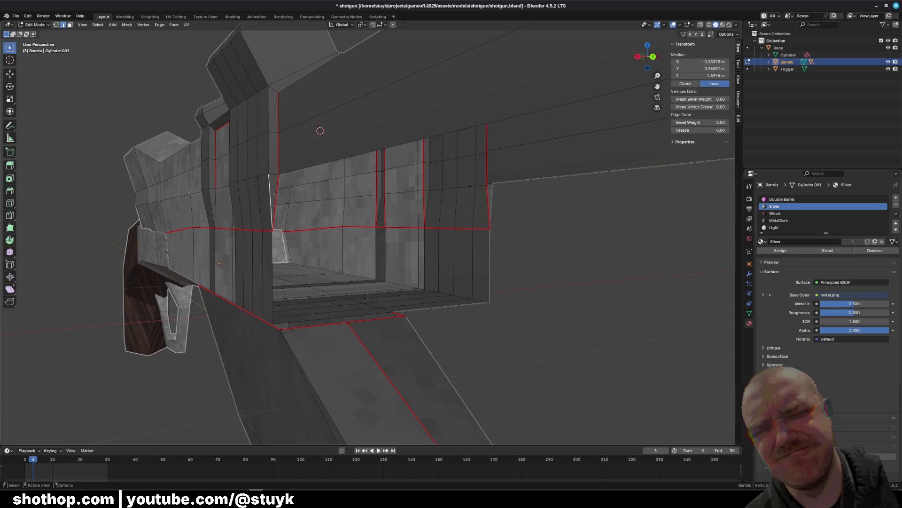
{"action": "middle_click_drag", "start_coordinate": [309, 312], "coordinate": [329, 313]}
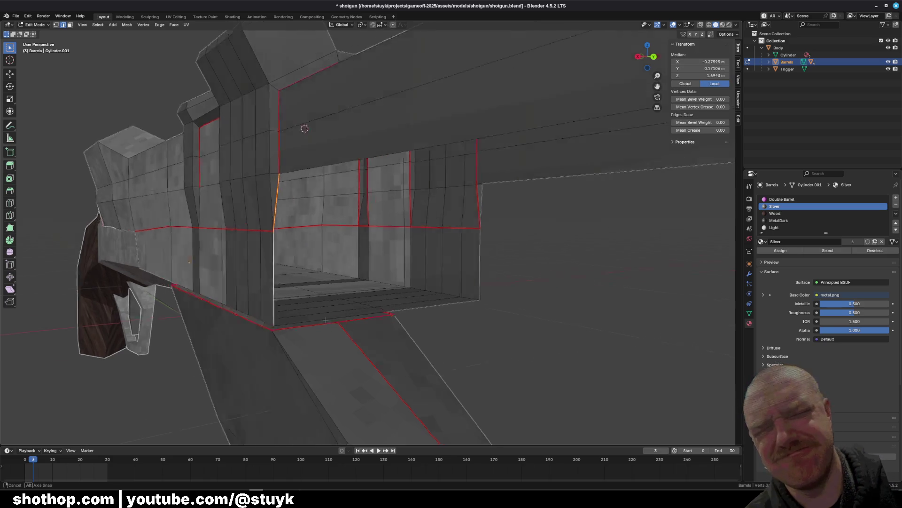
{"action": "scroll", "coordinate": [338, 314], "scroll_direction": "up", "scroll_amount": 3}
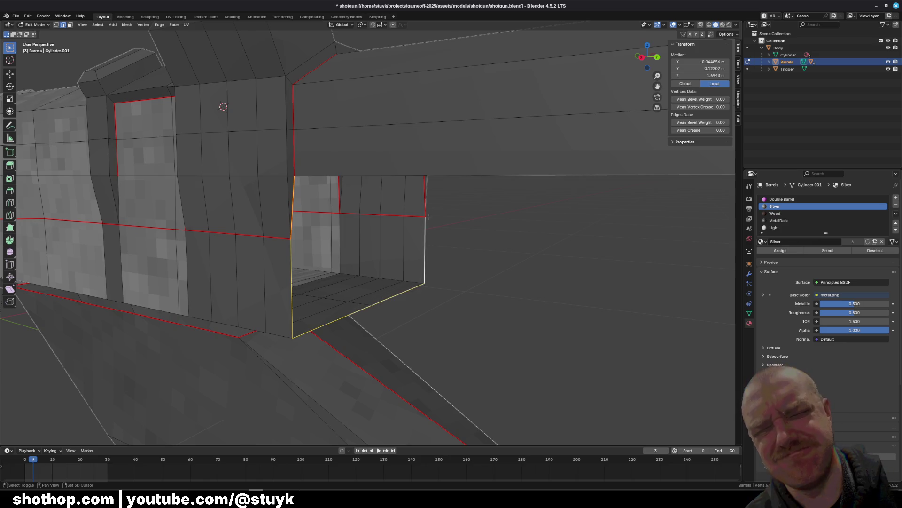
{"action": "mouse_move", "coordinate": [446, 215]}
{"action": "middle_mouse_down"}
{"action": "mouse_move", "coordinate": [461, 208]}
{"action": "mouse_move", "coordinate": [501, 228]}
{"action": "middle_mouse_up"}
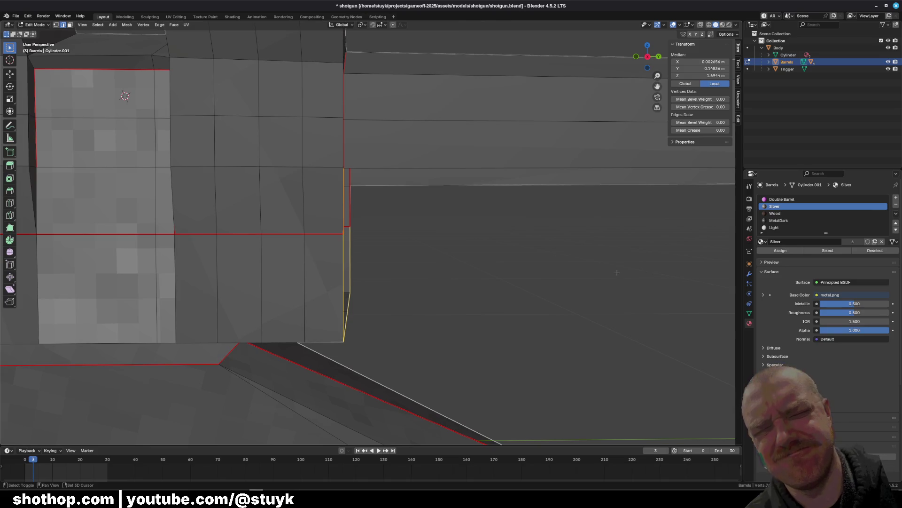
{"action": "middle_click_drag", "start_coordinate": [582, 271], "coordinate": [262, 143], "text": "shift"}
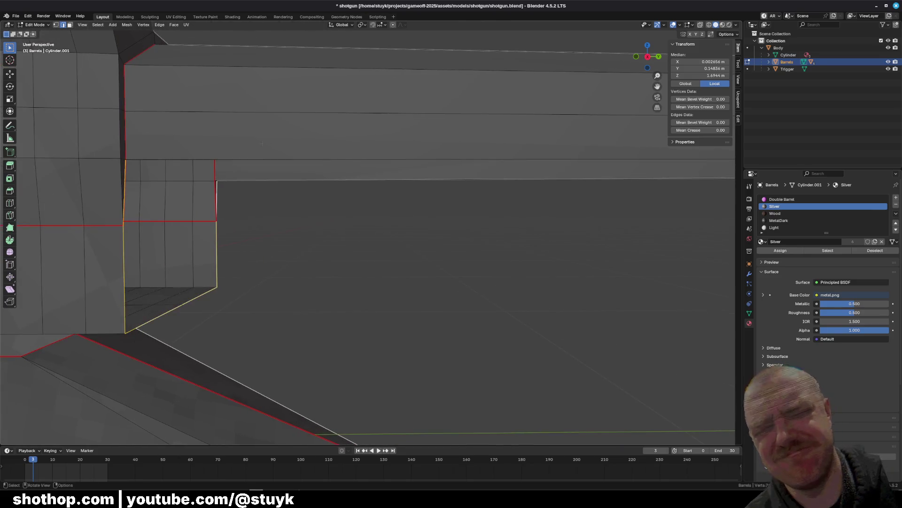
{"action": "left_click", "coordinate": [282, 159], "text": "shift"}
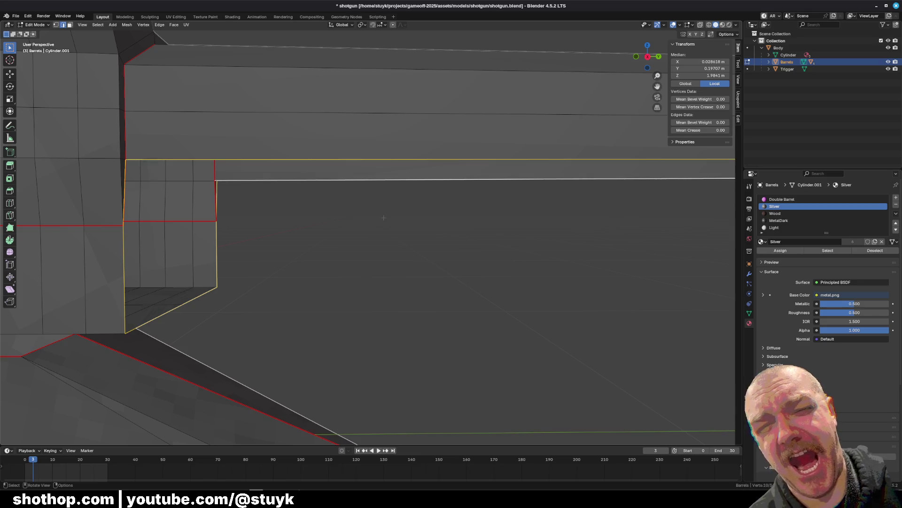
{"action": "scroll", "coordinate": [456, 249], "scroll_direction": "down", "scroll_amount": 3}
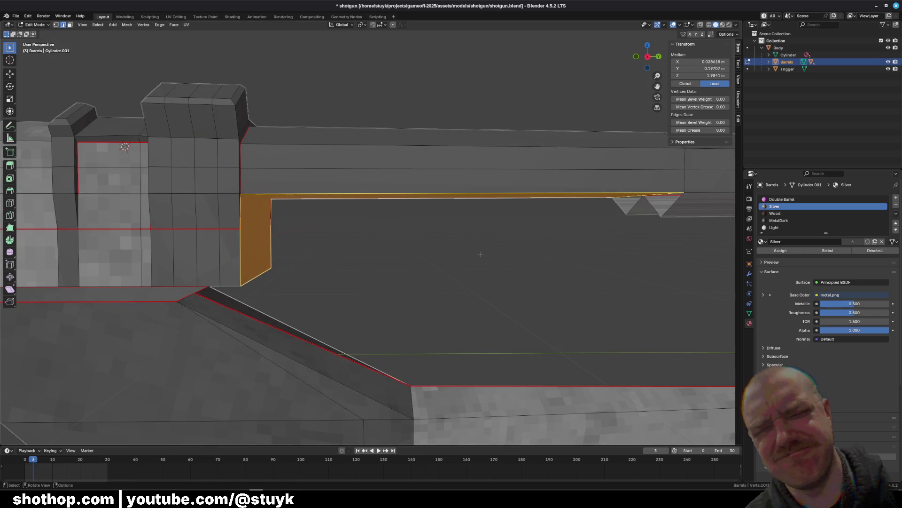
{"action": "mouse_move", "coordinate": [477, 261]}
{"action": "middle_mouse_down"}
{"action": "mouse_move", "coordinate": [385, 256]}
{"action": "mouse_move", "coordinate": [428, 219]}
{"action": "middle_mouse_up"}
Select the cutout's vertical edge together with the long triangular face beneath the barrel
{"action": "key", "text": "alt+a"}
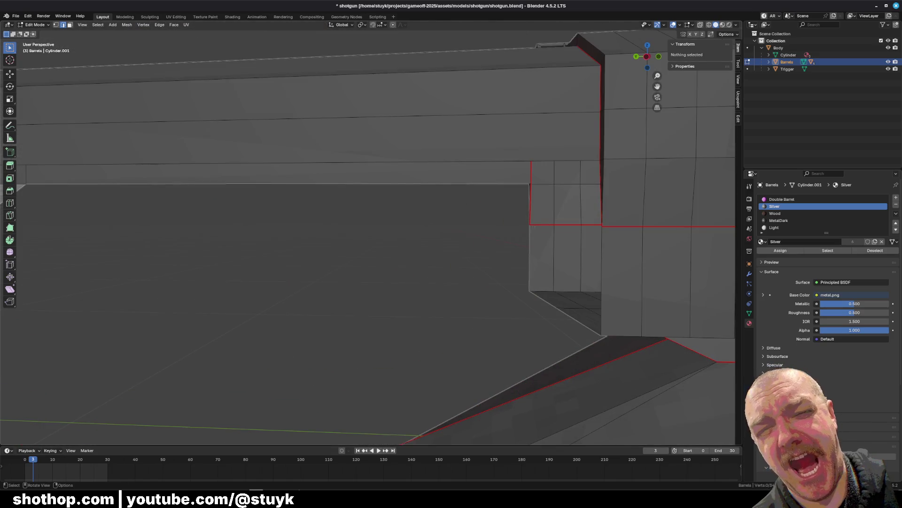
{"action": "left_click", "coordinate": [529, 221], "text": "shift"}
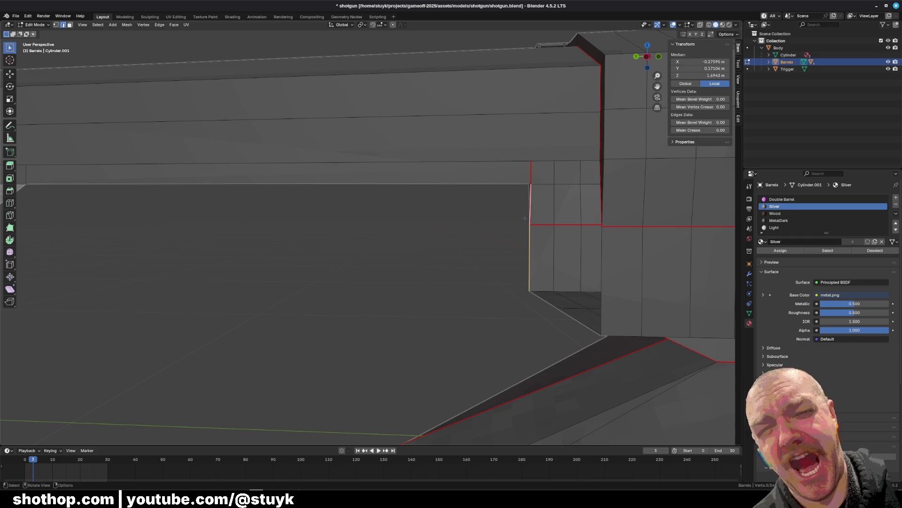
{"action": "left_click", "coordinate": [335, 210], "text": "shift"}
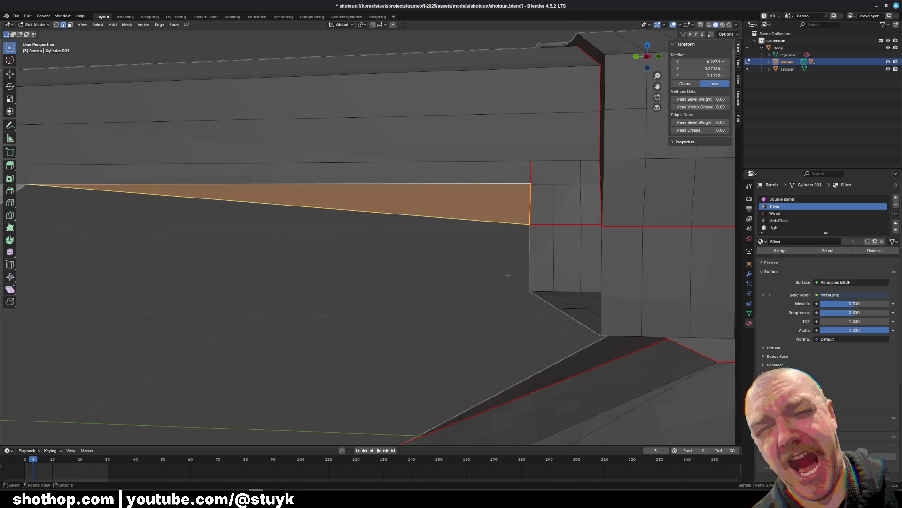
{"action": "middle_click_drag", "start_coordinate": [428, 219], "coordinate": [435, 217]}
{"action": "left_click", "coordinate": [606, 181]}
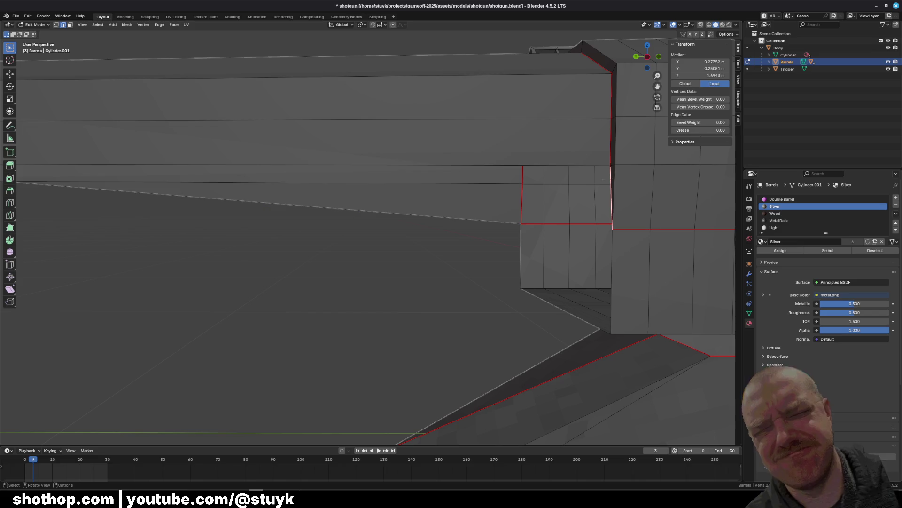
{"action": "left_click", "coordinate": [376, 200], "text": "shift"}
{"action": "mouse_move", "coordinate": [376, 199]}
{"action": "middle_mouse_down"}
{"action": "mouse_move", "coordinate": [377, 230]}
{"action": "mouse_move", "coordinate": [384, 223]}
{"action": "middle_mouse_up"}
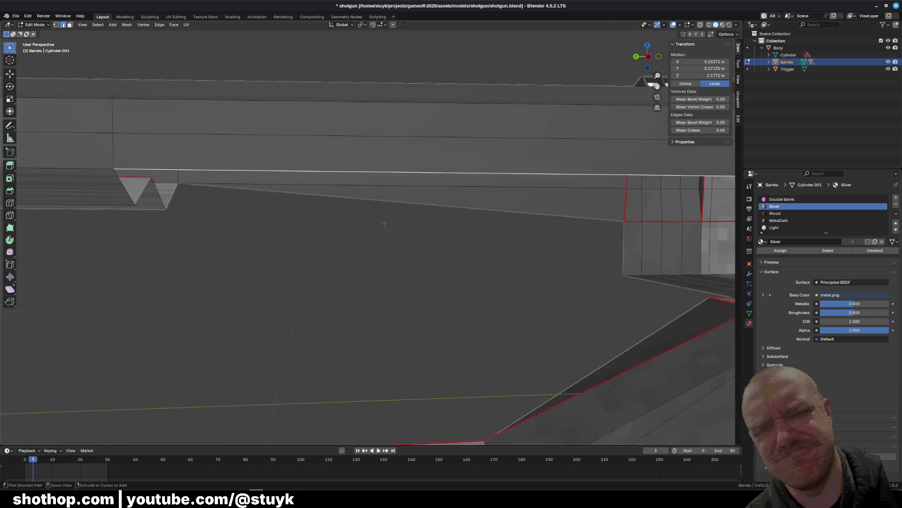
Undo the triangular fill and refill the long gap as one quad face reaching the rear block
{"action": "key", "text": "ctrl+z"}
{"action": "key", "text": "ctrl+shift+z"}
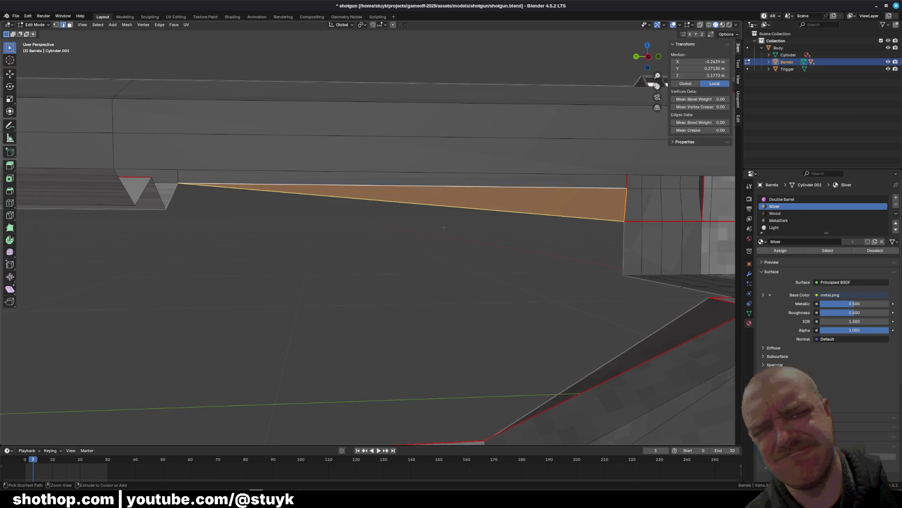
{"action": "key", "text": "ctrl+z"}
{"action": "key", "text": "ctrl+shift+z"}
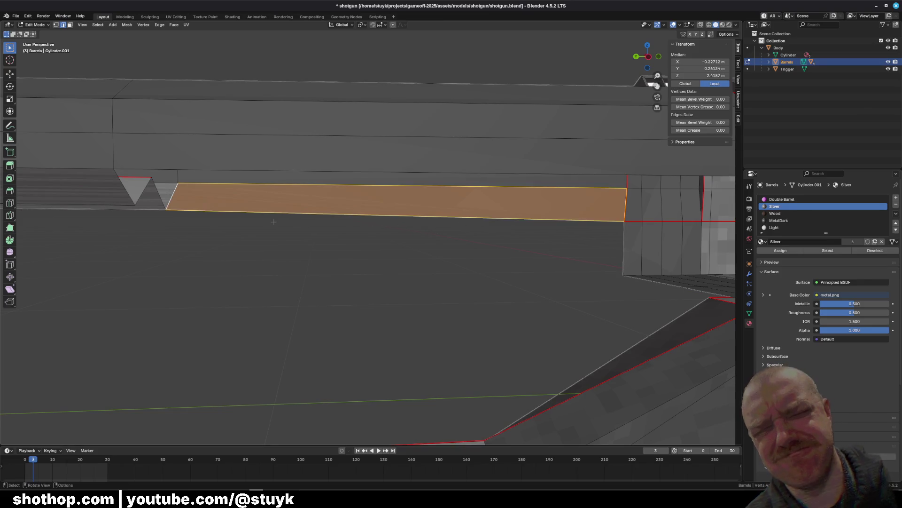
{"action": "middle_click_drag", "start_coordinate": [428, 251], "coordinate": [484, 225]}
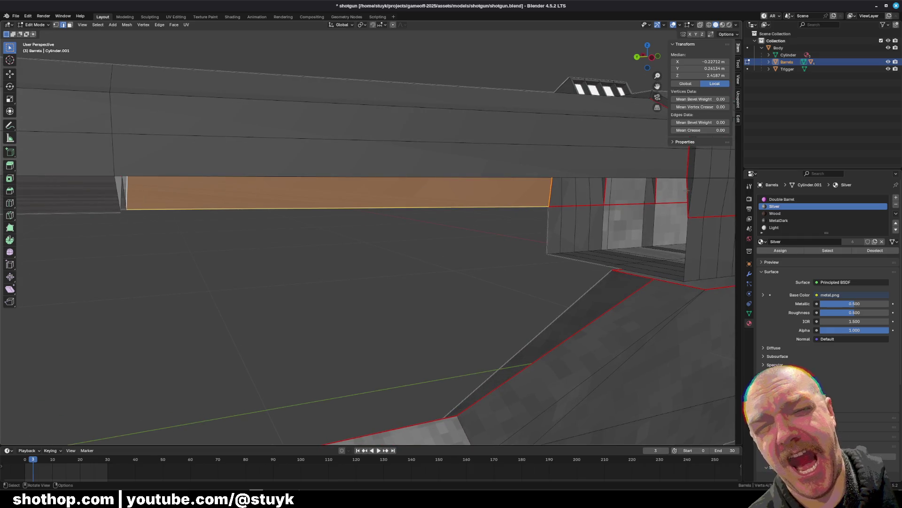
{"action": "left_click", "coordinate": [688, 197]}
{"action": "key", "text": "ctrl+z"}
{"action": "key", "text": "alt+a"}
{"action": "mouse_move", "coordinate": [291, 211]}
{"action": "middle_mouse_down"}
{"action": "mouse_move", "coordinate": [209, 300]}
{"action": "mouse_move", "coordinate": [357, 169]}
{"action": "middle_mouse_up"}
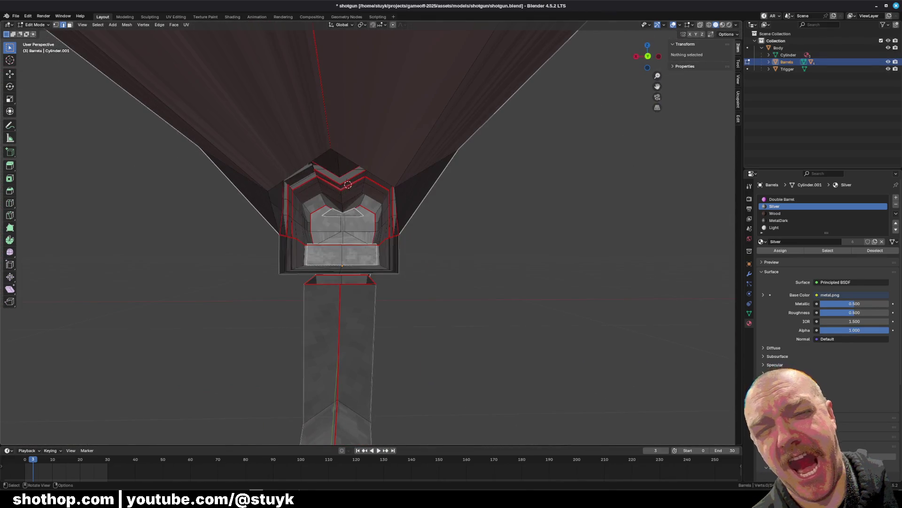
Select the edges bordering the sloped gap under the barrel and fill them with a face
{"action": "left_click", "coordinate": [360, 166]}
{"action": "mouse_move", "coordinate": [414, 205]}
{"action": "middle_mouse_down"}
{"action": "mouse_move", "coordinate": [425, 202]}
{"action": "mouse_move", "coordinate": [237, 207]}
{"action": "mouse_move", "coordinate": [357, 206]}
{"action": "middle_mouse_up"}
{"action": "left_click", "coordinate": [238, 207]}
{"action": "left_click", "coordinate": [358, 206], "text": "shift"}
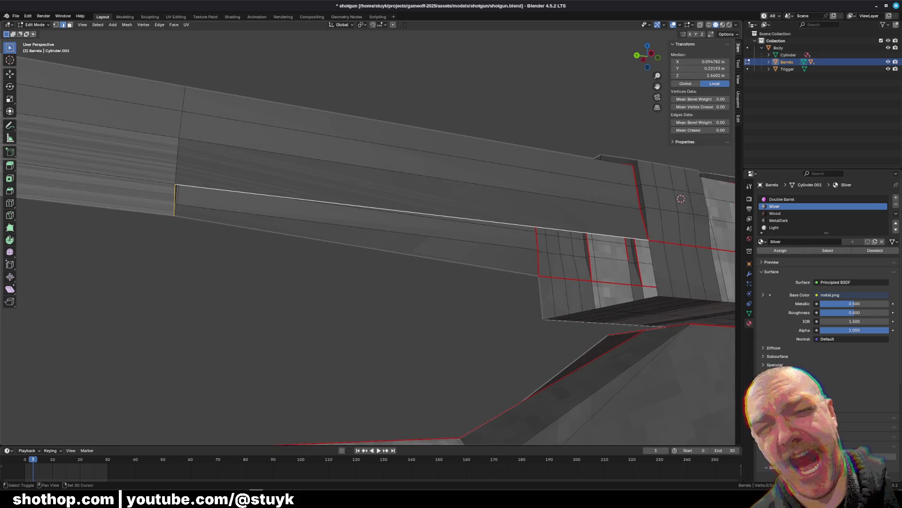
{"action": "left_click", "coordinate": [234, 228], "text": "shift"}
{"action": "mouse_move", "coordinate": [234, 228]}
{"action": "middle_mouse_down"}
{"action": "mouse_move", "coordinate": [358, 258]}
{"action": "mouse_move", "coordinate": [296, 240]}
{"action": "mouse_move", "coordinate": [211, 236]}
{"action": "middle_mouse_up"}
{"action": "left_click", "coordinate": [386, 243]}
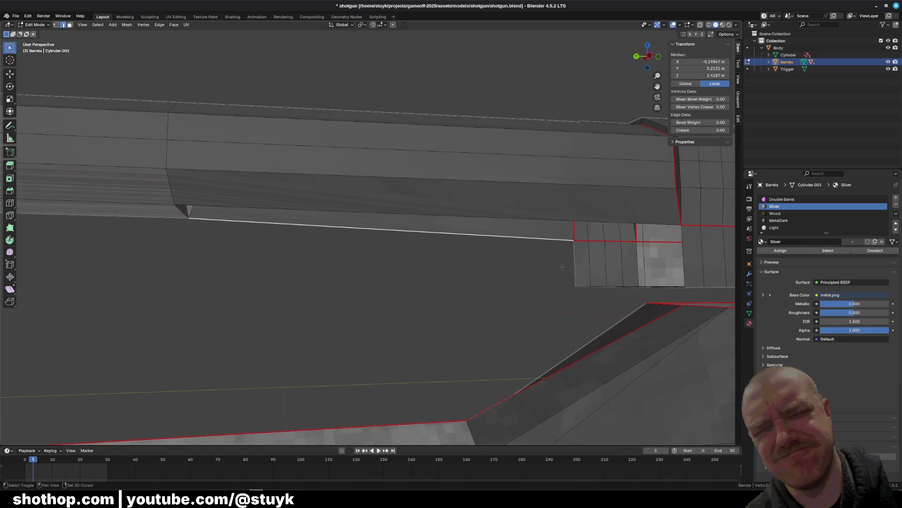
{"action": "key", "text": "f"}
Fill the remaining sliver between the lower diagonal edge and its neighbouring edge
{"action": "left_click", "coordinate": [470, 216]}
{"action": "left_click", "coordinate": [423, 250], "text": "shift"}
{"action": "left_click", "coordinate": [423, 250]}
{"action": "left_click", "coordinate": [316, 243], "text": "shift"}
{"action": "key", "text": "f"}
{"action": "left_click", "coordinate": [316, 243]}
{"action": "mouse_move", "coordinate": [316, 243]}
{"action": "middle_mouse_down"}
{"action": "mouse_move", "coordinate": [279, 276]}
{"action": "mouse_move", "coordinate": [273, 248]}
{"action": "mouse_move", "coordinate": [263, 254]}
{"action": "middle_mouse_up"}
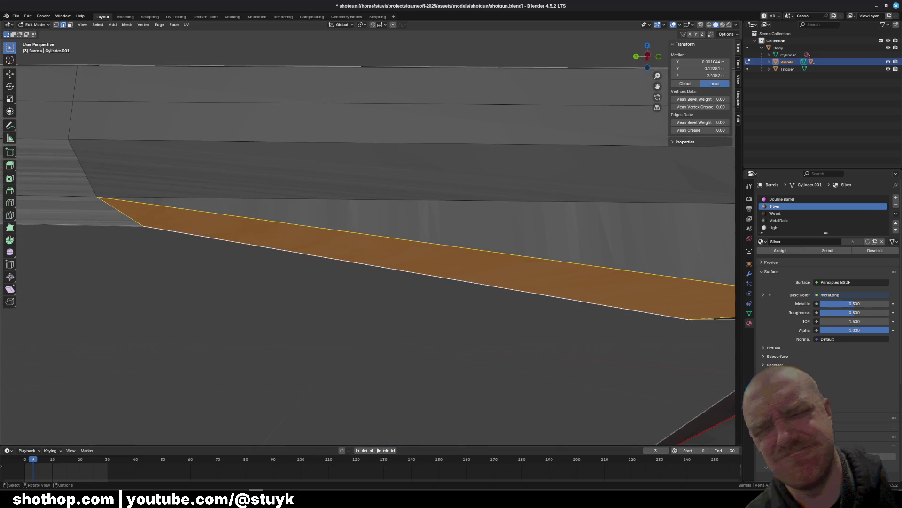
Add a new edge loop across the barrel's side and deselect it
{"action": "key", "text": "alt+a"}
{"action": "key", "text": "ctrl+r"}
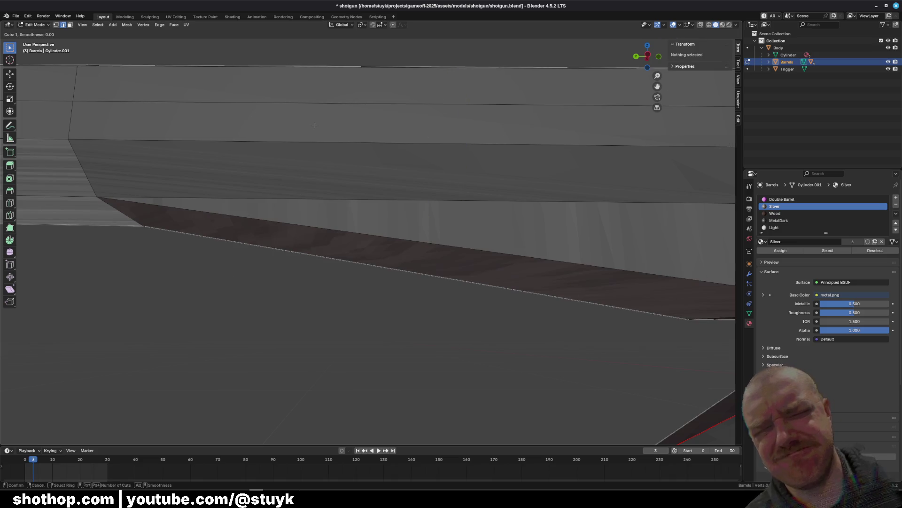
{"action": "left_click", "coordinate": [330, 152]}
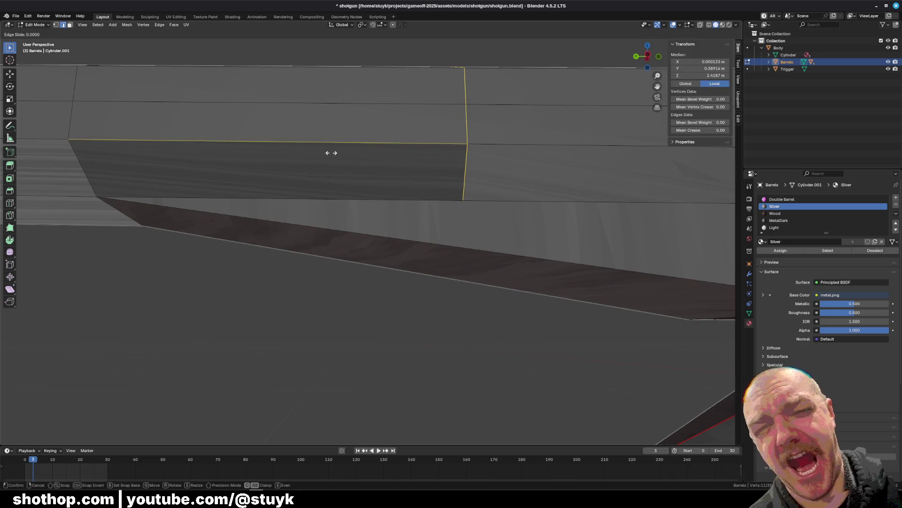
{"action": "left_click", "coordinate": [92, 170]}
{"action": "key", "text": "alt+a"}
Knife-cut an edge from the new loop's vertex down across the sloping underside, then view it side-on
{"action": "key", "text": "k"}
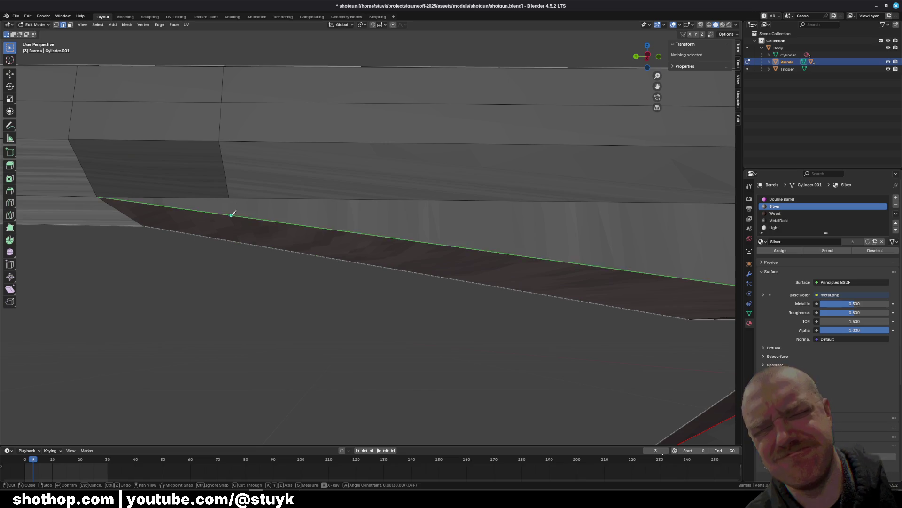
{"action": "left_click", "coordinate": [229, 198]}
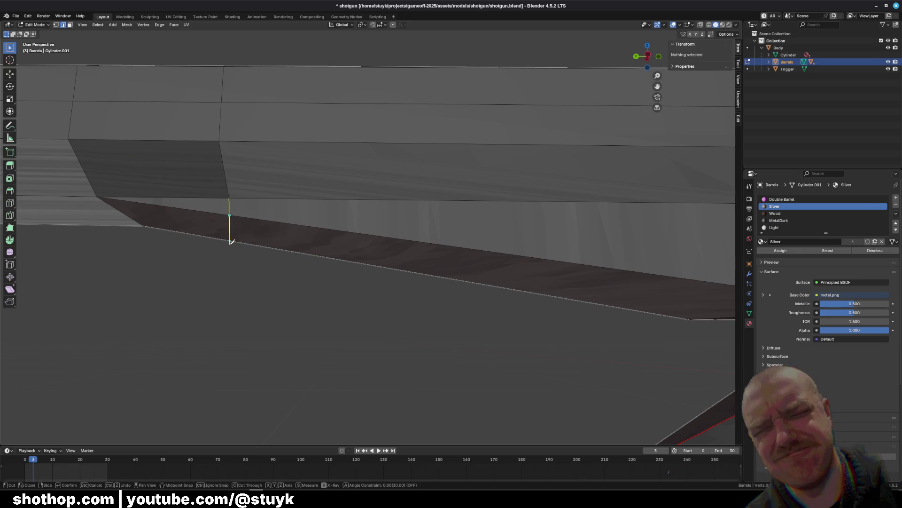
{"action": "left_click", "coordinate": [226, 255]}
{"action": "mouse_move", "coordinate": [221, 282]}
{"action": "middle_mouse_down"}
{"action": "mouse_move", "coordinate": [242, 295]}
{"action": "mouse_move", "coordinate": [298, 298]}
{"action": "middle_mouse_up"}
{"action": "left_click", "coordinate": [264, 97]}
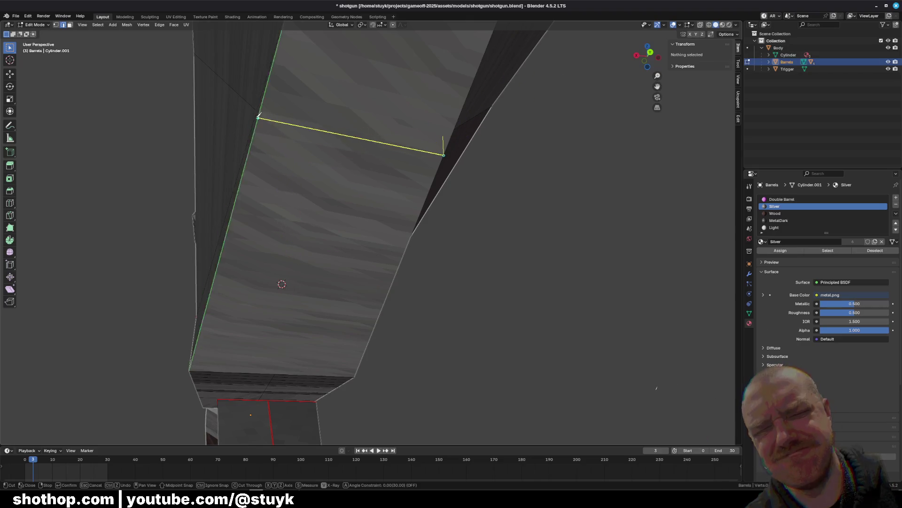
{"action": "middle_click_drag", "start_coordinate": [355, 208], "coordinate": [385, 226]}
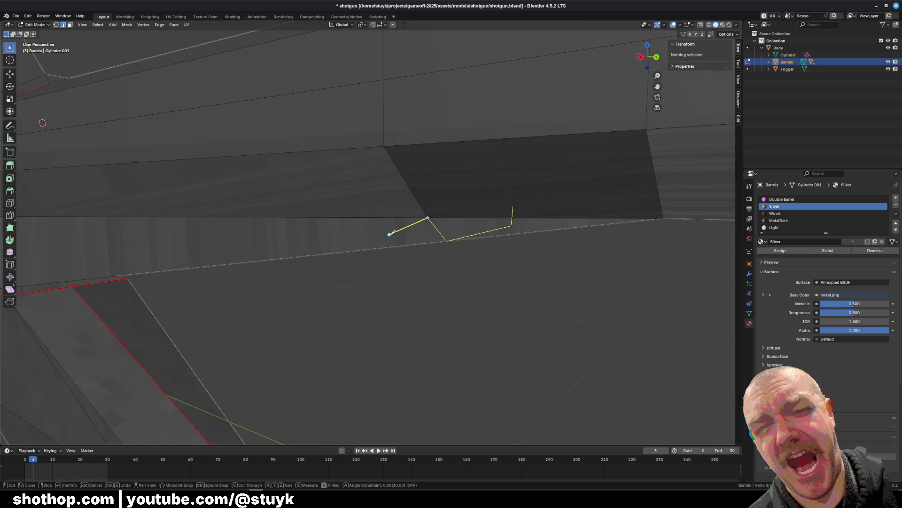
{"action": "key", "text": "Return"}
{"action": "middle_click_drag", "start_coordinate": [460, 240], "coordinate": [536, 268]}
{"action": "left_click", "coordinate": [648, 58]}
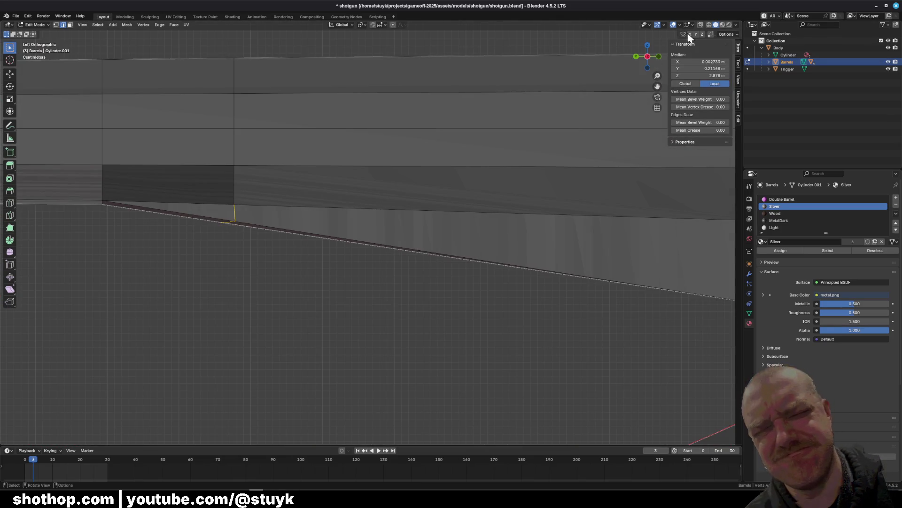
Turn on X-ray and box-select the new column of vertices under the barrel
{"action": "left_click", "coordinate": [700, 25]}
{"action": "scroll", "coordinate": [237, 168], "scroll_direction": "up", "scroll_amount": 4}
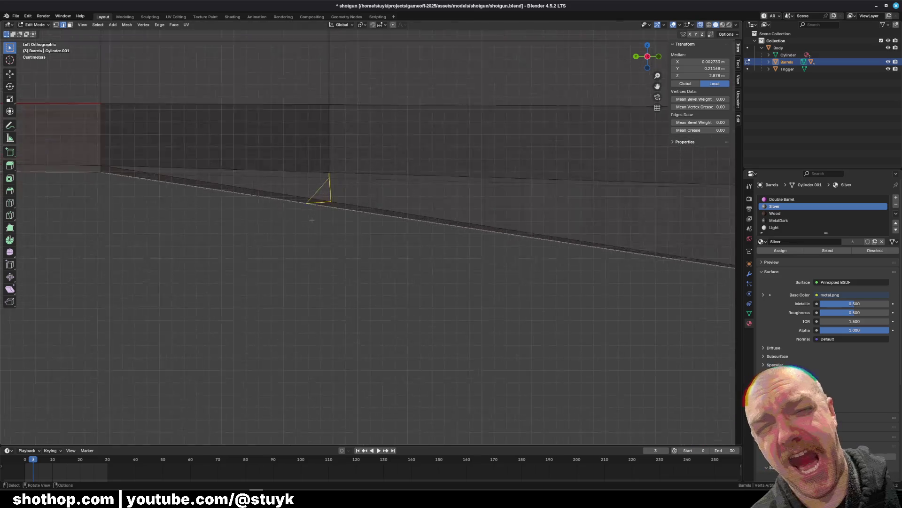
{"action": "left_click", "coordinate": [56, 24]}
{"action": "key", "text": "b"}
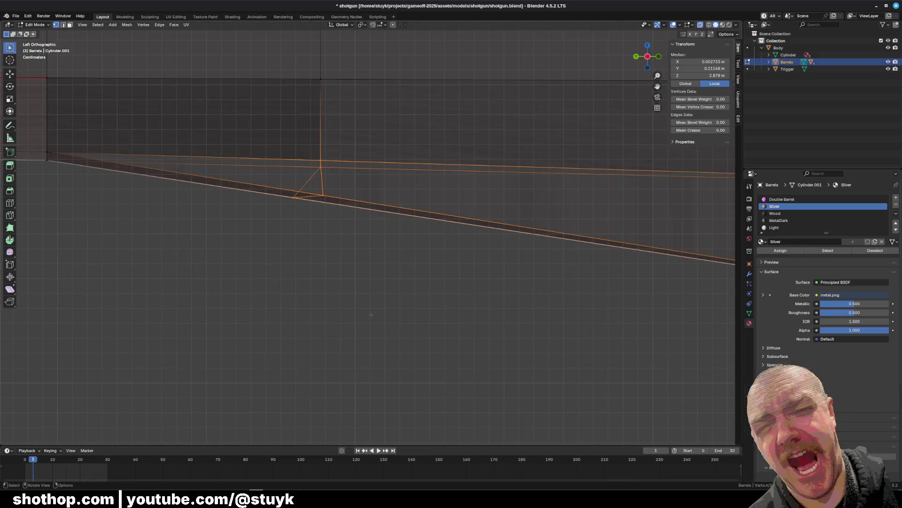
{"action": "key", "text": "s"}
{"action": "left_click", "coordinate": [361, 309]}
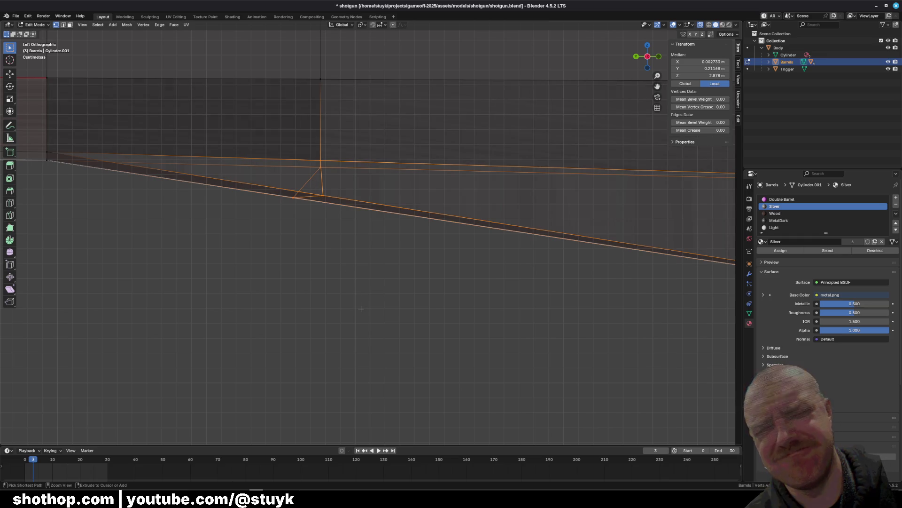
{"action": "mouse_move", "coordinate": [242, 262]}
{"action": "left_mouse_down"}
{"action": "mouse_move", "coordinate": [275, 213]}
{"action": "mouse_move", "coordinate": [331, 160]}
{"action": "left_mouse_up"}
Scale the vertex column to 0 along Y so it stands straight, then deselect it
{"action": "key", "text": "s"}
{"action": "key", "text": "y"}
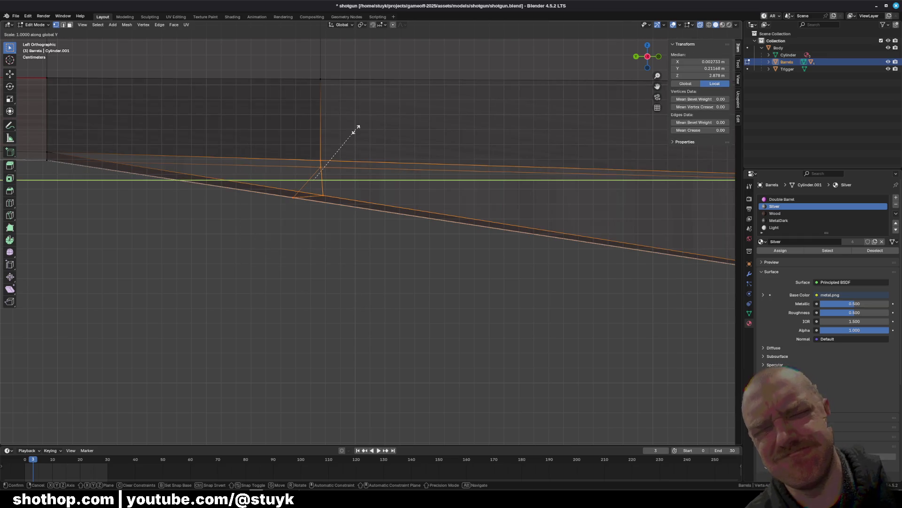
{"action": "key", "text": "0"}
{"action": "key", "text": "Return"}
{"action": "key", "text": "g"}
{"action": "key", "text": "y"}
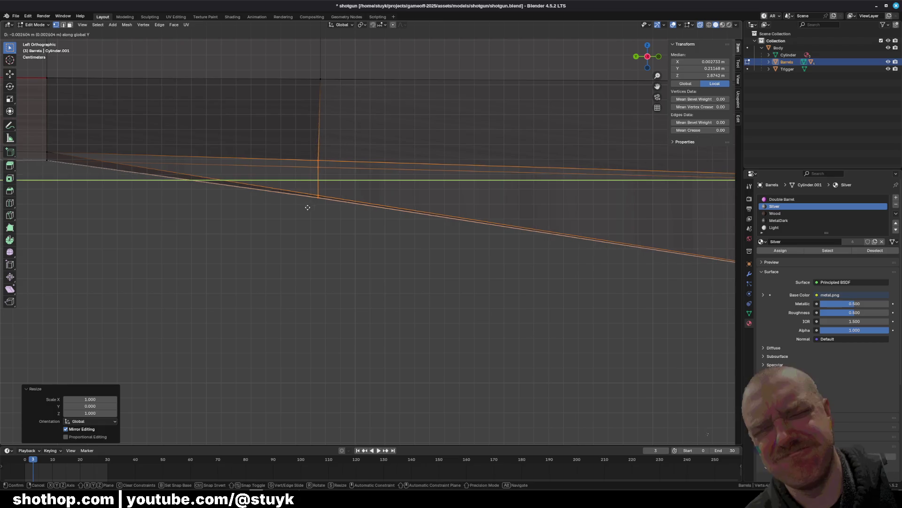
{"action": "key", "text": "Escape"}
{"action": "left_click", "coordinate": [325, 284]}
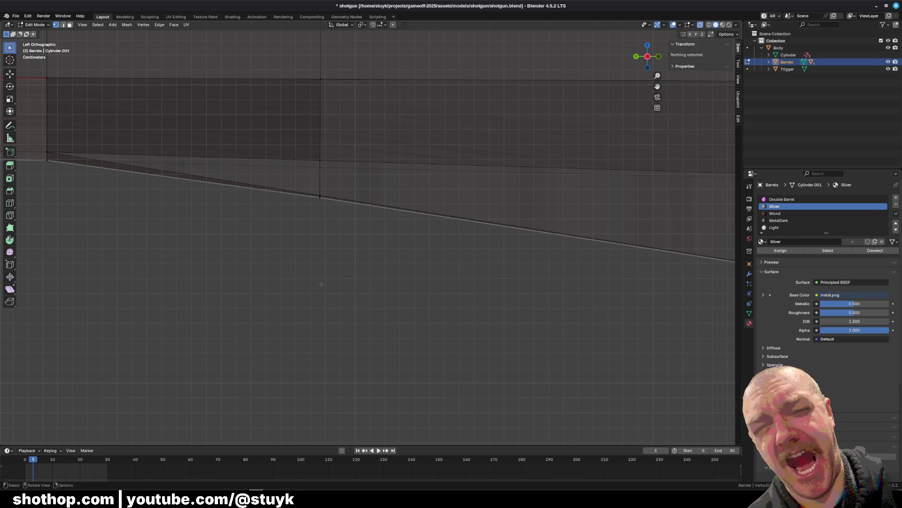
{"action": "mouse_move", "coordinate": [311, 287]}
{"action": "middle_mouse_down"}
{"action": "mouse_move", "coordinate": [357, 227]}
{"action": "mouse_move", "coordinate": [382, 248]}
{"action": "mouse_move", "coordinate": [324, 228]}
{"action": "mouse_move", "coordinate": [403, 243]}
{"action": "mouse_move", "coordinate": [379, 250]}
{"action": "mouse_move", "coordinate": [352, 226]}
{"action": "mouse_move", "coordinate": [366, 252]}
{"action": "mouse_move", "coordinate": [605, 303]}
{"action": "mouse_move", "coordinate": [469, 306]}
{"action": "middle_mouse_up"}
{"action": "key", "text": "a"}
{"action": "right_click", "coordinate": [469, 305]}
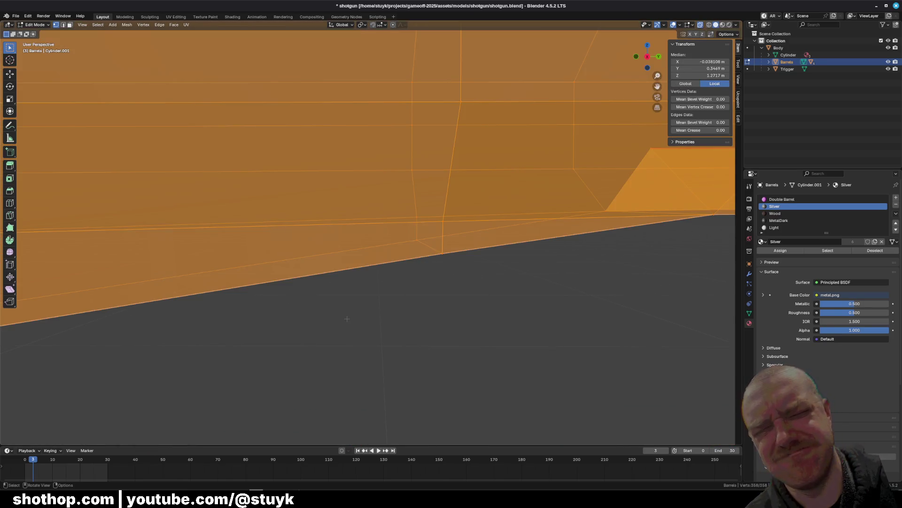
{"action": "key", "text": "alt+a"}
{"action": "middle_click_drag", "start_coordinate": [347, 318], "coordinate": [386, 310]}
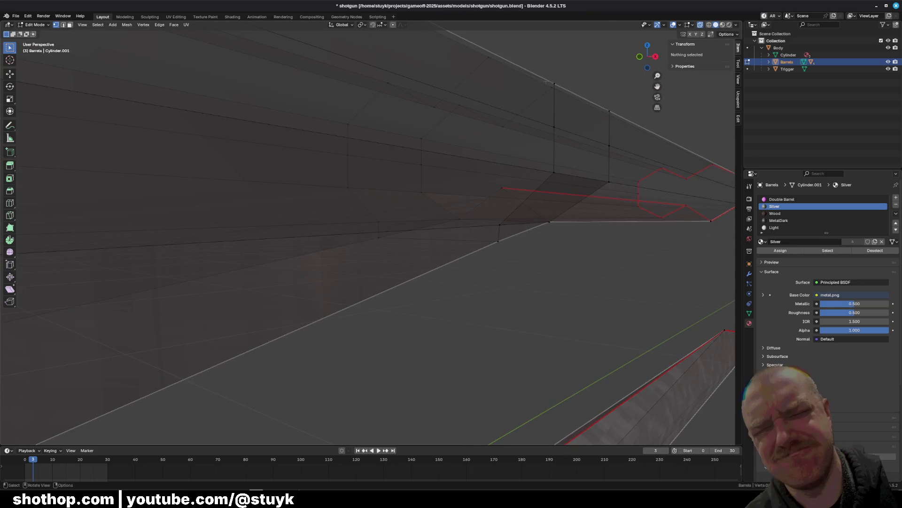
{"action": "mouse_move", "coordinate": [507, 221]}
{"action": "middle_mouse_down"}
{"action": "mouse_move", "coordinate": [494, 232]}
{"action": "mouse_move", "coordinate": [540, 215]}
{"action": "mouse_move", "coordinate": [450, 218]}
{"action": "middle_mouse_up"}
{"action": "mouse_move", "coordinate": [416, 219]}
{"action": "middle_mouse_down"}
{"action": "mouse_move", "coordinate": [572, 364]}
{"action": "mouse_move", "coordinate": [465, 266]}
{"action": "mouse_move", "coordinate": [141, 210]}
{"action": "mouse_move", "coordinate": [275, 266]}
{"action": "mouse_move", "coordinate": [90, 135]}
{"action": "mouse_move", "coordinate": [464, 268]}
{"action": "mouse_move", "coordinate": [337, 242]}
{"action": "mouse_move", "coordinate": [293, 276]}
{"action": "mouse_move", "coordinate": [362, 217]}
{"action": "mouse_move", "coordinate": [263, 181]}
{"action": "middle_mouse_up"}
{"action": "key", "text": "b"}
{"action": "left_click_drag", "start_coordinate": [263, 182], "coordinate": [374, 350]}
{"action": "right_click", "coordinate": [374, 350]}
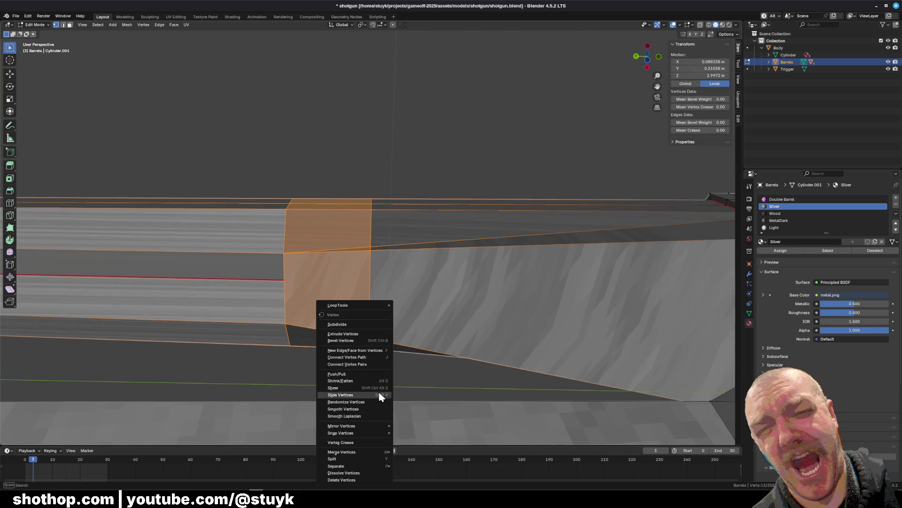
{"action": "mouse_move", "coordinate": [362, 451]}
{"action": "left_click", "coordinate": [416, 451]}
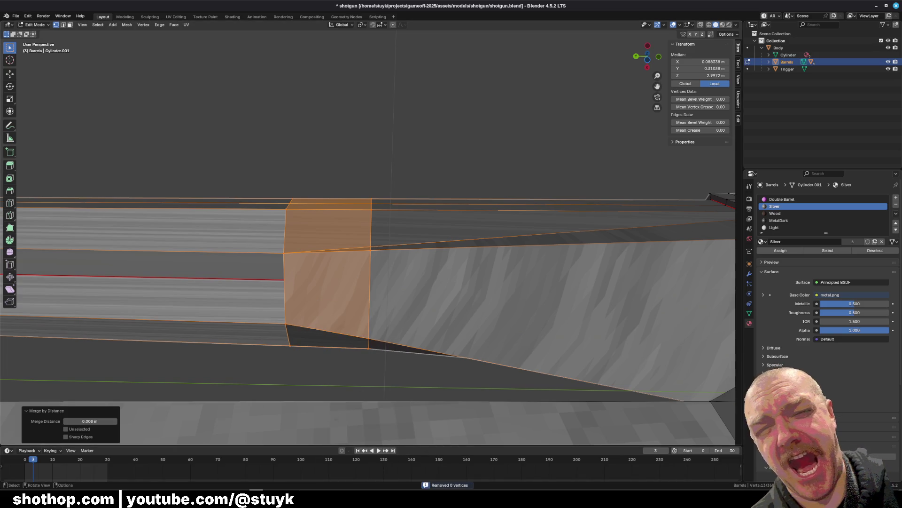
{"action": "left_click", "coordinate": [282, 398]}
{"action": "mouse_move", "coordinate": [422, 256]}
{"action": "middle_mouse_down"}
{"action": "mouse_move", "coordinate": [451, 321]}
{"action": "mouse_move", "coordinate": [574, 329]}
{"action": "middle_mouse_up"}
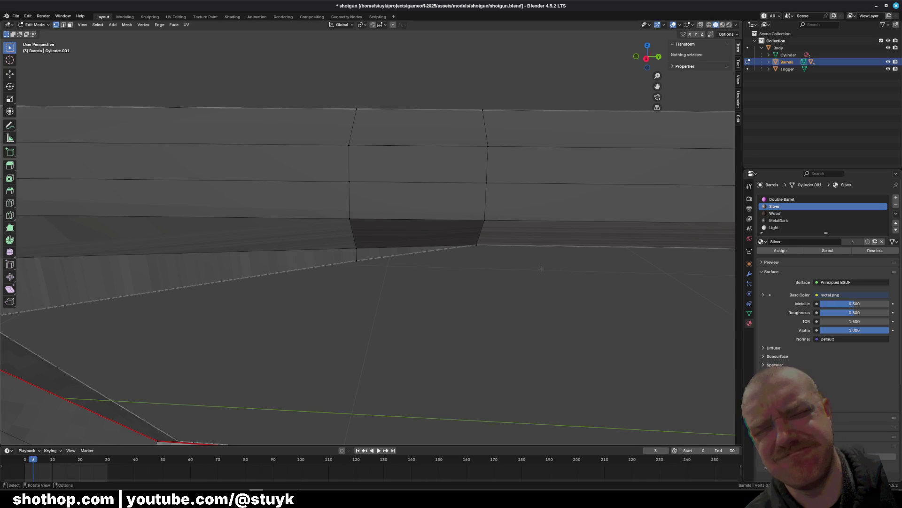
Navigate to the barrel's segmented underside and clear the edge selection
{"action": "middle_click_drag", "start_coordinate": [405, 230], "coordinate": [351, 241]}
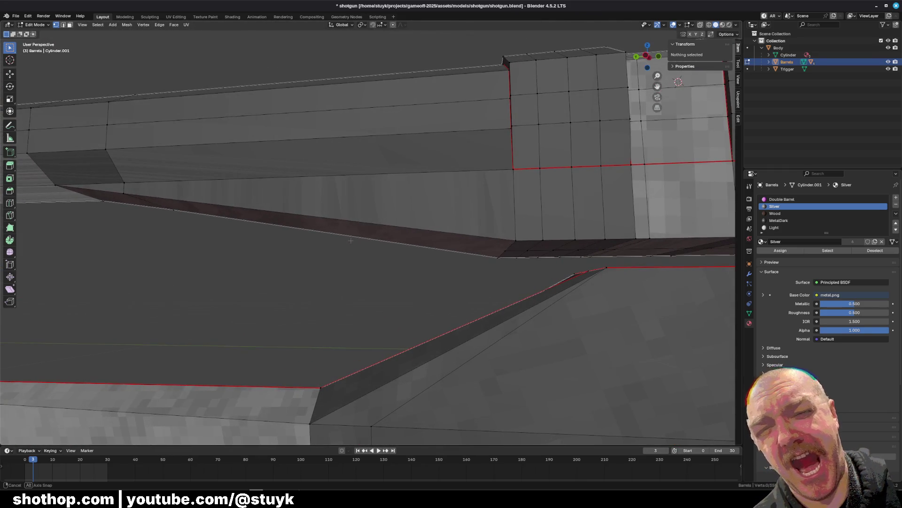
{"action": "middle_click_drag", "start_coordinate": [249, 221], "coordinate": [470, 243]}
{"action": "mouse_move", "coordinate": [603, 259]}
{"action": "middle_mouse_down", "text": "shift"}
{"action": "mouse_move", "coordinate": [444, 277]}
{"action": "mouse_move", "coordinate": [448, 293]}
{"action": "mouse_move", "coordinate": [449, 273]}
{"action": "mouse_move", "coordinate": [426, 276]}
{"action": "middle_mouse_up", "text": "shift"}
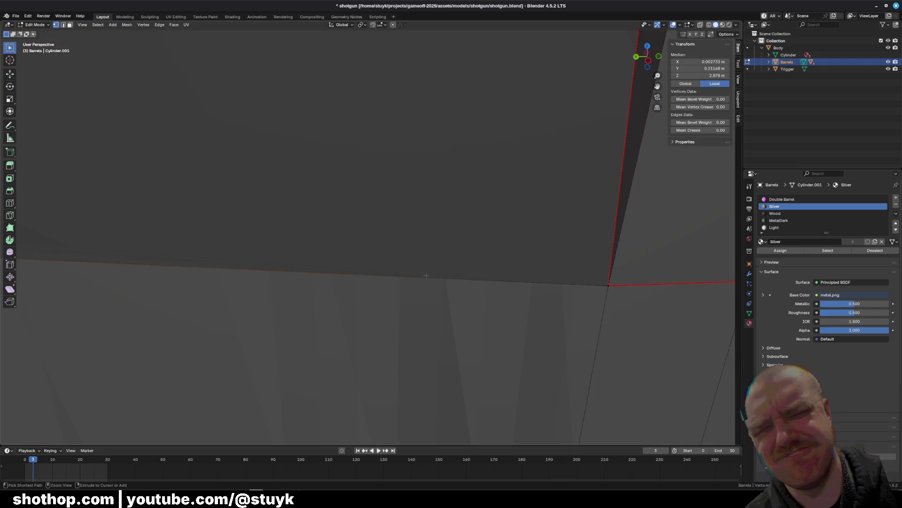
{"action": "scroll", "coordinate": [427, 276], "scroll_direction": "down", "scroll_amount": 6}
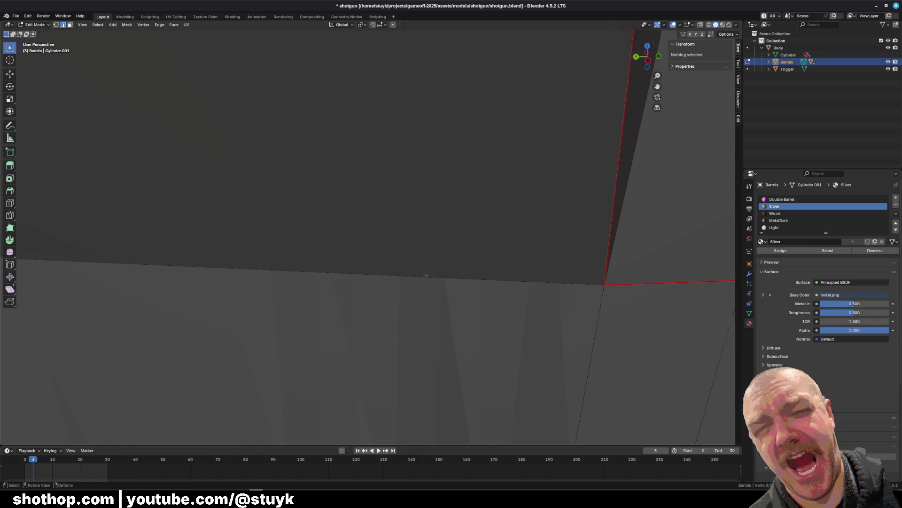
{"action": "key", "text": "alt+a"}
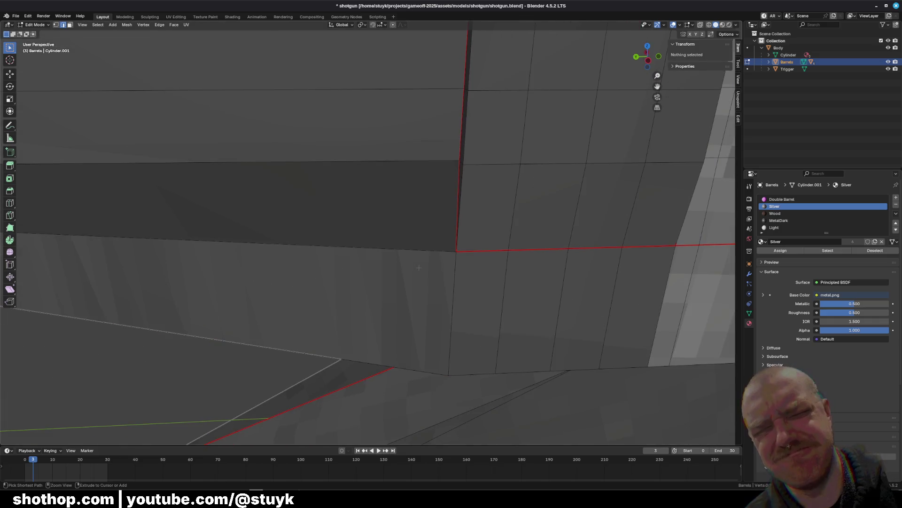
{"action": "left_click", "coordinate": [419, 268], "text": "ctrl"}
{"action": "middle_click_drag", "start_coordinate": [418, 267], "coordinate": [517, 212]}
{"action": "mouse_move", "coordinate": [241, 337]}
{"action": "middle_mouse_down", "text": "shift"}
{"action": "mouse_move", "coordinate": [398, 262]}
{"action": "mouse_move", "coordinate": [447, 301]}
{"action": "middle_mouse_up", "text": "shift"}
{"action": "left_click", "coordinate": [397, 262], "text": "shift"}
{"action": "left_click", "coordinate": [398, 263], "text": "shift"}
{"action": "key", "text": "alt+a"}
{"action": "mouse_move", "coordinate": [102, 41]}
{"action": "middle_mouse_down"}
{"action": "mouse_move", "coordinate": [352, 188]}
{"action": "mouse_move", "coordinate": [570, 290]}
{"action": "middle_mouse_up"}
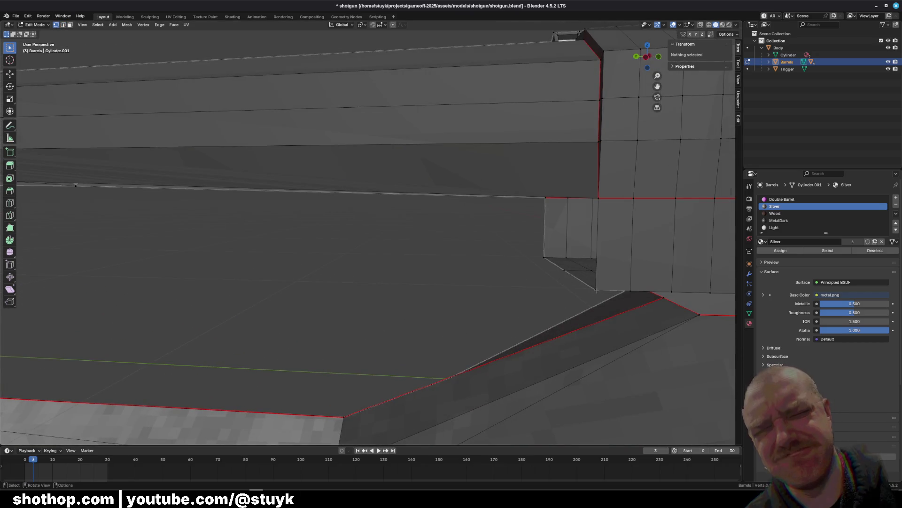
Select the edge along the barrel's underside and frame the view on it
{"action": "left_click", "coordinate": [563, 289]}
{"action": "left_click", "coordinate": [76, 185], "text": "shift"}
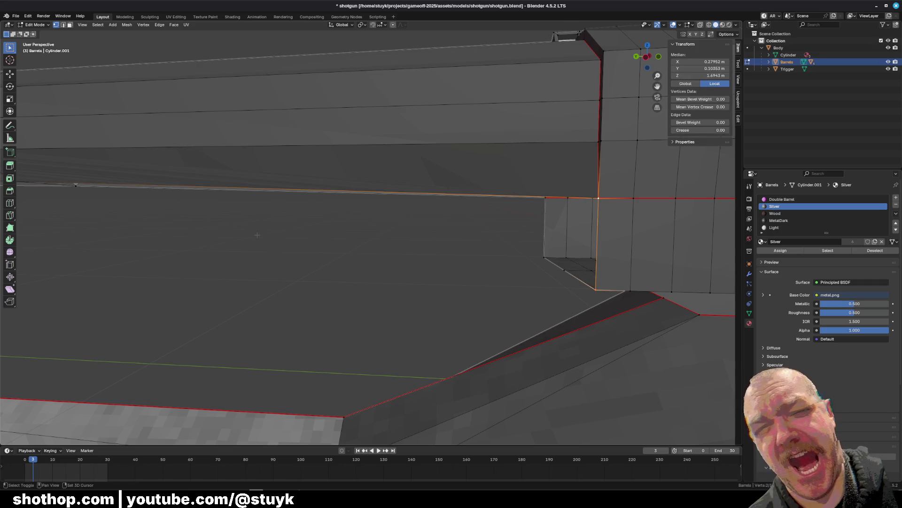
{"action": "key", "text": "KP_Decimal"}
{"action": "mouse_move", "coordinate": [241, 214]}
{"action": "middle_mouse_down"}
{"action": "mouse_move", "coordinate": [623, 174]}
{"action": "mouse_move", "coordinate": [413, 226]}
{"action": "middle_mouse_up"}
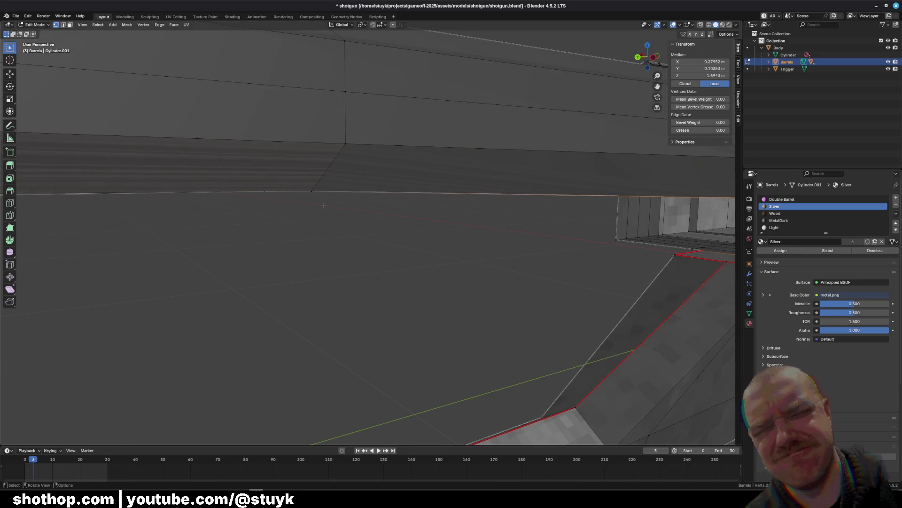
{"action": "mouse_move", "coordinate": [323, 217]}
{"action": "middle_mouse_down"}
{"action": "mouse_move", "coordinate": [501, 187]}
{"action": "mouse_move", "coordinate": [302, 232]}
{"action": "mouse_move", "coordinate": [202, 318]}
{"action": "mouse_move", "coordinate": [139, 127]}
{"action": "mouse_move", "coordinate": [495, 249]}
{"action": "mouse_move", "coordinate": [337, 199]}
{"action": "middle_mouse_up"}
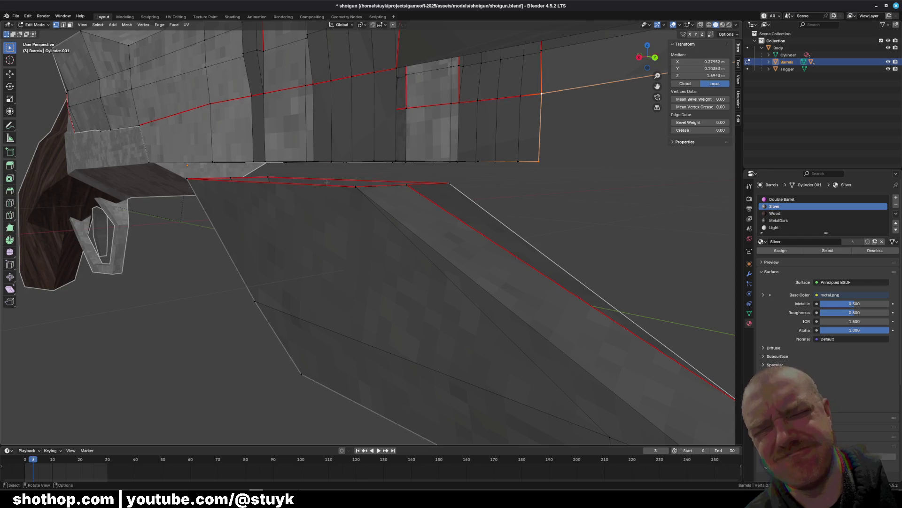
{"action": "middle_click_drag", "start_coordinate": [497, 172], "coordinate": [410, 211], "text": "shift"}
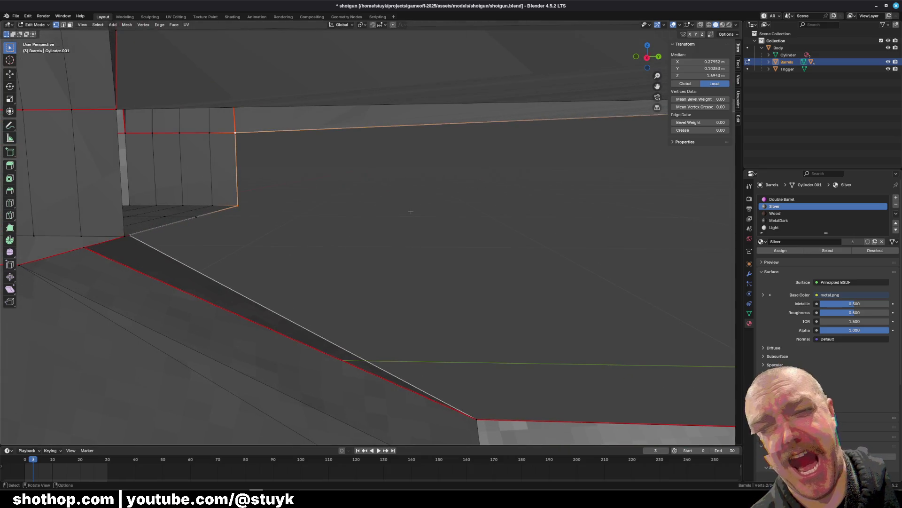
{"action": "left_click", "coordinate": [432, 210]}
{"action": "scroll", "coordinate": [432, 210], "scroll_direction": "down", "scroll_amount": 2}
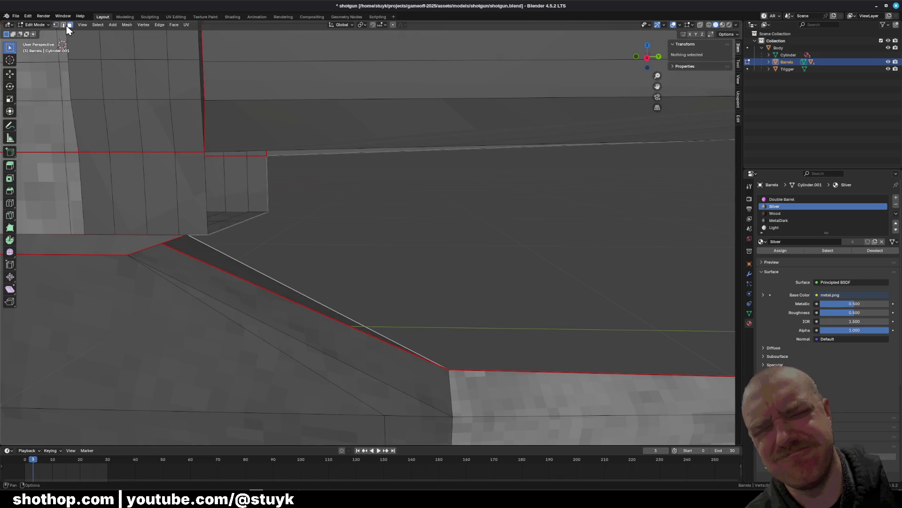
{"action": "mouse_move", "coordinate": [226, 198]}
{"action": "middle_mouse_down"}
{"action": "mouse_move", "coordinate": [251, 220]}
{"action": "mouse_move", "coordinate": [315, 206]}
{"action": "mouse_move", "coordinate": [370, 224]}
{"action": "middle_mouse_up"}
Select the edge at the barrel's bottom corner in edge select mode
{"action": "left_click", "coordinate": [248, 215]}
{"action": "left_click", "coordinate": [370, 223]}
{"action": "key", "text": "1"}
{"action": "left_click", "coordinate": [372, 225]}
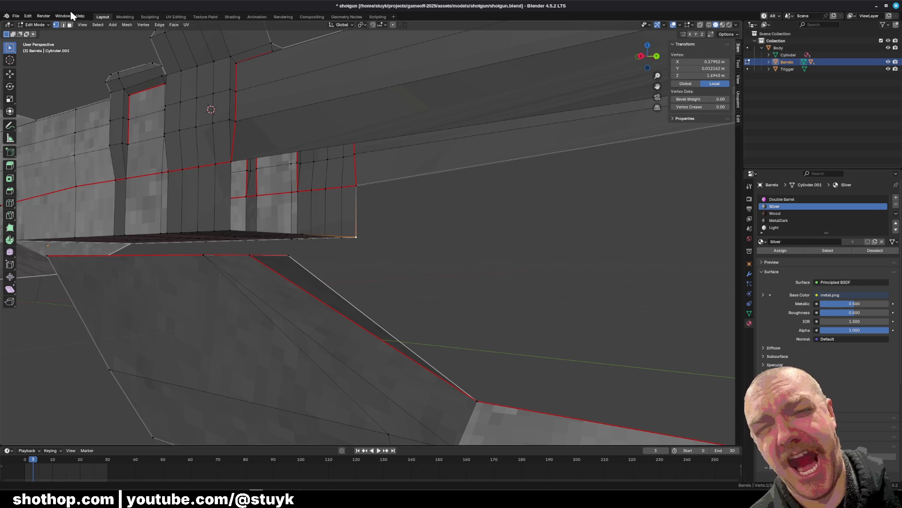
{"action": "left_click", "coordinate": [28, 16]}
{"action": "middle_click_drag", "start_coordinate": [358, 141], "coordinate": [386, 149]}
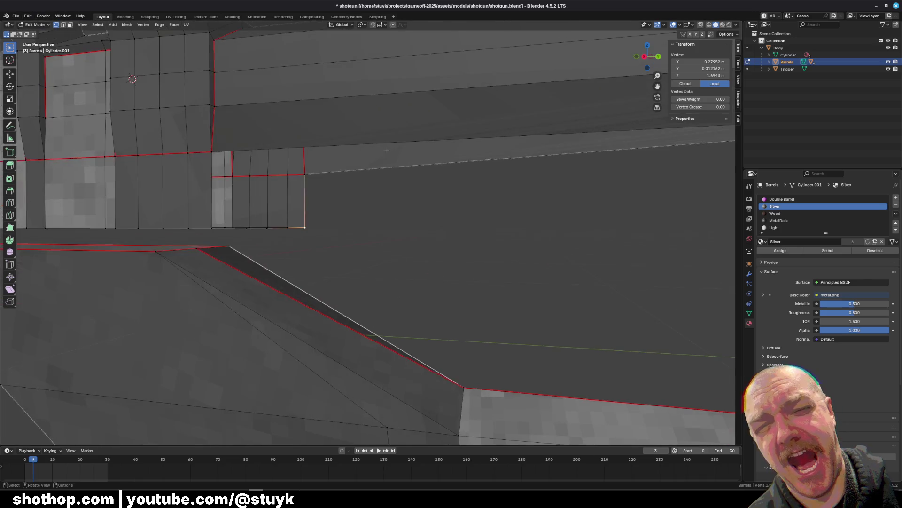
{"action": "key", "text": "2"}
{"action": "left_click", "coordinate": [468, 207]}
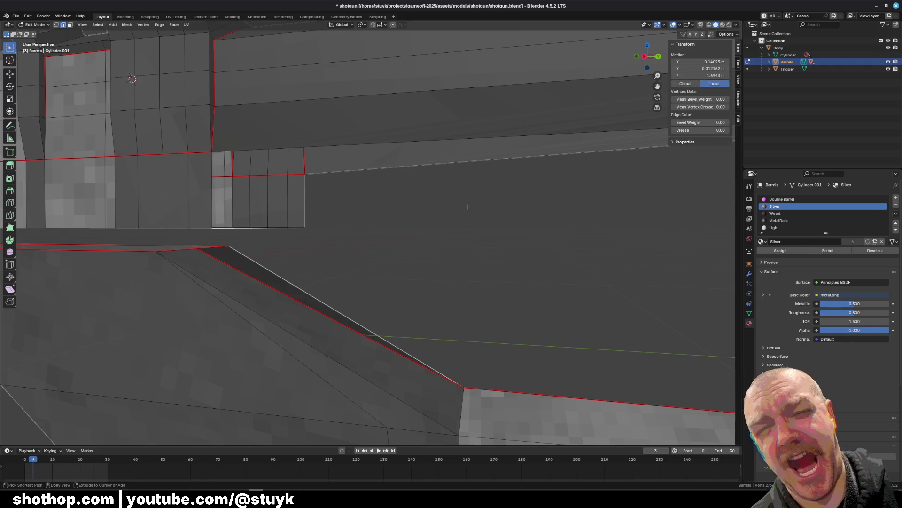
{"action": "middle_click_drag", "start_coordinate": [420, 207], "coordinate": [356, 215]}
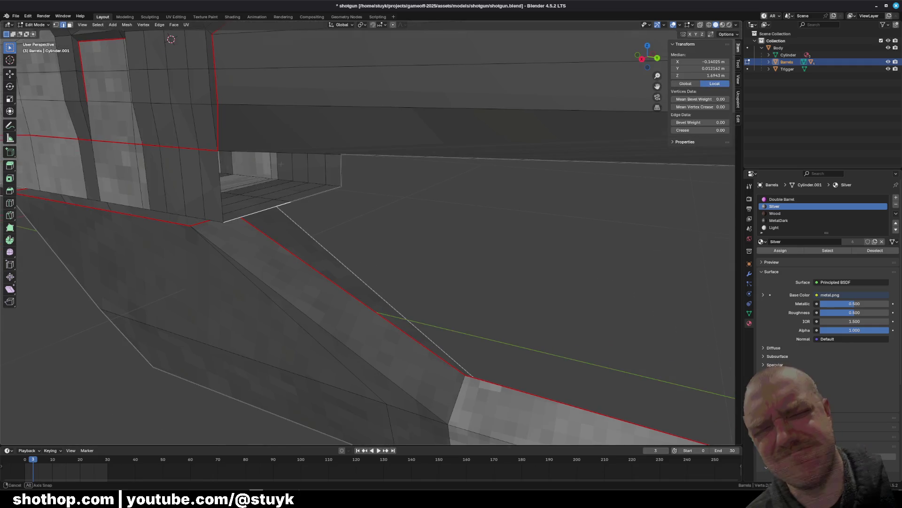
{"action": "middle_click_drag", "start_coordinate": [281, 163], "coordinate": [202, 189]}
Cancel the Y-axis extrude and fill a triangular face between the long edge and diagonal edge
{"action": "key", "text": "e"}
{"action": "key", "text": "y"}
{"action": "right_click", "coordinate": [513, 315]}
{"action": "mouse_move", "coordinate": [513, 315]}
{"action": "middle_mouse_down"}
{"action": "mouse_move", "coordinate": [376, 262]}
{"action": "mouse_move", "coordinate": [348, 220]}
{"action": "middle_mouse_up"}
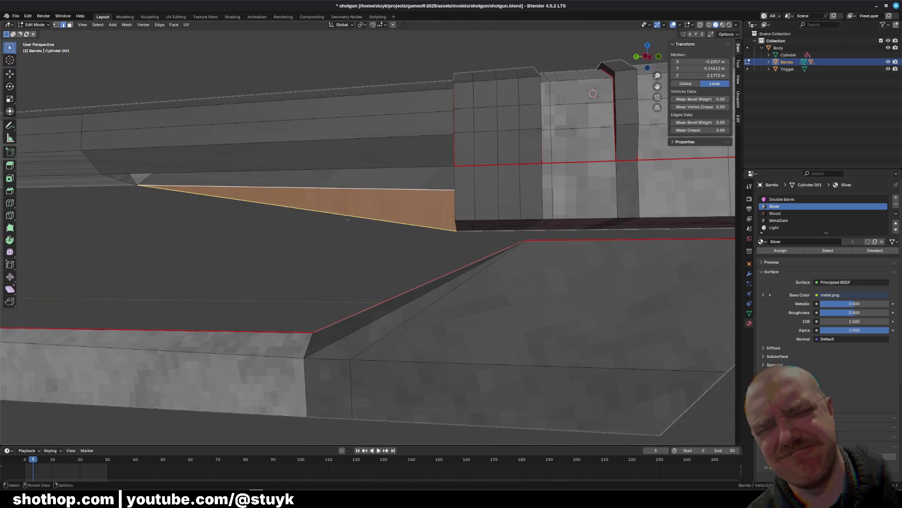
{"action": "left_click", "coordinate": [273, 164]}
{"action": "left_click", "coordinate": [296, 199], "text": "shift"}
{"action": "key", "text": "f"}
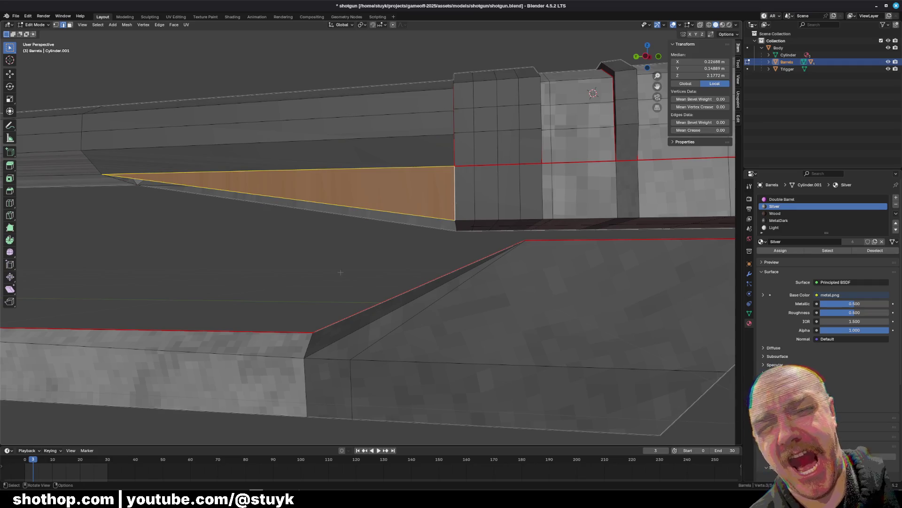
{"action": "mouse_move", "coordinate": [316, 266]}
{"action": "middle_mouse_down"}
{"action": "mouse_move", "coordinate": [338, 254]}
{"action": "mouse_move", "coordinate": [320, 275]}
{"action": "mouse_move", "coordinate": [244, 194]}
{"action": "mouse_move", "coordinate": [298, 183]}
{"action": "mouse_move", "coordinate": [324, 277]}
{"action": "middle_mouse_up"}
Close the barrel's open front end by filling its edge loop with a face
{"action": "key", "text": "alt+a"}
{"action": "left_click", "coordinate": [403, 369]}
{"action": "middle_click_drag", "start_coordinate": [403, 370], "coordinate": [362, 295]}
{"action": "left_click", "coordinate": [349, 299]}
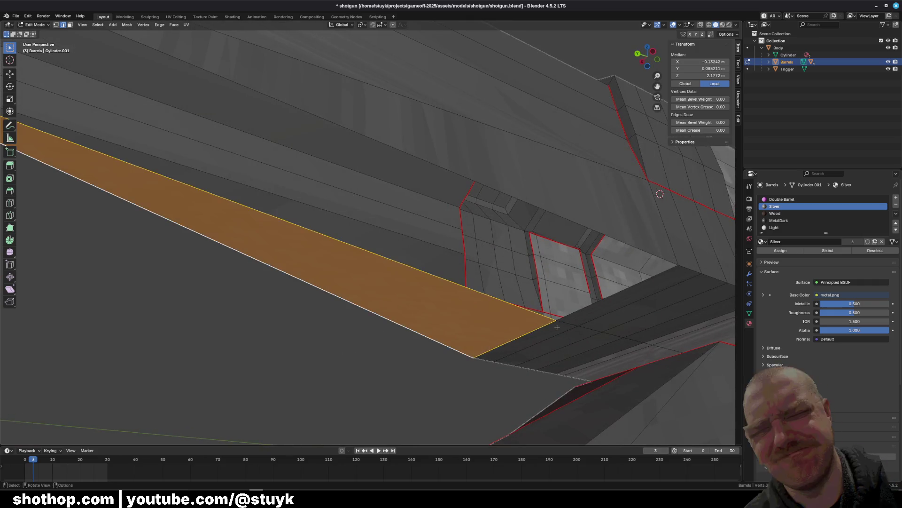
{"action": "left_click", "coordinate": [584, 309]}
{"action": "mouse_move", "coordinate": [584, 309]}
{"action": "middle_mouse_down"}
{"action": "mouse_move", "coordinate": [345, 246]}
{"action": "mouse_move", "coordinate": [486, 325]}
{"action": "mouse_move", "coordinate": [399, 230]}
{"action": "middle_mouse_up"}
{"action": "key", "text": "alt+a"}
{"action": "left_click", "coordinate": [400, 229]}
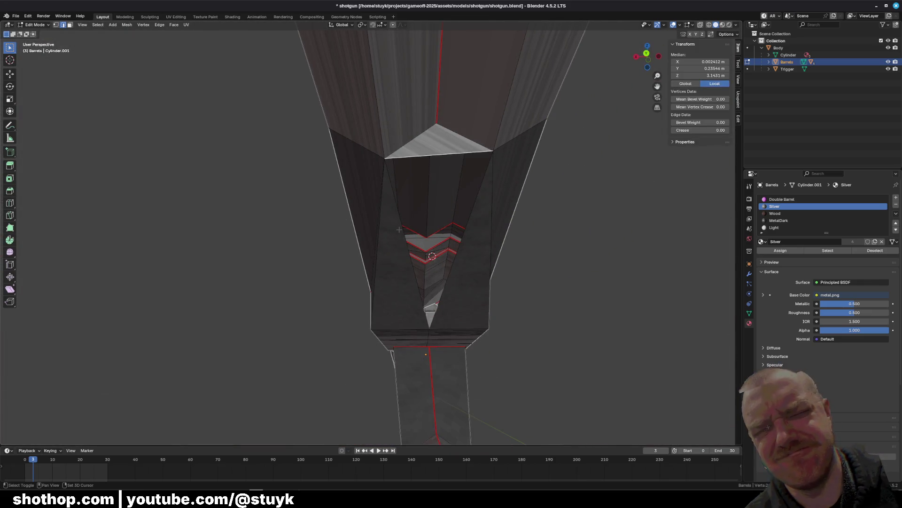
{"action": "key", "text": "f"}
{"action": "key", "text": "alt+a"}
{"action": "mouse_move", "coordinate": [569, 310]}
{"action": "middle_mouse_down"}
{"action": "mouse_move", "coordinate": [582, 297]}
{"action": "mouse_move", "coordinate": [552, 278]}
{"action": "mouse_move", "coordinate": [423, 263]}
{"action": "mouse_move", "coordinate": [557, 284]}
{"action": "middle_mouse_up"}
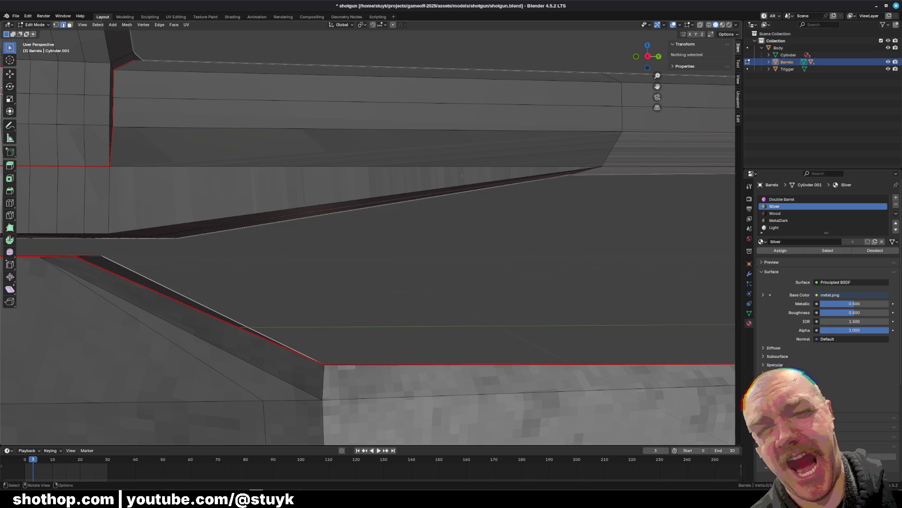
{"action": "middle_click_drag", "start_coordinate": [456, 195], "coordinate": [421, 179]}
Select the long thin face under the barrels and open the delete menu, cancelling without deleting
{"action": "left_click", "coordinate": [421, 178]}
{"action": "left_click", "coordinate": [420, 179], "text": "shift"}
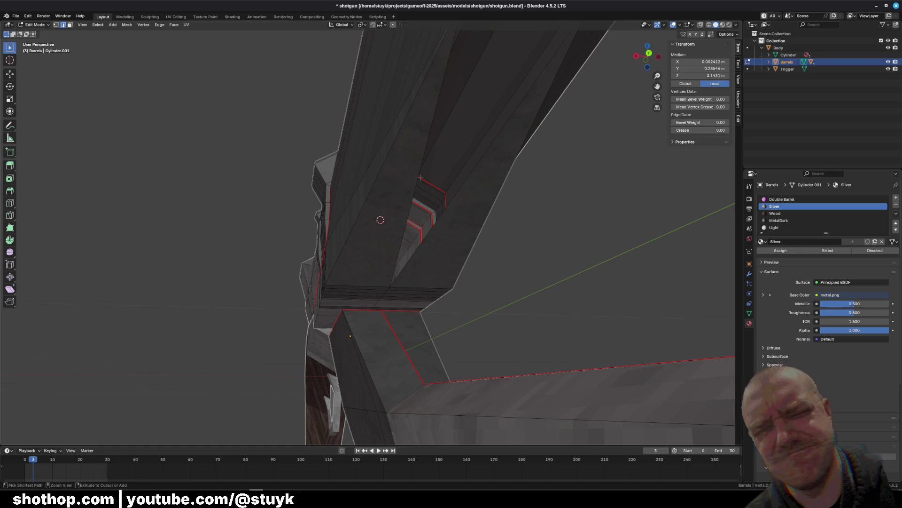
{"action": "key", "text": "alt+a"}
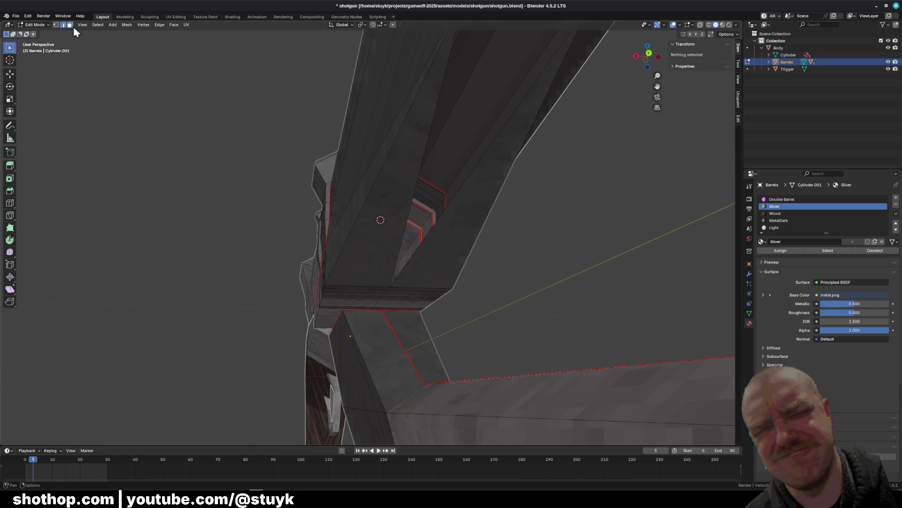
{"action": "left_click", "coordinate": [71, 25]}
{"action": "left_click", "coordinate": [379, 218]}
{"action": "key", "text": "x"}
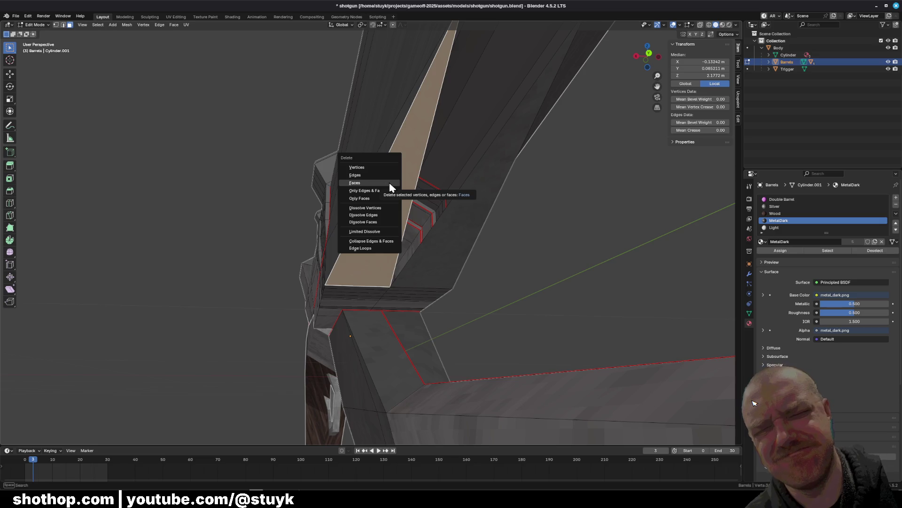
{"action": "key", "text": "Escape"}
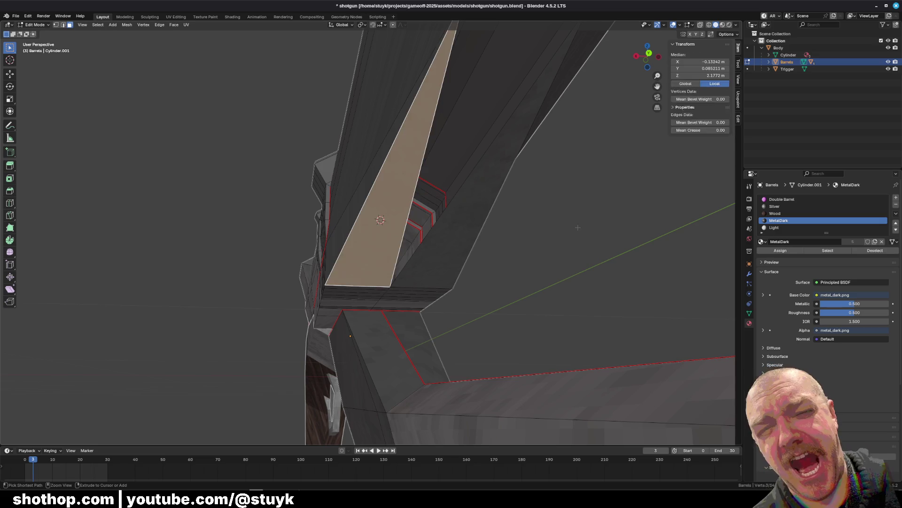
{"action": "key", "text": "alt+a"}
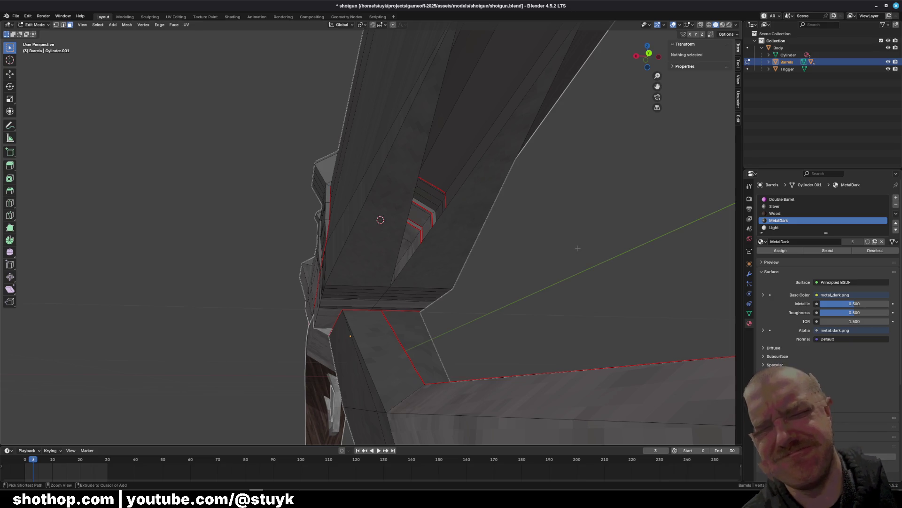
{"action": "left_click", "coordinate": [465, 208]}
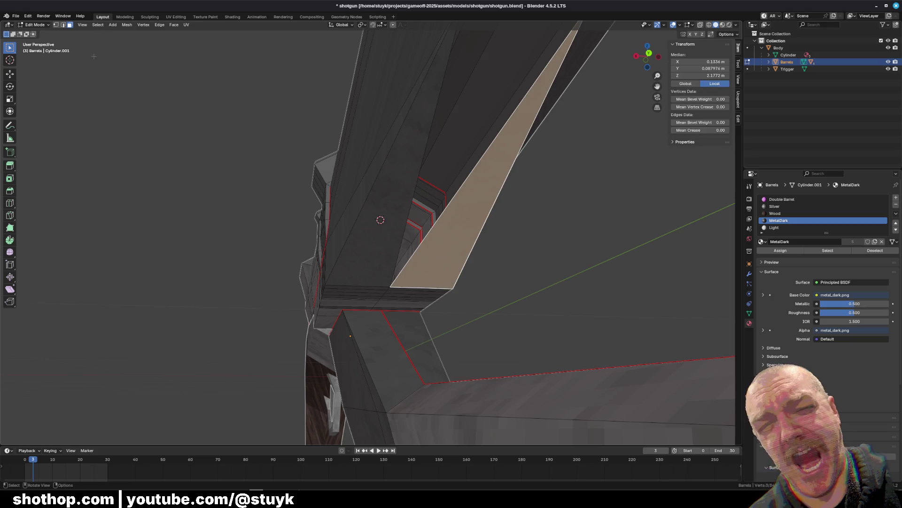
{"action": "left_click", "coordinate": [94, 57]}
{"action": "middle_click_drag", "start_coordinate": [388, 145], "coordinate": [372, 197], "text": "shift"}
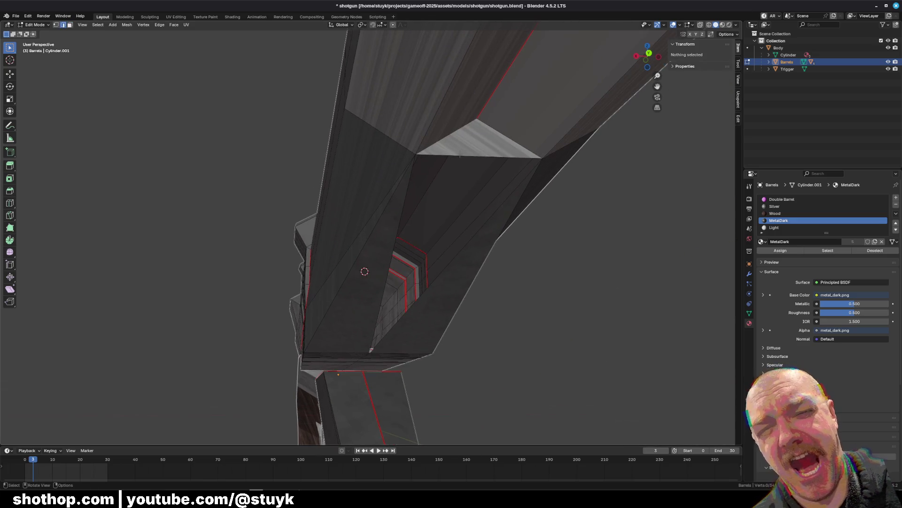
Fill a face between the long diagonal edge and the light face's top edge
{"action": "left_click", "coordinate": [443, 268]}
{"action": "left_click", "coordinate": [456, 219]}
{"action": "left_click", "coordinate": [457, 155], "text": "shift"}
{"action": "key", "text": "f"}
{"action": "middle_click_drag", "start_coordinate": [401, 220], "coordinate": [470, 202]}
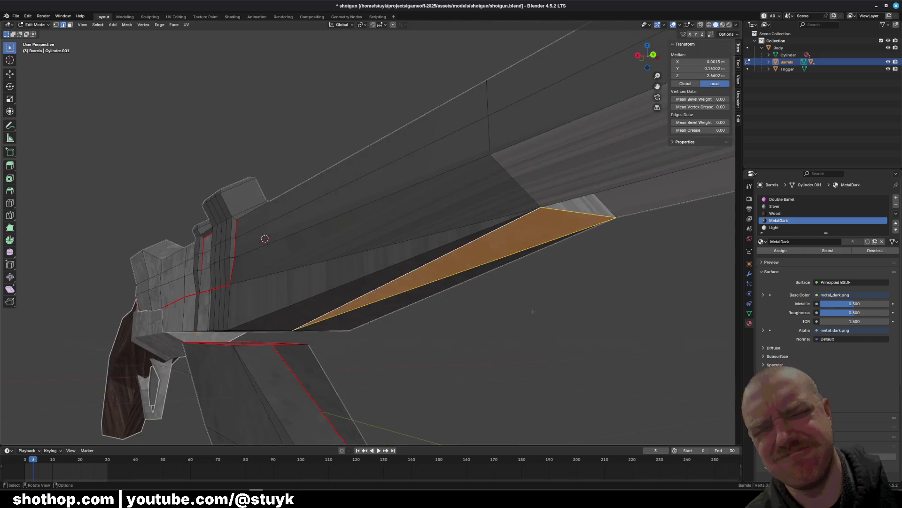
{"action": "key", "text": "alt+a"}
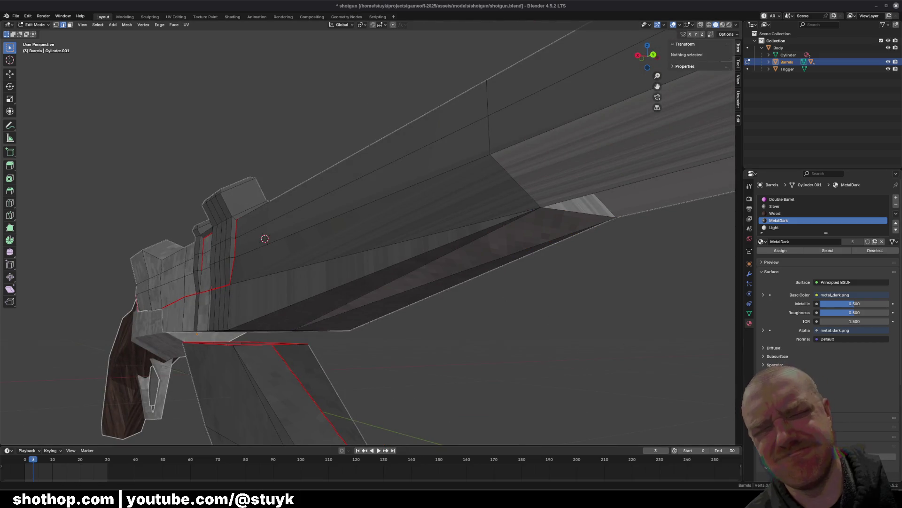
{"action": "mouse_move", "coordinate": [499, 272]}
{"action": "middle_mouse_down"}
{"action": "mouse_move", "coordinate": [512, 282]}
{"action": "mouse_move", "coordinate": [503, 277]}
{"action": "middle_mouse_up"}
{"action": "mouse_move", "coordinate": [488, 219]}
{"action": "middle_mouse_down"}
{"action": "mouse_move", "coordinate": [211, 75]}
{"action": "mouse_move", "coordinate": [106, 5]}
{"action": "middle_mouse_up"}
Add a new edge loop around the barrels and slide it into position
{"action": "middle_click_drag", "start_coordinate": [140, 93], "coordinate": [443, 215]}
{"action": "key", "text": "ctrl+r"}
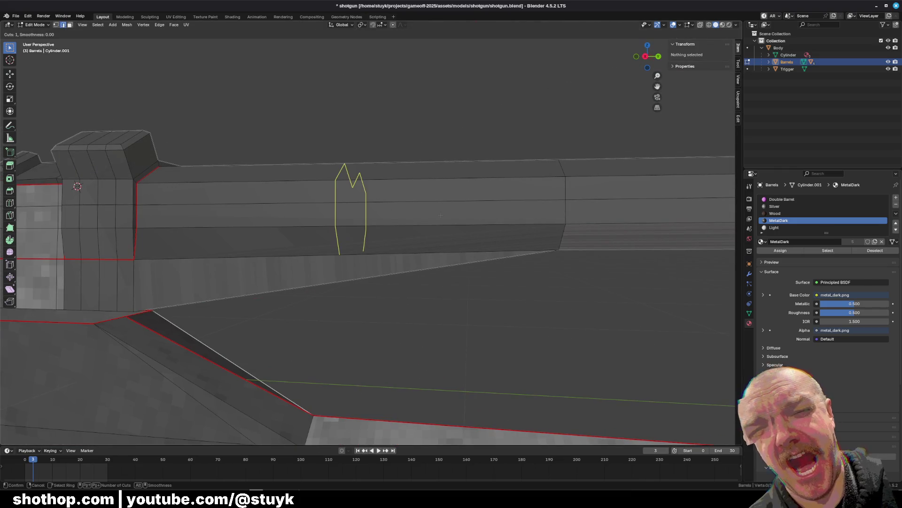
{"action": "left_click", "coordinate": [444, 215]}
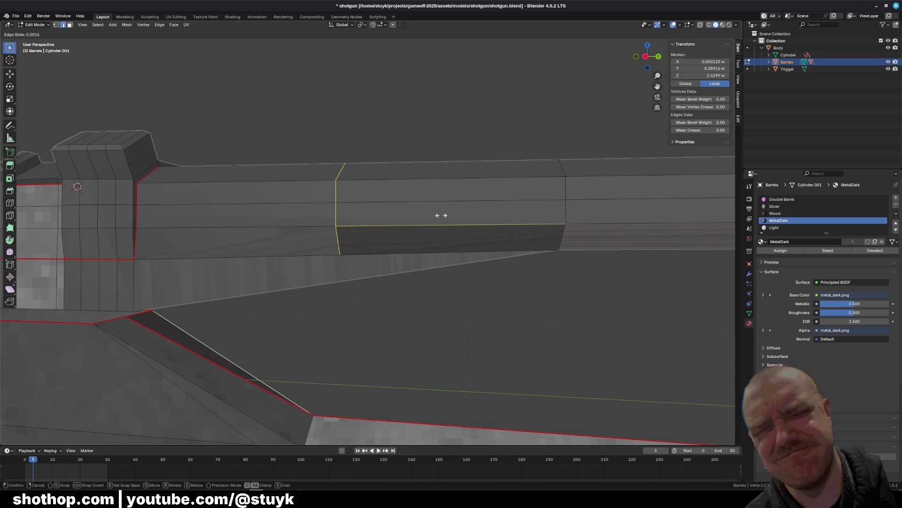
{"action": "left_click", "coordinate": [519, 219]}
{"action": "key", "text": "alt+a"}
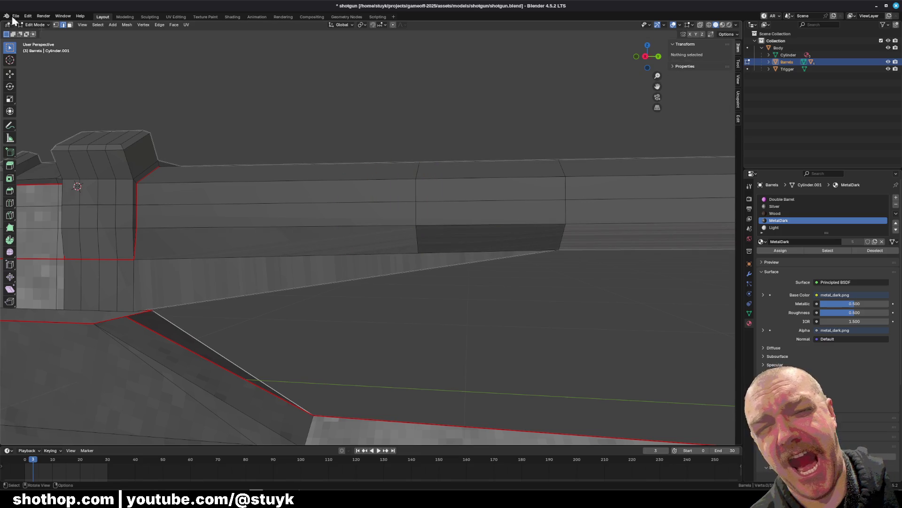
{"action": "scroll", "coordinate": [391, 245], "scroll_direction": "up", "scroll_amount": 5}
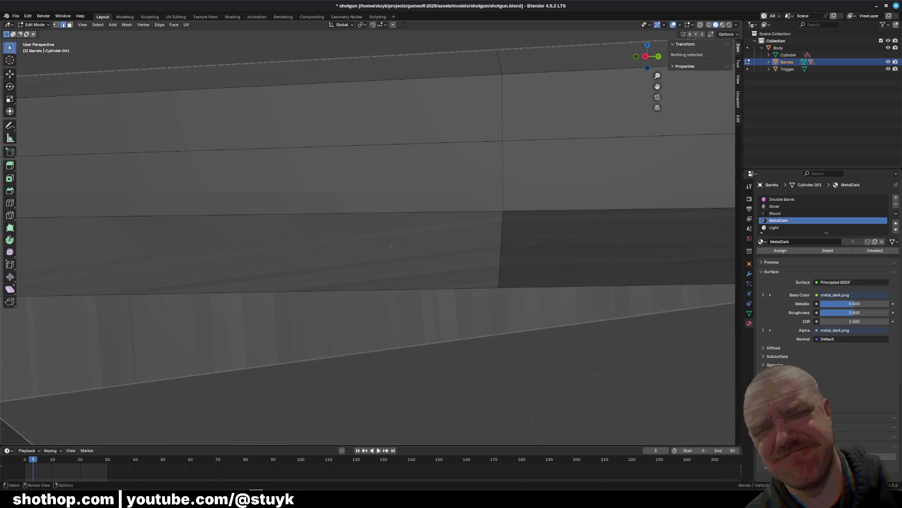
Knife-cut from the new loop down across the sloping underside face to the right barrel edge
{"action": "middle_click_drag", "start_coordinate": [425, 299], "coordinate": [511, 335]}
{"action": "left_click", "coordinate": [646, 58]}
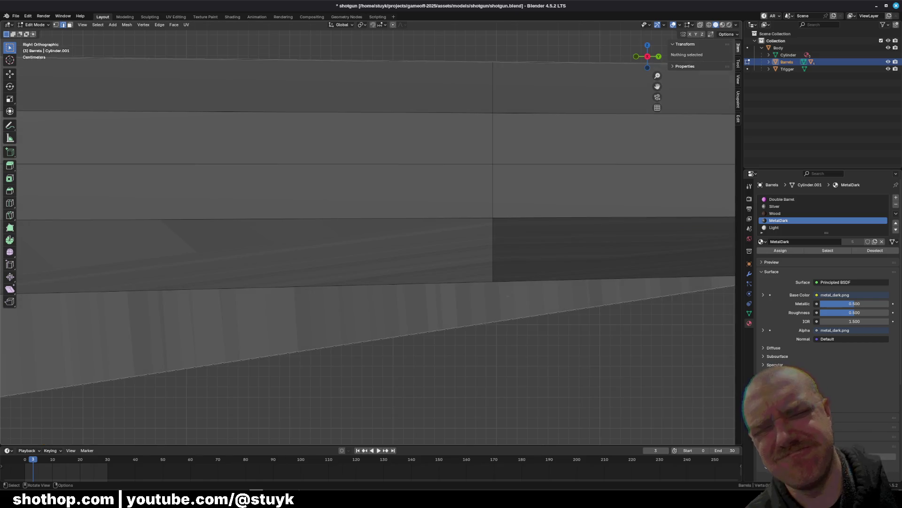
{"action": "key", "text": "k"}
{"action": "left_click", "coordinate": [493, 281]}
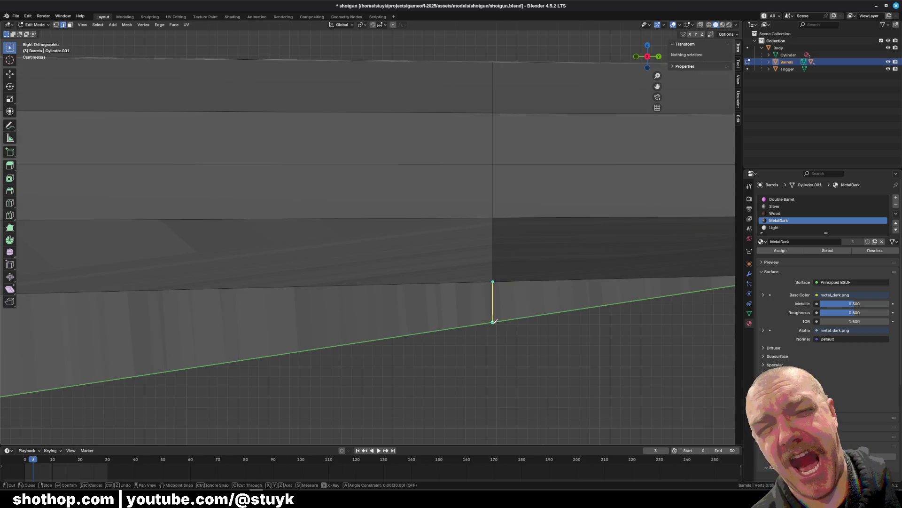
{"action": "left_click", "coordinate": [493, 322]}
{"action": "mouse_move", "coordinate": [500, 328]}
{"action": "middle_mouse_down"}
{"action": "mouse_move", "coordinate": [483, 352]}
{"action": "mouse_move", "coordinate": [444, 332]}
{"action": "mouse_move", "coordinate": [499, 273]}
{"action": "middle_mouse_up"}
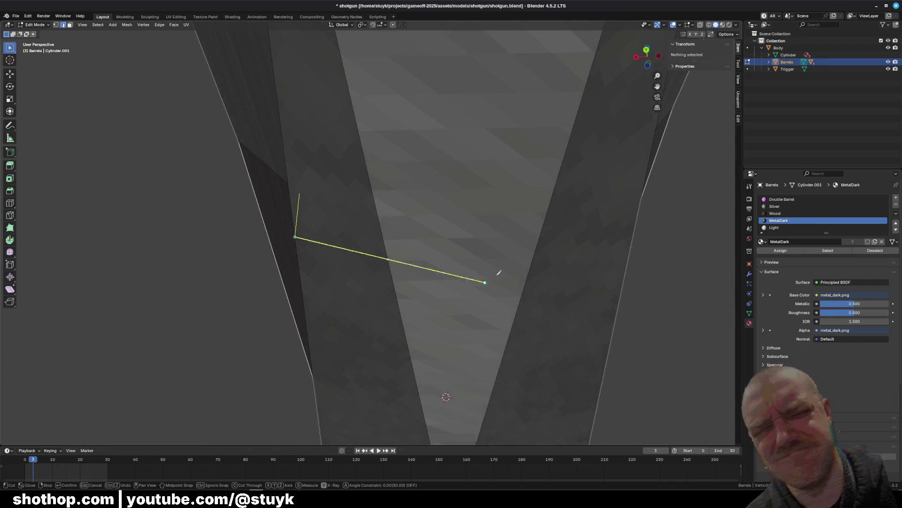
{"action": "mouse_move", "coordinate": [632, 237]}
{"action": "middle_mouse_down"}
{"action": "mouse_move", "coordinate": [486, 267]}
{"action": "mouse_move", "coordinate": [503, 272]}
{"action": "middle_mouse_up"}
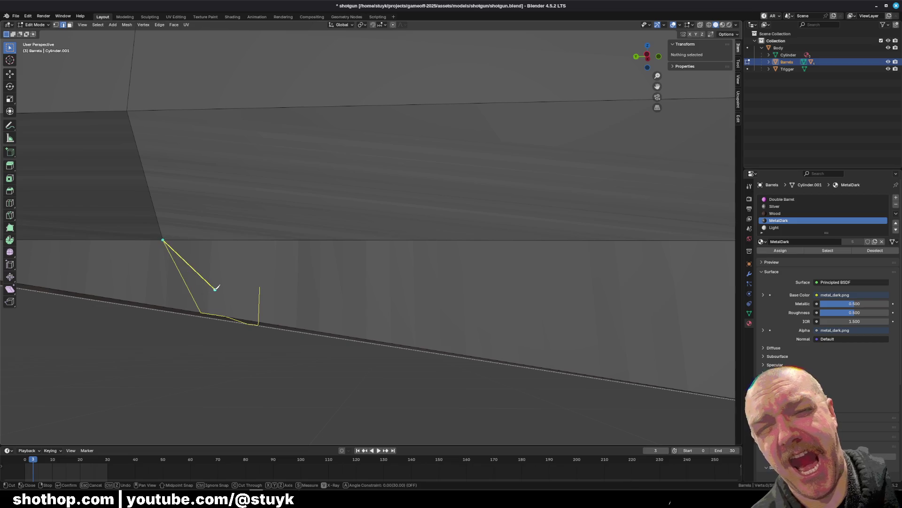
{"action": "key", "text": "Return"}
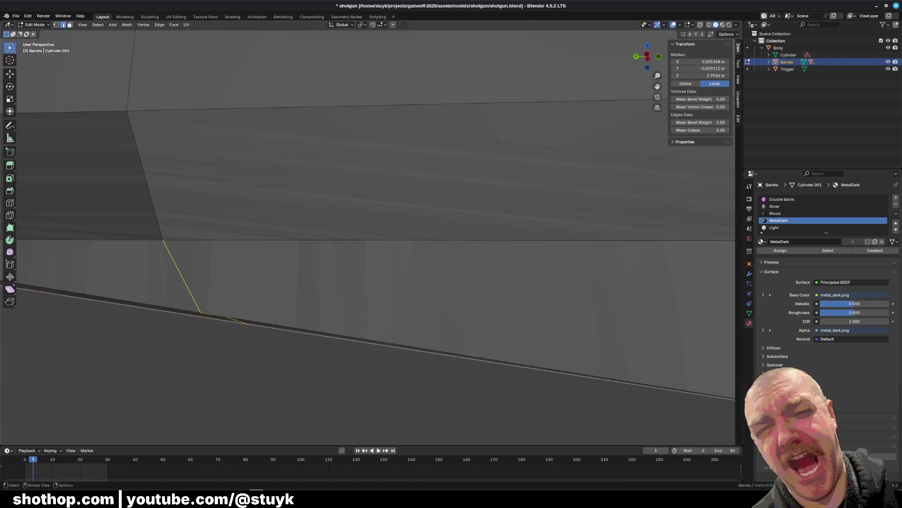
{"action": "left_click", "coordinate": [649, 57]}
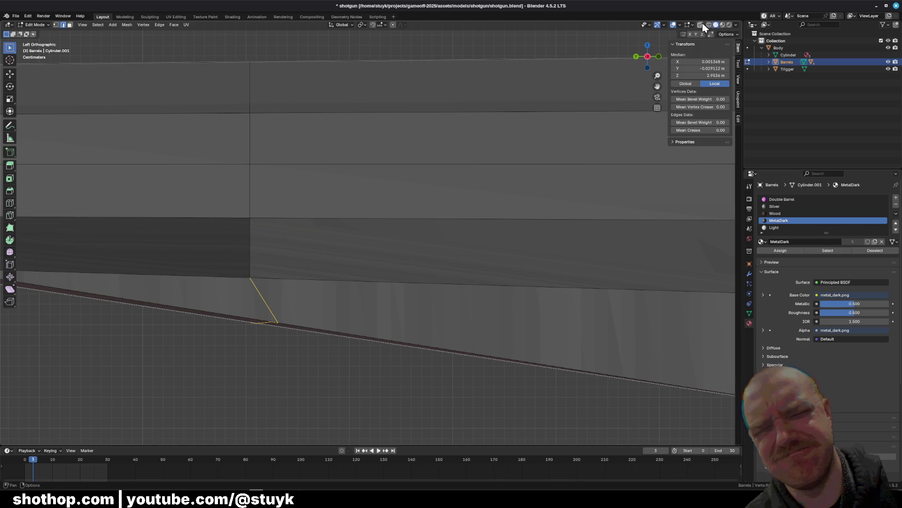
Enable X-ray and flatten the vertex column under the barrel by scaling Y to 0
{"action": "left_click", "coordinate": [700, 24]}
{"action": "mouse_move", "coordinate": [210, 372]}
{"action": "left_mouse_down"}
{"action": "mouse_move", "coordinate": [316, 173]}
{"action": "mouse_move", "coordinate": [295, 23]}
{"action": "left_mouse_up"}
{"action": "key", "text": "s"}
{"action": "key", "text": "y"}
{"action": "key", "text": "0"}
{"action": "key", "text": "Return"}
Slide the flattened vertex column along the Y axis
{"action": "mouse_move", "coordinate": [282, 340]}
{"action": "middle_mouse_down", "text": "shift"}
{"action": "mouse_move", "coordinate": [326, 260]}
{"action": "mouse_move", "coordinate": [319, 205]}
{"action": "mouse_move", "coordinate": [400, 244]}
{"action": "middle_mouse_up", "text": "shift"}
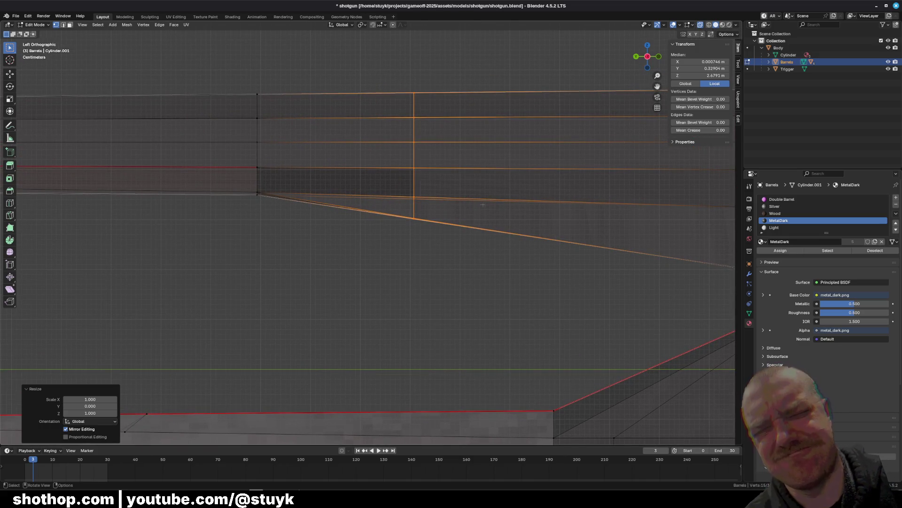
{"action": "key", "text": "g"}
{"action": "key", "text": "y"}
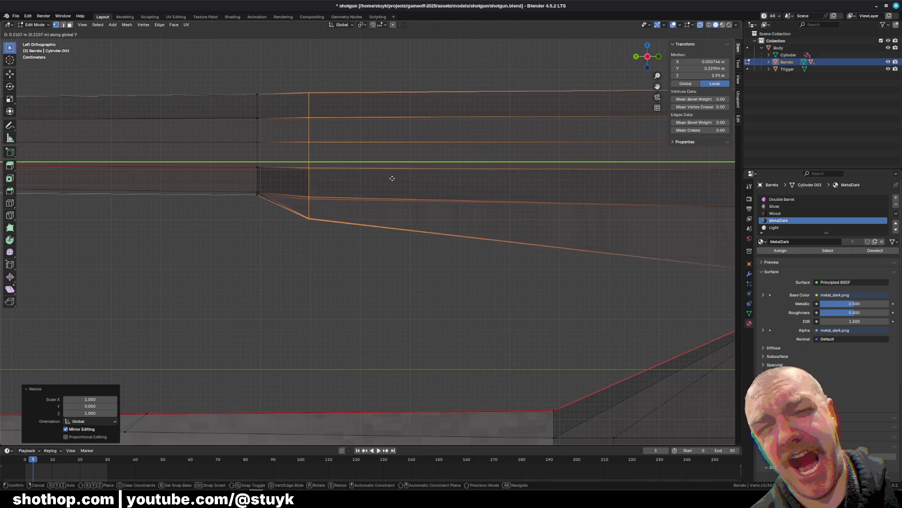
{"action": "left_click", "coordinate": [364, 177]}
{"action": "key", "text": "alt+a"}
In the right-side view, move the corner vertex down along Z
{"action": "mouse_move", "coordinate": [364, 177]}
{"action": "middle_mouse_down"}
{"action": "mouse_move", "coordinate": [400, 281]}
{"action": "mouse_move", "coordinate": [442, 277]}
{"action": "mouse_move", "coordinate": [176, 113]}
{"action": "middle_mouse_up"}
{"action": "left_click", "coordinate": [70, 24]}
{"action": "middle_click_drag", "start_coordinate": [376, 212], "coordinate": [453, 255]}
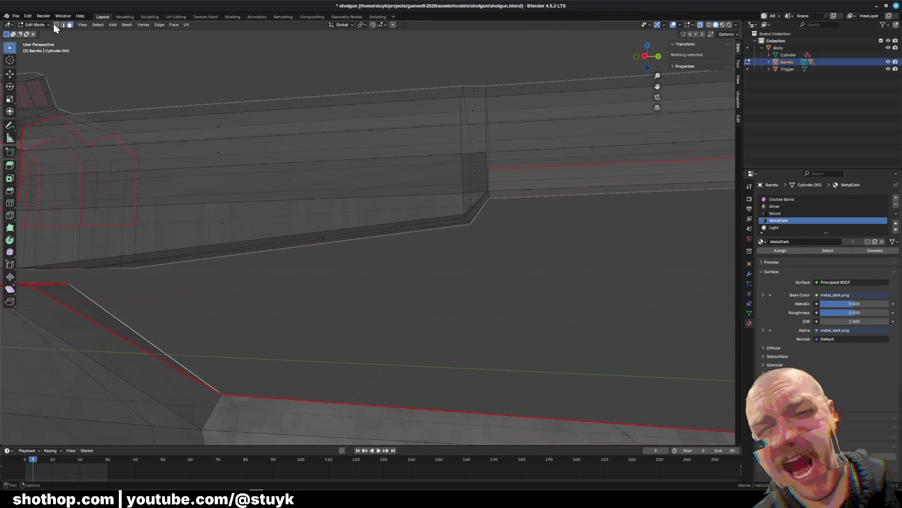
{"action": "left_click", "coordinate": [55, 24]}
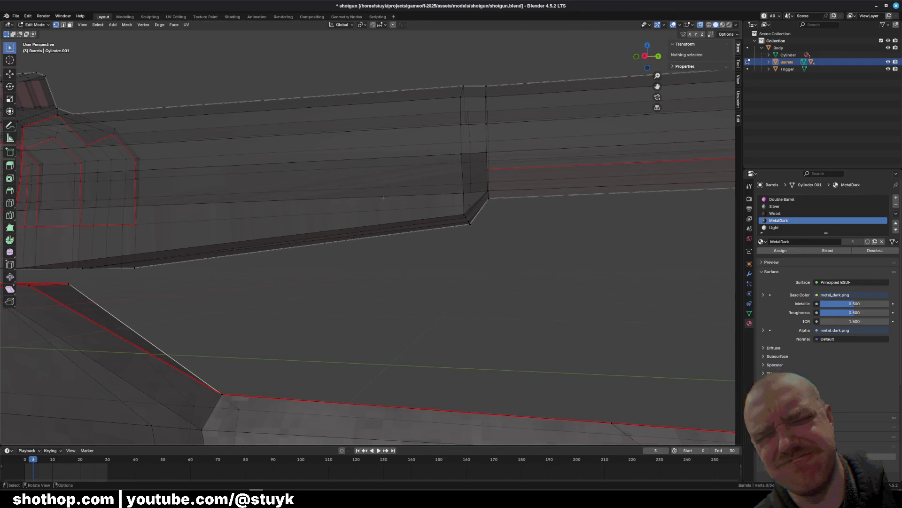
{"action": "left_click", "coordinate": [645, 57]}
{"action": "left_click", "coordinate": [485, 196]}
{"action": "key", "text": "g"}
{"action": "key", "text": "z"}
{"action": "left_click", "coordinate": [480, 226]}
{"action": "key", "text": "alt+a"}
In the left-side view, slide the vertex under the barrel along Y
{"action": "mouse_move", "coordinate": [480, 226]}
{"action": "middle_mouse_down"}
{"action": "mouse_move", "coordinate": [457, 277]}
{"action": "mouse_move", "coordinate": [475, 256]}
{"action": "mouse_move", "coordinate": [445, 284]}
{"action": "mouse_move", "coordinate": [455, 274]}
{"action": "mouse_move", "coordinate": [350, 283]}
{"action": "mouse_move", "coordinate": [402, 189]}
{"action": "middle_mouse_up"}
{"action": "left_click", "coordinate": [650, 56]}
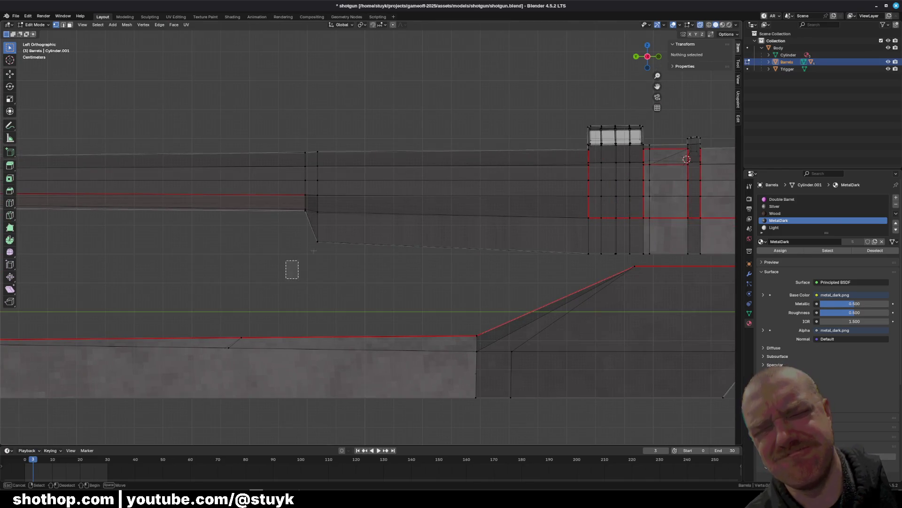
{"action": "left_click_drag", "start_coordinate": [292, 269], "coordinate": [338, 232]}
{"action": "key", "text": "g"}
{"action": "key", "text": "y"}
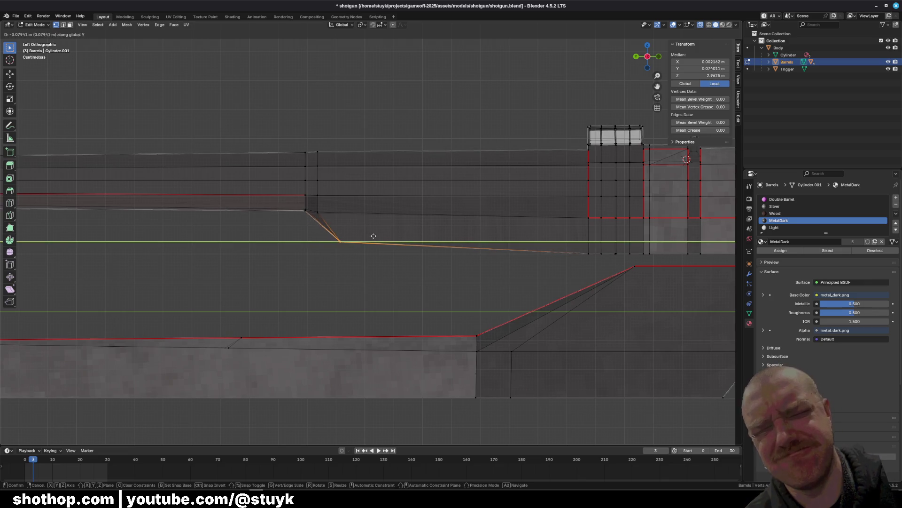
{"action": "left_click", "coordinate": [374, 236]}
{"action": "scroll", "coordinate": [374, 236], "scroll_direction": "down", "scroll_amount": 5}
{"action": "middle_click_drag", "start_coordinate": [374, 236], "coordinate": [464, 280]}
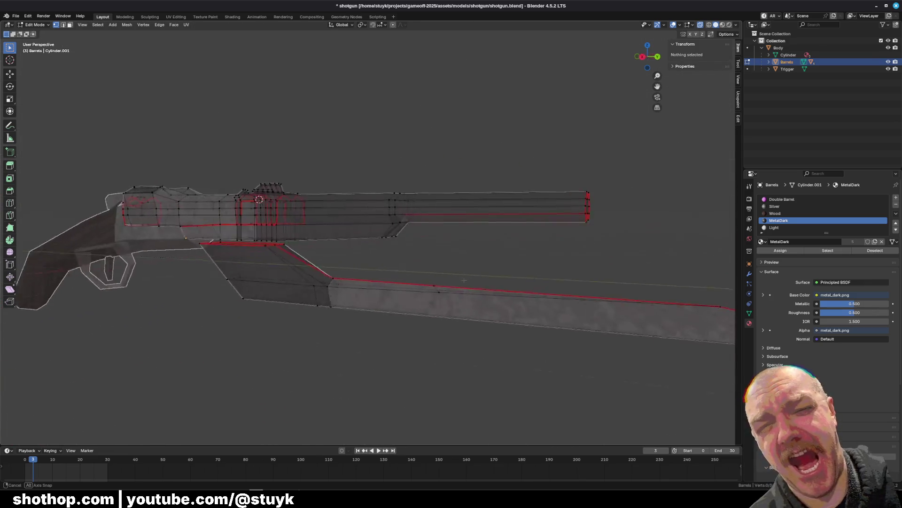
Orbit around the receiver and forend to inspect the gap area
{"action": "scroll", "coordinate": [367, 236], "scroll_direction": "up", "scroll_amount": 10}
{"action": "middle_click_drag", "start_coordinate": [367, 236], "coordinate": [317, 241]}
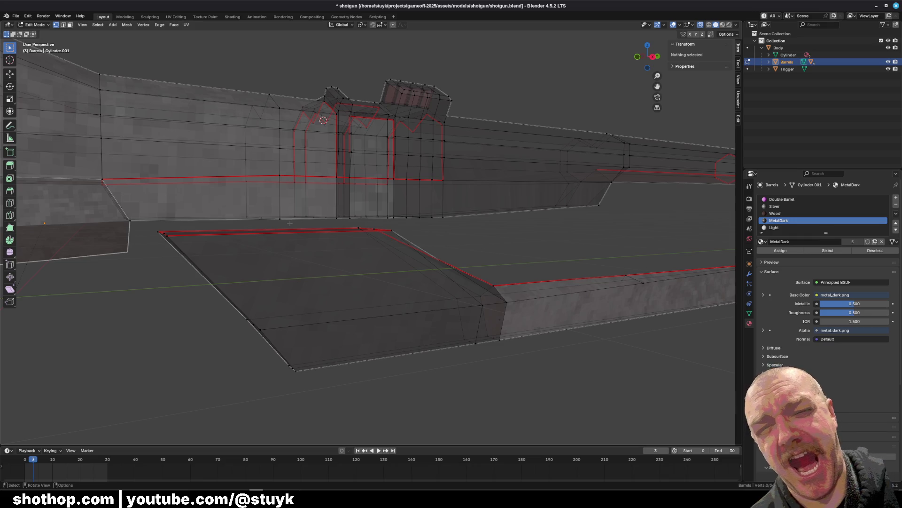
{"action": "middle_click_drag", "start_coordinate": [290, 239], "coordinate": [274, 246]}
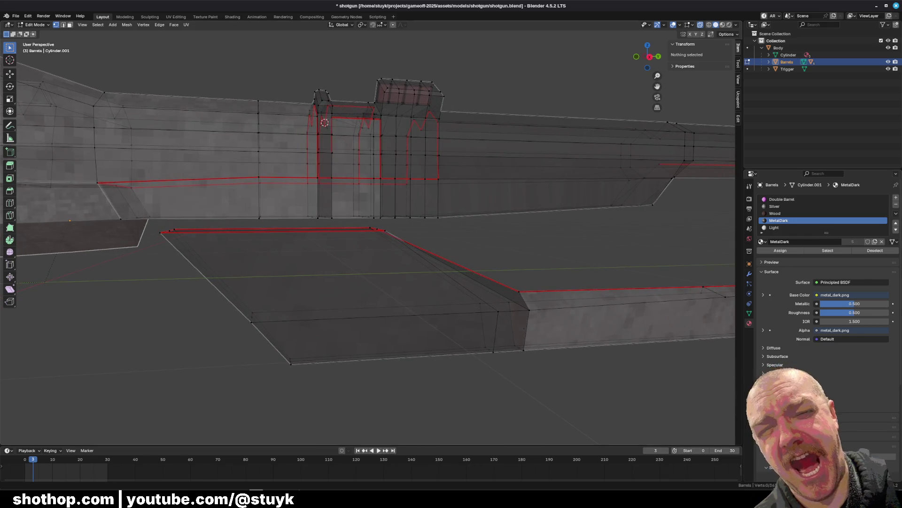
{"action": "middle_click_drag", "start_coordinate": [547, 262], "coordinate": [531, 254]}
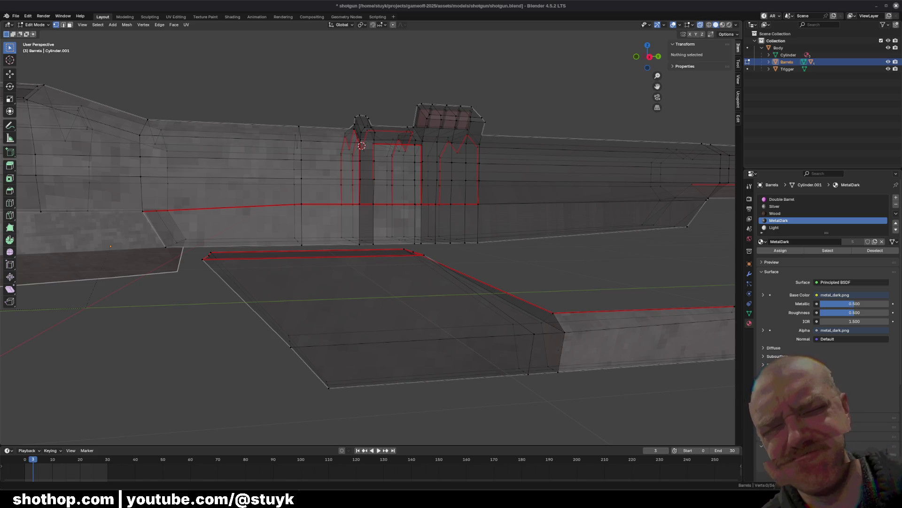
{"action": "mouse_move", "coordinate": [454, 345]}
{"action": "middle_mouse_down"}
{"action": "mouse_move", "coordinate": [344, 259]}
{"action": "mouse_move", "coordinate": [357, 268]}
{"action": "middle_mouse_up"}
{"action": "mouse_move", "coordinate": [72, 31]}
{"action": "middle_mouse_down"}
{"action": "mouse_move", "coordinate": [235, 70]}
{"action": "mouse_move", "coordinate": [736, 10]}
{"action": "middle_mouse_up"}
Turn off X-ray, zoom in on the gap, and select the face at its edge
{"action": "left_click", "coordinate": [701, 26]}
{"action": "mouse_move", "coordinate": [658, 141]}
{"action": "middle_mouse_down"}
{"action": "mouse_move", "coordinate": [423, 188]}
{"action": "mouse_move", "coordinate": [407, 168]}
{"action": "mouse_move", "coordinate": [418, 175]}
{"action": "mouse_move", "coordinate": [397, 185]}
{"action": "mouse_move", "coordinate": [402, 176]}
{"action": "mouse_move", "coordinate": [413, 198]}
{"action": "mouse_move", "coordinate": [396, 178]}
{"action": "mouse_move", "coordinate": [389, 191]}
{"action": "middle_mouse_up"}
{"action": "scroll", "coordinate": [406, 167], "scroll_direction": "up", "scroll_amount": 3}
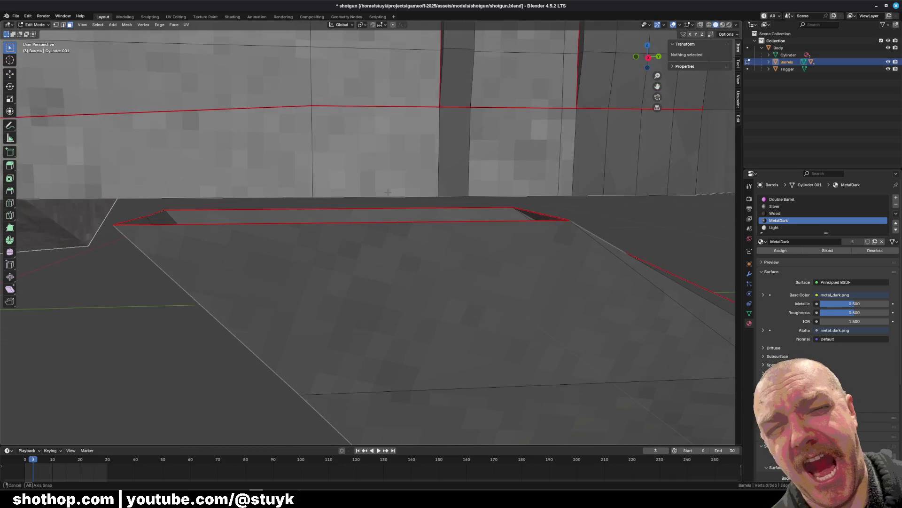
{"action": "left_click", "coordinate": [147, 237]}
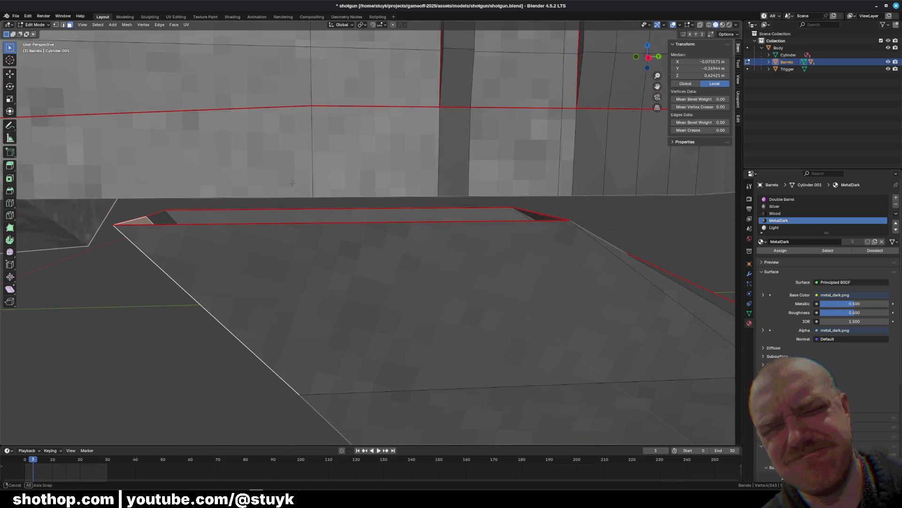
Hide the Body object and slide the slanted under-barrel edge along Y in right view
{"action": "middle_click_drag", "start_coordinate": [291, 183], "coordinate": [290, 175]}
{"action": "middle_click_drag", "start_coordinate": [215, 163], "coordinate": [324, 161]}
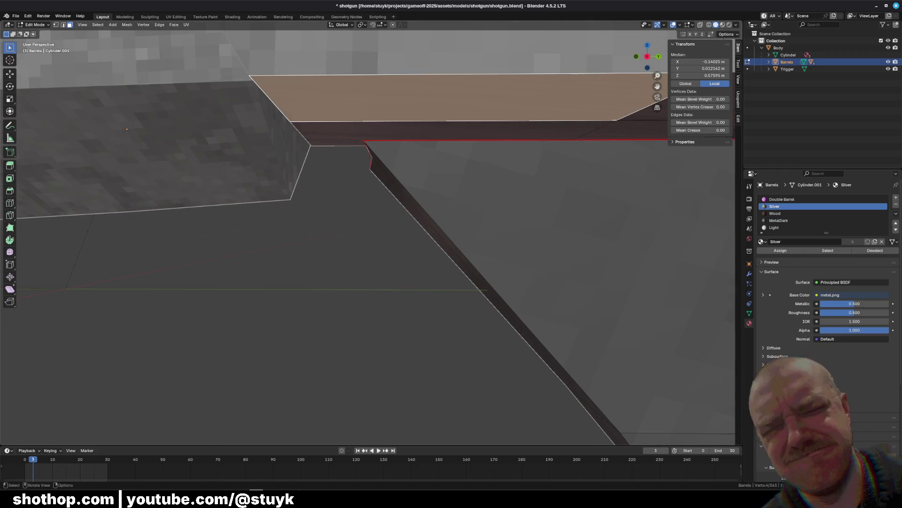
{"action": "key", "text": "alt+a"}
{"action": "left_click", "coordinate": [63, 23]}
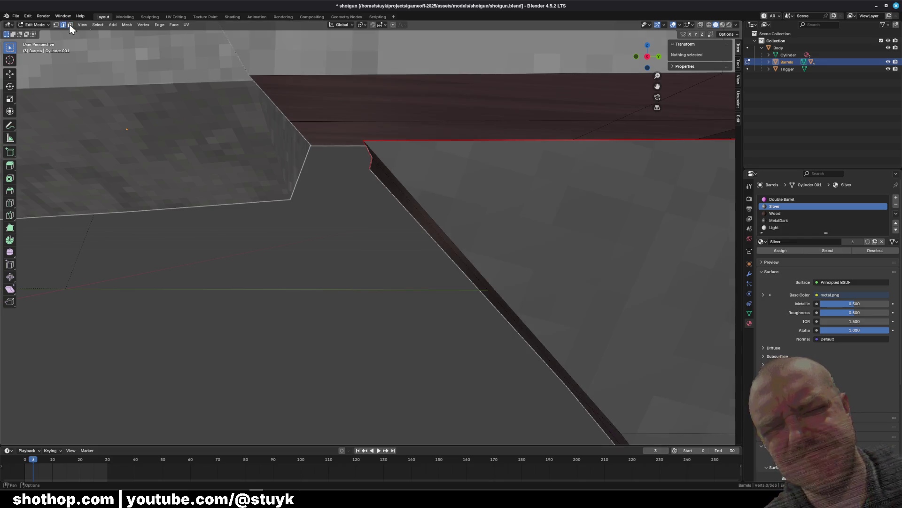
{"action": "left_click", "coordinate": [887, 47]}
{"action": "left_click", "coordinate": [286, 114]}
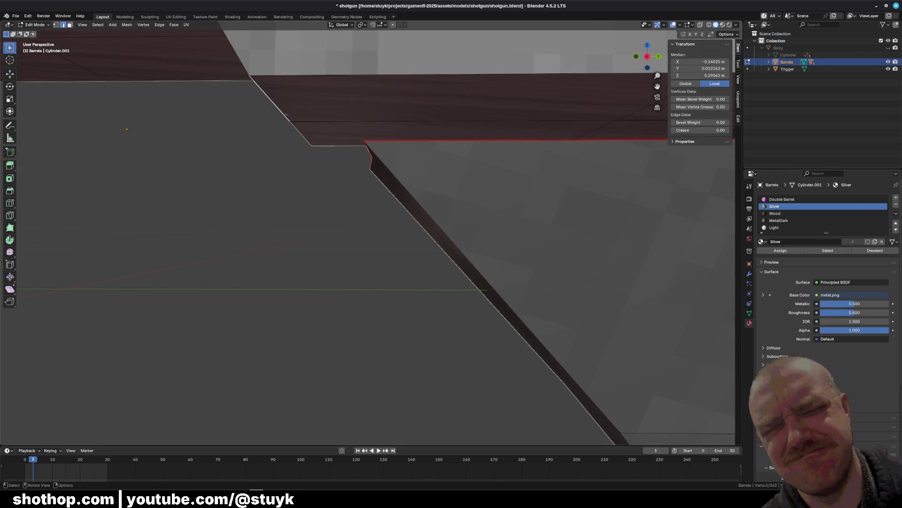
{"action": "middle_click_drag", "start_coordinate": [307, 136], "coordinate": [327, 145]}
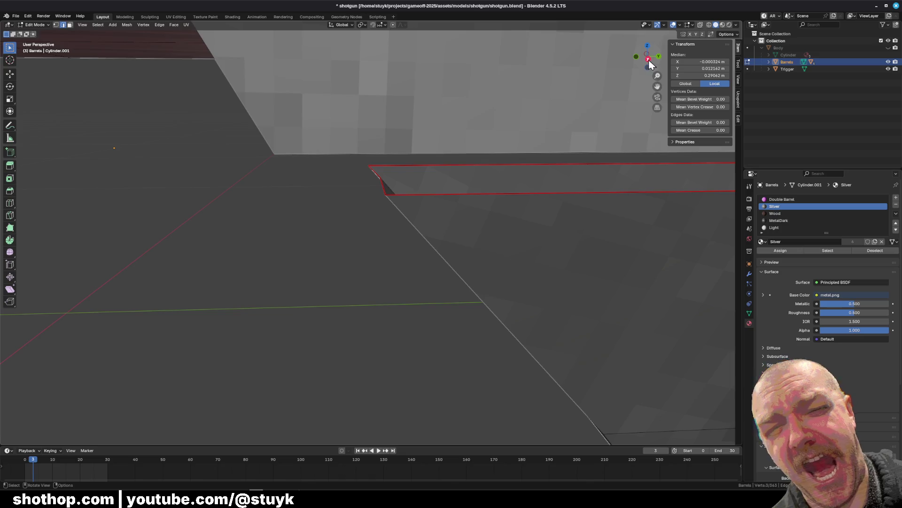
{"action": "left_click", "coordinate": [649, 59]}
{"action": "key", "text": "g"}
{"action": "key", "text": "y"}
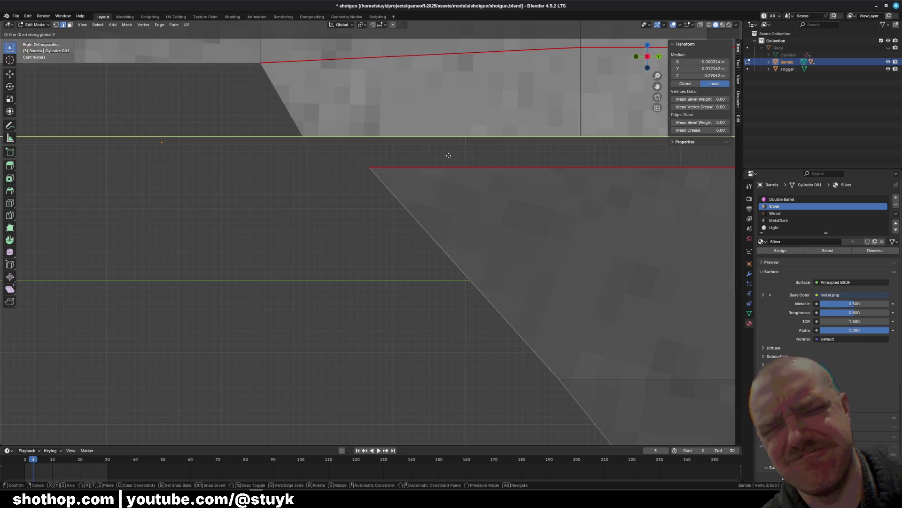
{"action": "left_click", "coordinate": [458, 157]}
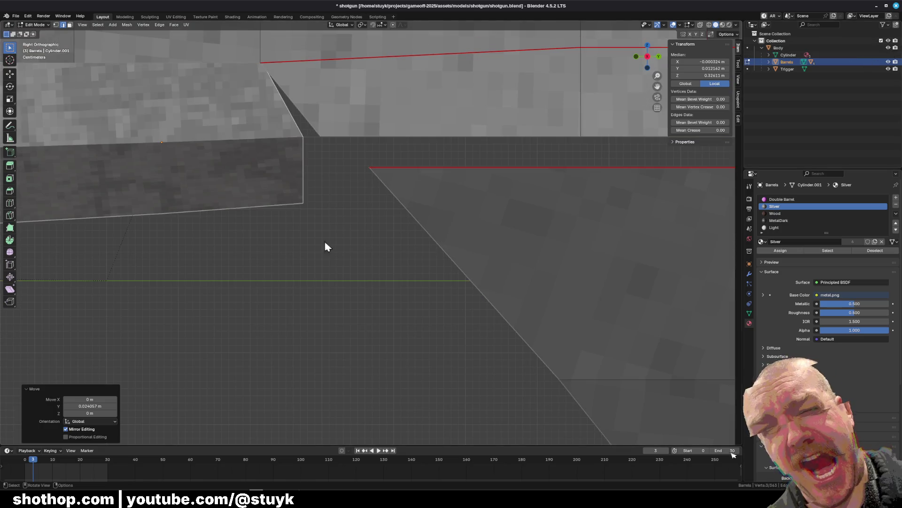
{"action": "left_click", "coordinate": [326, 246]}
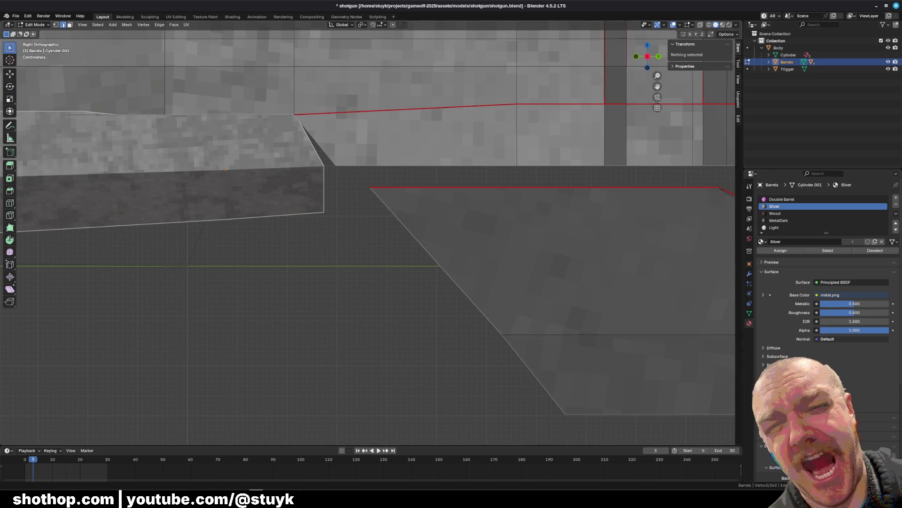
Delete the stray face between the diagonal edge and the dark band's top edge
{"action": "mouse_move", "coordinate": [451, 291]}
{"action": "middle_mouse_down"}
{"action": "mouse_move", "coordinate": [442, 282]}
{"action": "mouse_move", "coordinate": [470, 305]}
{"action": "mouse_move", "coordinate": [404, 202]}
{"action": "mouse_move", "coordinate": [386, 209]}
{"action": "middle_mouse_up"}
{"action": "left_click", "coordinate": [397, 202]}
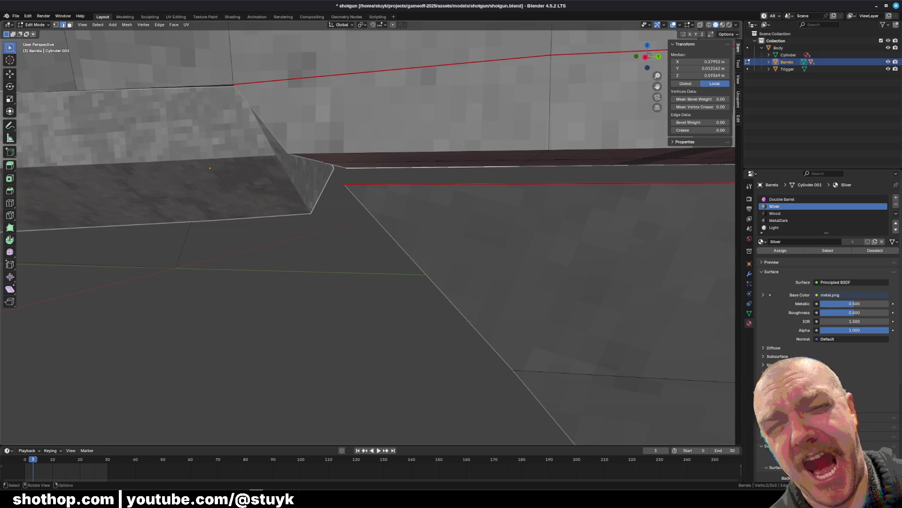
{"action": "left_click", "coordinate": [536, 152], "text": "shift"}
{"action": "mouse_move", "coordinate": [536, 152]}
{"action": "middle_mouse_down"}
{"action": "mouse_move", "coordinate": [539, 173]}
{"action": "mouse_move", "coordinate": [519, 186]}
{"action": "mouse_move", "coordinate": [442, 190]}
{"action": "mouse_move", "coordinate": [372, 208]}
{"action": "mouse_move", "coordinate": [386, 186]}
{"action": "mouse_move", "coordinate": [422, 191]}
{"action": "mouse_move", "coordinate": [124, 137]}
{"action": "middle_mouse_up"}
{"action": "key", "text": "x"}
{"action": "left_click", "coordinate": [452, 193]}
Add a loop cut across the lower slanted face at its midpoint
{"action": "key", "text": "ctrl+r"}
{"action": "left_click", "coordinate": [360, 181]}
{"action": "left_click", "coordinate": [360, 182]}
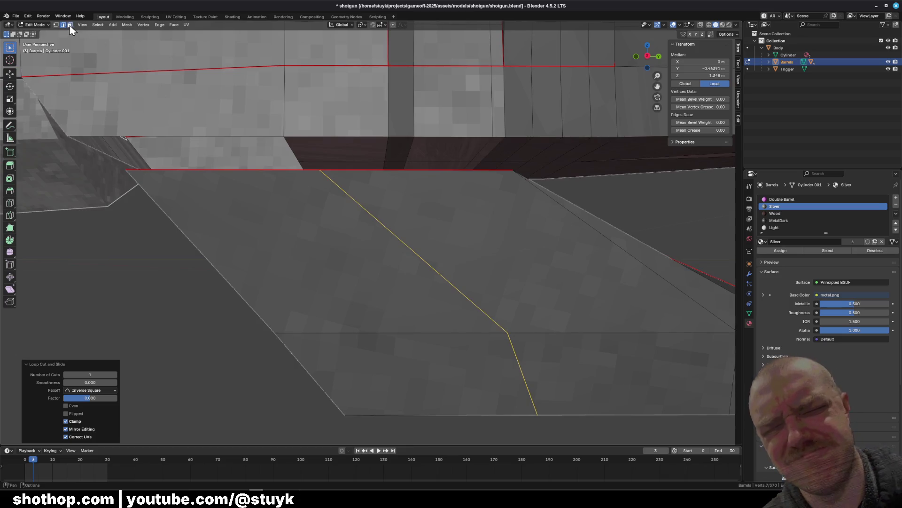
Delete the thin strip face beside the dark band using X > Faces
{"action": "left_click", "coordinate": [69, 25]}
{"action": "middle_click_drag", "start_coordinate": [188, 118], "coordinate": [329, 150]}
{"action": "left_click", "coordinate": [338, 149]}
{"action": "key", "text": "x"}
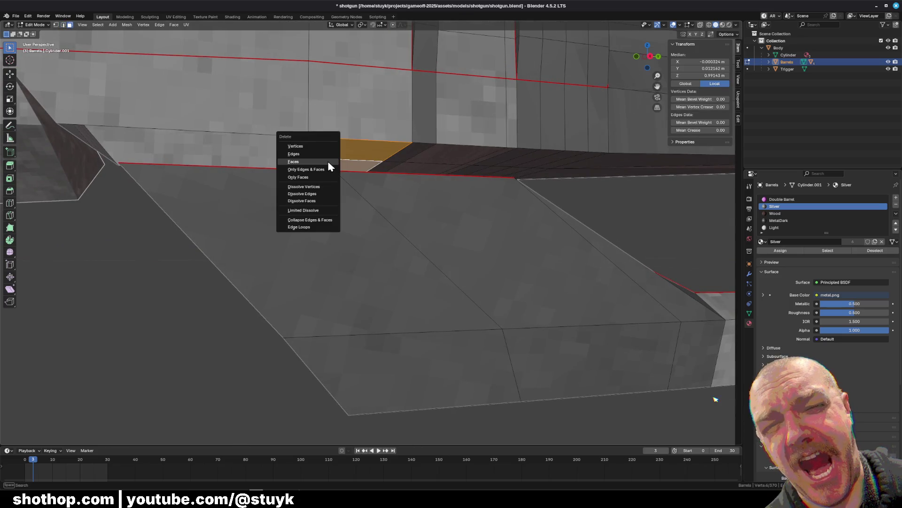
{"action": "left_click", "coordinate": [329, 161]}
{"action": "mouse_move", "coordinate": [329, 166]}
{"action": "middle_mouse_down"}
{"action": "mouse_move", "coordinate": [353, 174]}
{"action": "mouse_move", "coordinate": [339, 179]}
{"action": "mouse_move", "coordinate": [366, 155]}
{"action": "middle_mouse_up"}
Select two vertices along the seam edge and bring up the vertex menu
{"action": "left_click", "coordinate": [56, 24]}
{"action": "left_click", "coordinate": [325, 184]}
{"action": "left_click", "coordinate": [290, 152], "text": "shift"}
{"action": "key", "text": "ctrl+v"}
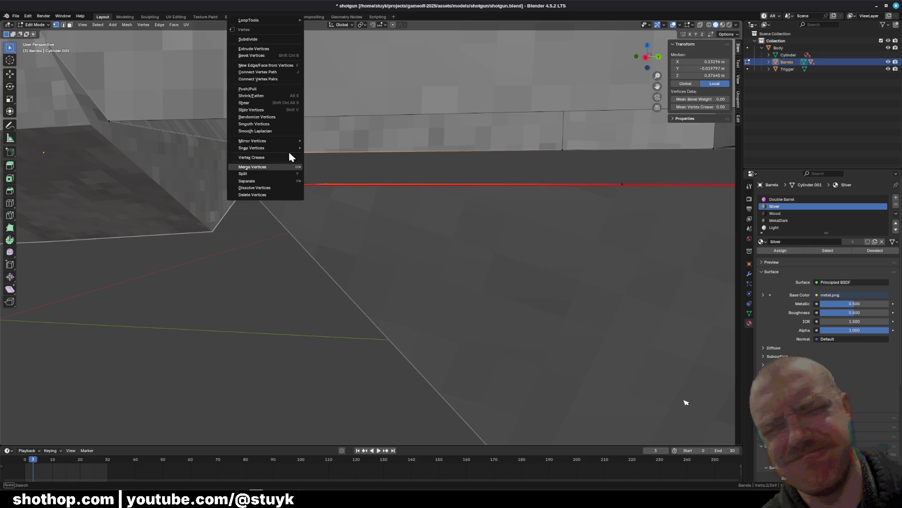
Merge the first stray vertex pairs beneath the barrels into single vertices
{"action": "mouse_move", "coordinate": [276, 166]}
{"action": "left_click", "coordinate": [326, 207]}
{"action": "middle_click_drag", "start_coordinate": [340, 213], "coordinate": [297, 166]}
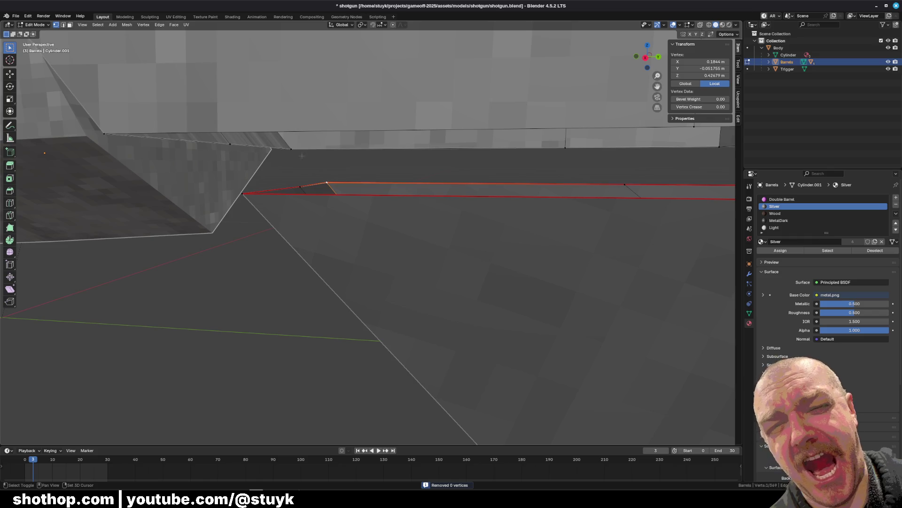
{"action": "right_click", "coordinate": [292, 154]}
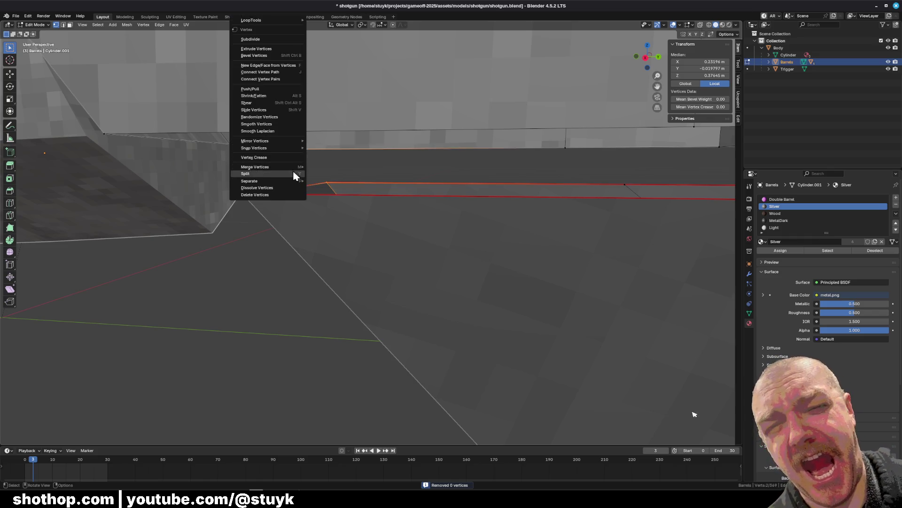
{"action": "mouse_move", "coordinate": [295, 175]}
{"action": "left_click", "coordinate": [338, 197]}
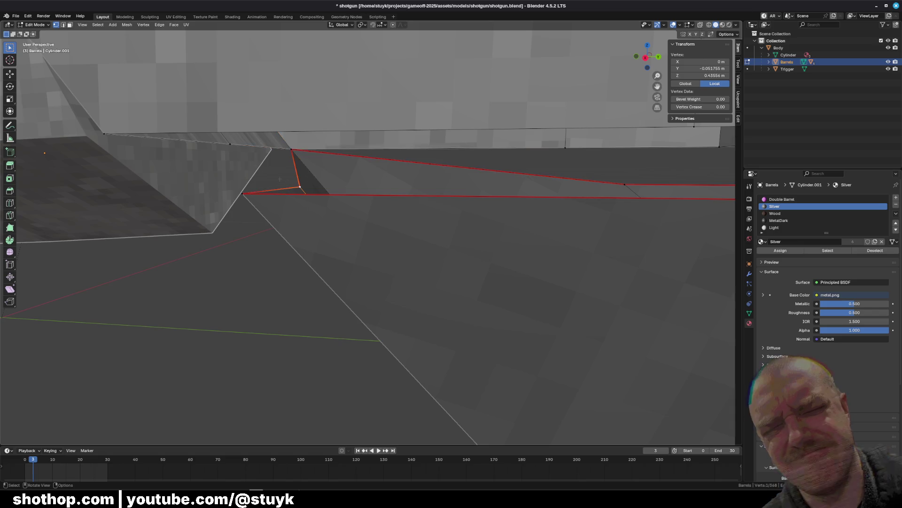
{"action": "middle_click_drag", "start_coordinate": [282, 178], "coordinate": [243, 155]}
{"action": "right_click", "coordinate": [243, 156]}
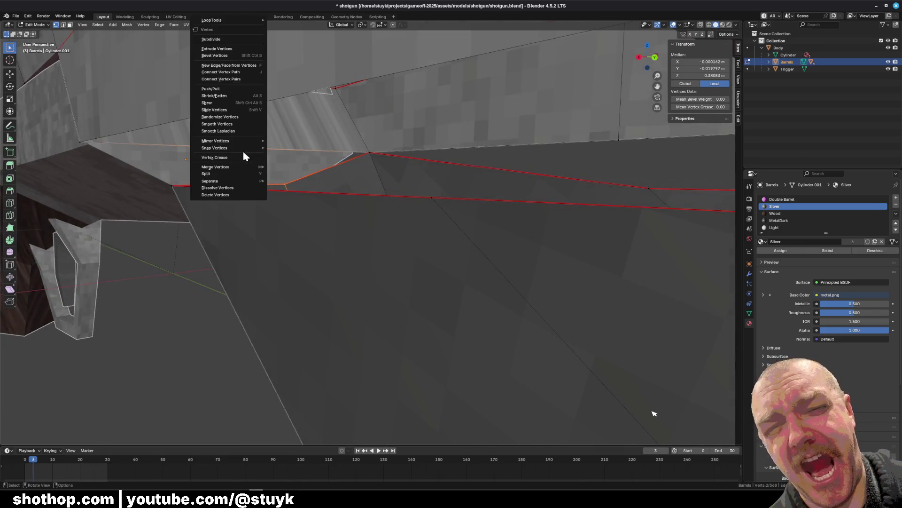
{"action": "mouse_move", "coordinate": [236, 168]}
{"action": "left_click", "coordinate": [292, 202]}
{"action": "mouse_move", "coordinate": [291, 201]}
{"action": "middle_mouse_down"}
{"action": "mouse_move", "coordinate": [239, 184]}
{"action": "mouse_move", "coordinate": [309, 194]}
{"action": "mouse_move", "coordinate": [370, 186]}
{"action": "middle_mouse_up"}
Merge the next pairs near the seam's end at the last selected vertex
{"action": "left_click", "coordinate": [219, 162], "text": "shift"}
{"action": "right_click", "coordinate": [223, 167]}
{"action": "mouse_move", "coordinate": [223, 167]}
{"action": "left_click", "coordinate": [278, 198]}
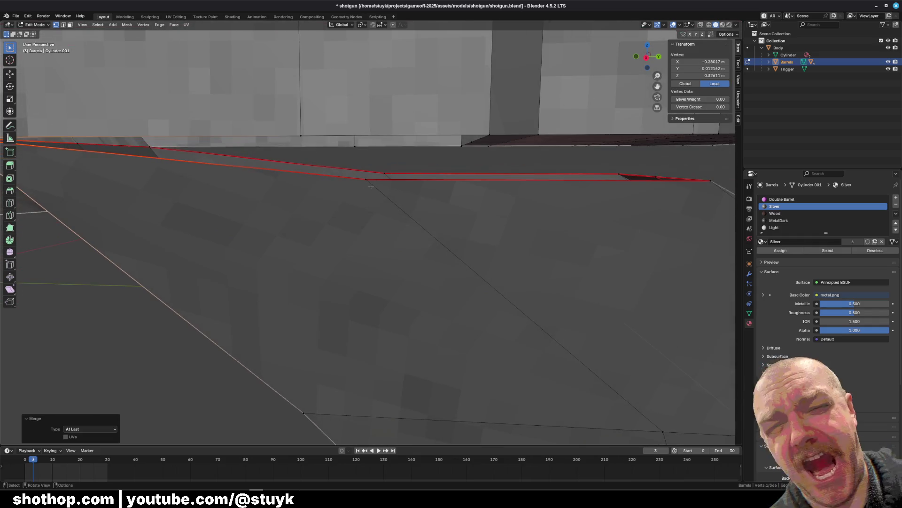
{"action": "left_click", "coordinate": [384, 172]}
{"action": "right_click", "coordinate": [352, 147]}
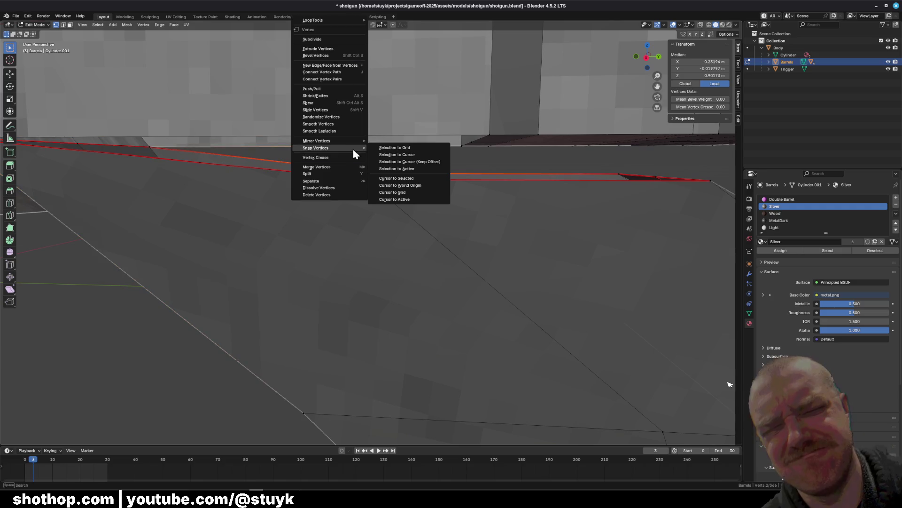
{"action": "mouse_move", "coordinate": [348, 167]}
{"action": "left_click", "coordinate": [390, 207]}
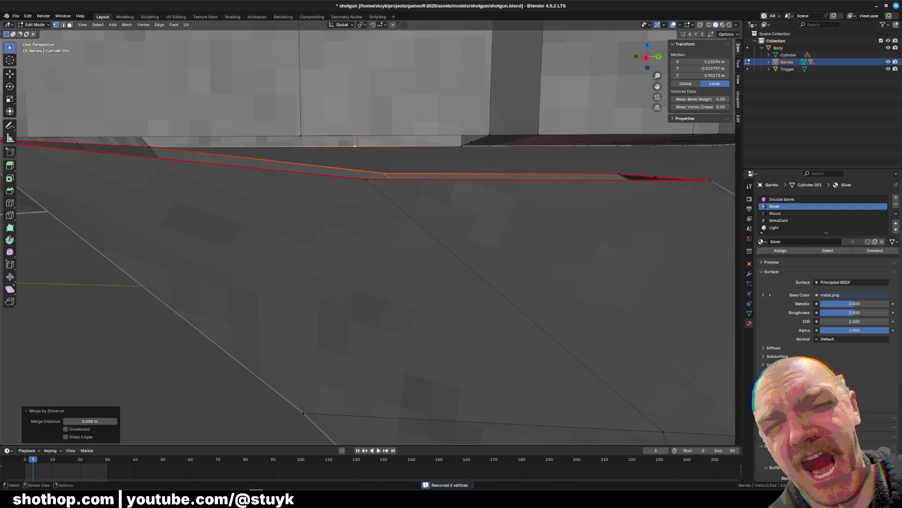
{"action": "right_click", "coordinate": [377, 159]}
{"action": "mouse_move", "coordinate": [367, 173]}
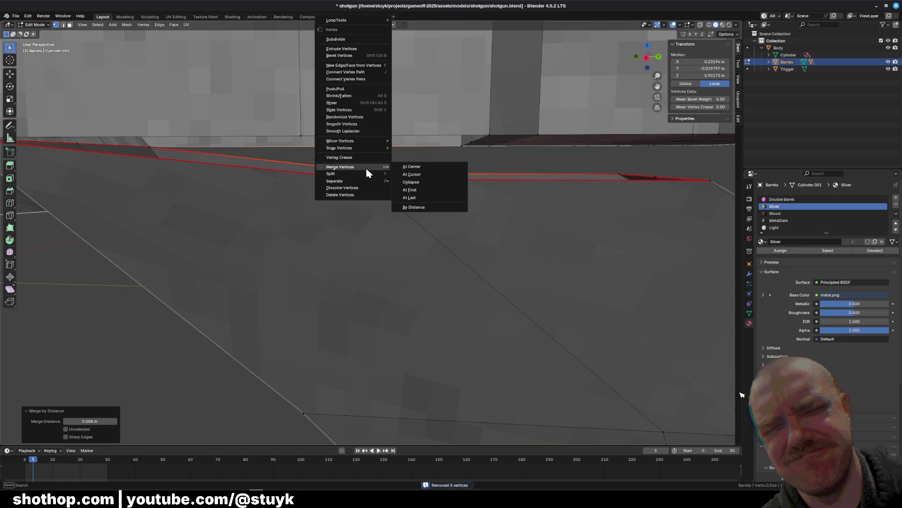
{"action": "left_click", "coordinate": [418, 197]}
{"action": "key", "text": "g"}
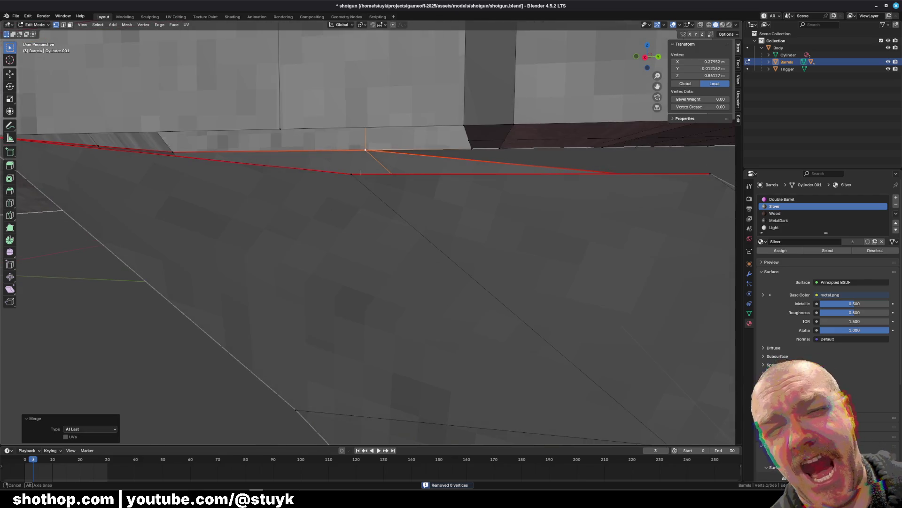
Merge further stray vertex pairs under the barrels at the last vertex
{"action": "left_click", "coordinate": [351, 174]}
{"action": "right_click", "coordinate": [281, 129]}
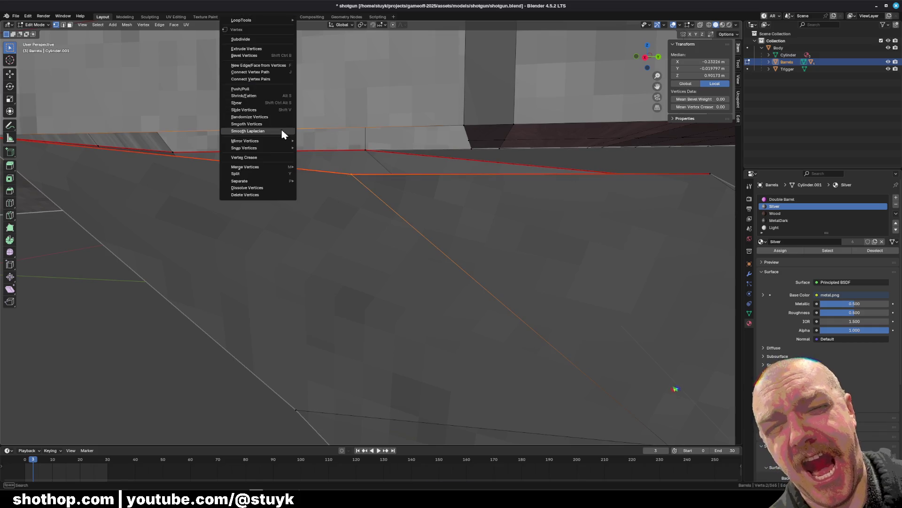
{"action": "mouse_move", "coordinate": [278, 169]}
{"action": "left_click", "coordinate": [332, 198]}
{"action": "mouse_move", "coordinate": [332, 198]}
{"action": "middle_mouse_down"}
{"action": "mouse_move", "coordinate": [312, 209]}
{"action": "mouse_move", "coordinate": [357, 197]}
{"action": "middle_mouse_up"}
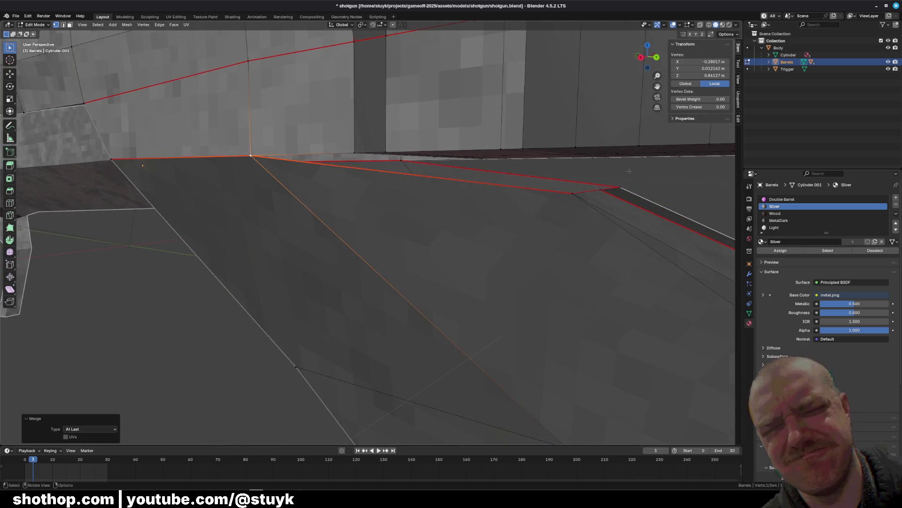
{"action": "left_click", "coordinate": [489, 179]}
{"action": "mouse_move", "coordinate": [489, 179]}
{"action": "middle_mouse_down"}
{"action": "mouse_move", "coordinate": [502, 171]}
{"action": "mouse_move", "coordinate": [362, 154]}
{"action": "mouse_move", "coordinate": [291, 167]}
{"action": "middle_mouse_up"}
{"action": "right_click", "coordinate": [292, 167]}
{"action": "mouse_move", "coordinate": [310, 139]}
{"action": "mouse_move", "coordinate": [303, 166]}
{"action": "left_click", "coordinate": [357, 198]}
Merge another vertex pair along the under-barrel seam at the last vertex
{"action": "middle_click_drag", "start_coordinate": [357, 198], "coordinate": [329, 169]}
{"action": "middle_click_drag", "start_coordinate": [391, 171], "coordinate": [376, 167]}
{"action": "right_click", "coordinate": [411, 140]}
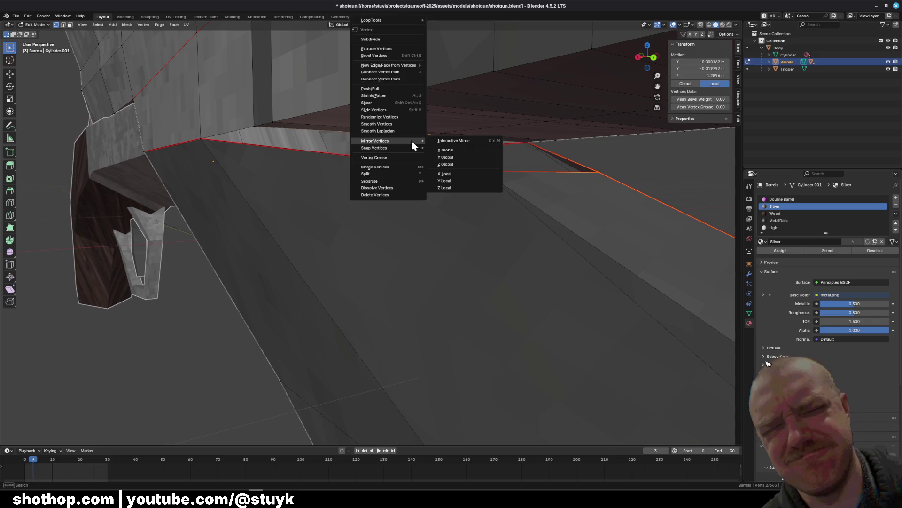
{"action": "mouse_move", "coordinate": [403, 170]}
{"action": "left_click", "coordinate": [467, 197]}
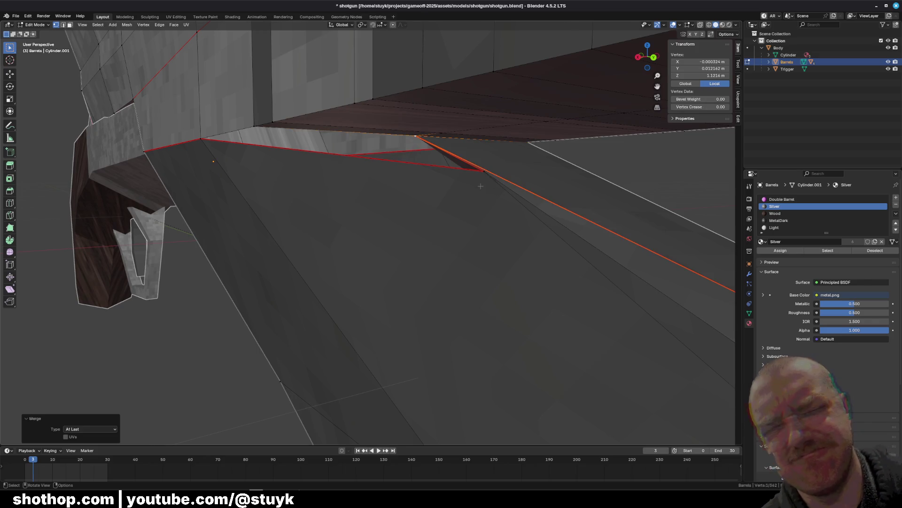
{"action": "middle_click_drag", "start_coordinate": [481, 186], "coordinate": [456, 188]}
{"action": "middle_click_drag", "start_coordinate": [305, 151], "coordinate": [399, 153]}
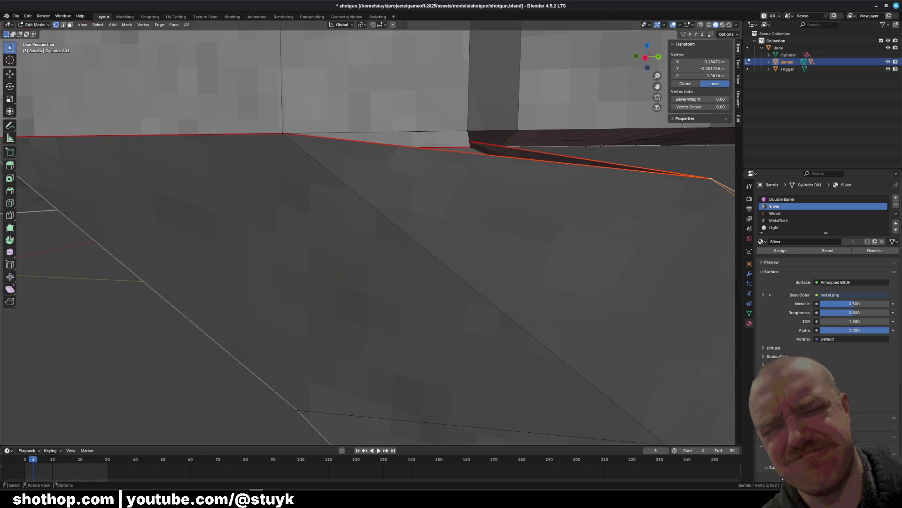
Merge the final stray pair into one vertex and clear the selection
{"action": "left_click", "coordinate": [467, 130], "text": "shift"}
{"action": "right_click", "coordinate": [466, 129]}
{"action": "mouse_move", "coordinate": [458, 167]}
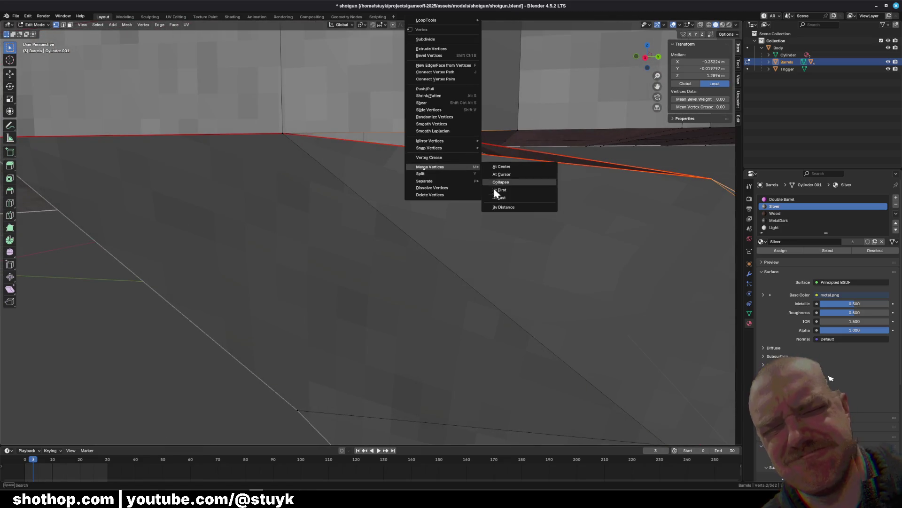
{"action": "left_click", "coordinate": [501, 182]}
{"action": "middle_click_drag", "start_coordinate": [501, 182], "coordinate": [470, 204]}
{"action": "middle_click_drag", "start_coordinate": [427, 199], "coordinate": [563, 232]}
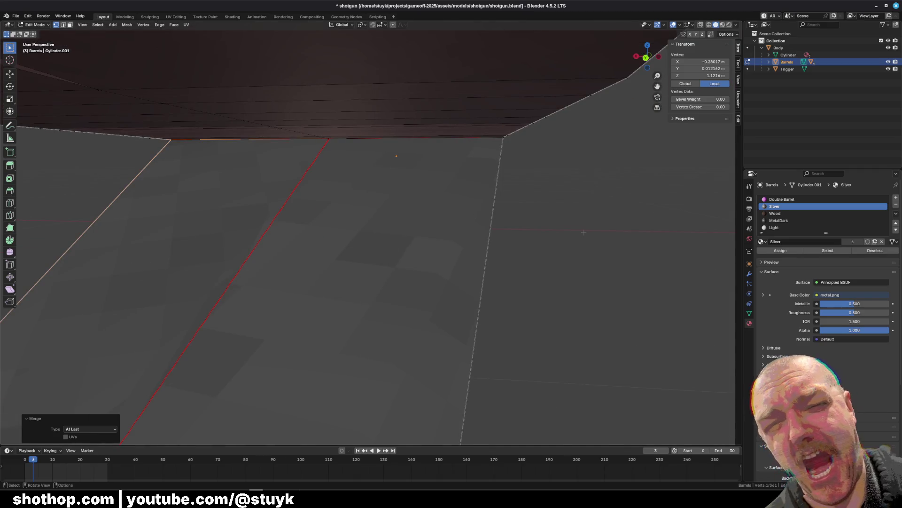
{"action": "left_click", "coordinate": [583, 232]}
{"action": "mouse_move", "coordinate": [584, 232]}
{"action": "middle_mouse_down"}
{"action": "mouse_move", "coordinate": [321, 217]}
{"action": "mouse_move", "coordinate": [462, 228]}
{"action": "middle_mouse_up"}
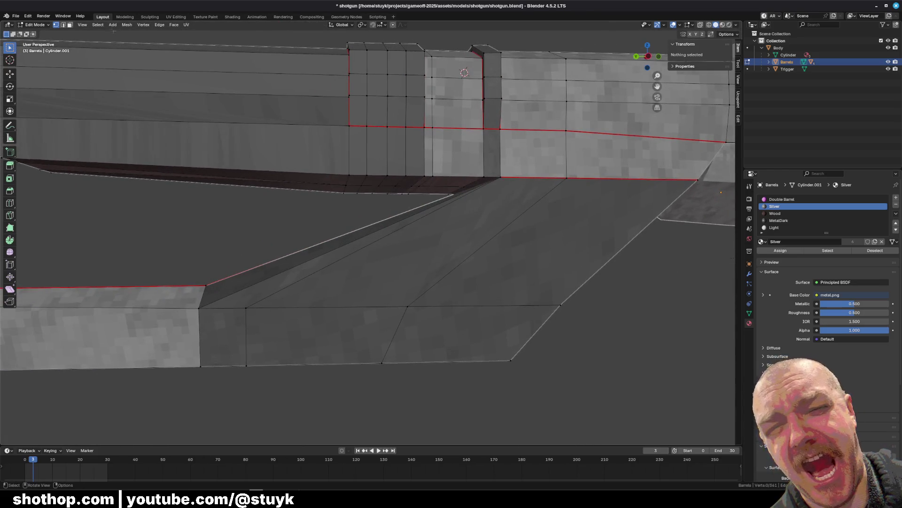
Delete the two sloping stray strip faces beneath the barrels using Delete Faces
{"action": "left_click", "coordinate": [69, 25]}
{"action": "mouse_move", "coordinate": [329, 235]}
{"action": "middle_mouse_down"}
{"action": "mouse_move", "coordinate": [387, 221]}
{"action": "mouse_move", "coordinate": [384, 282]}
{"action": "mouse_move", "coordinate": [329, 263]}
{"action": "mouse_move", "coordinate": [381, 284]}
{"action": "mouse_move", "coordinate": [383, 266]}
{"action": "mouse_move", "coordinate": [480, 302]}
{"action": "middle_mouse_up"}
{"action": "left_click", "coordinate": [409, 245]}
{"action": "left_click", "coordinate": [348, 254], "text": "shift"}
{"action": "left_click", "coordinate": [376, 284], "text": "shift"}
{"action": "left_click", "coordinate": [378, 282], "text": "shift"}
{"action": "left_click", "coordinate": [388, 268], "text": "shift"}
{"action": "key", "text": "x"}
{"action": "left_click", "coordinate": [388, 267]}
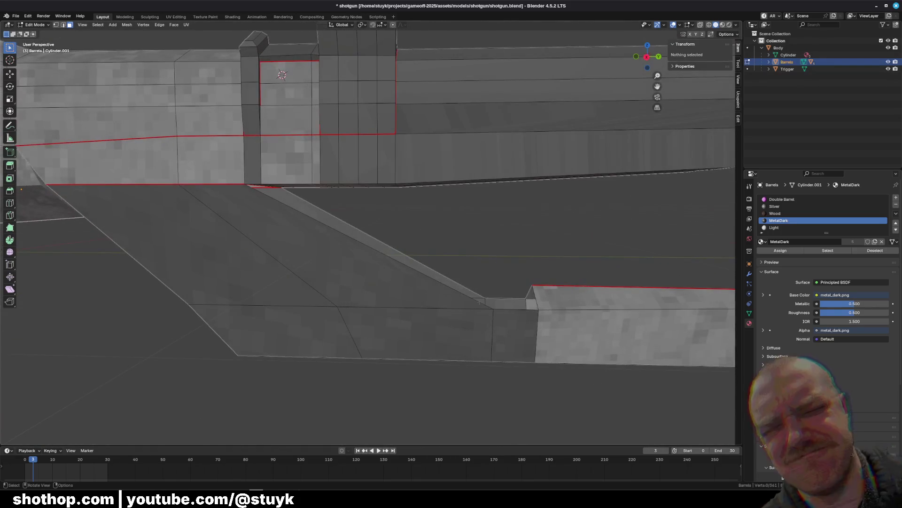
{"action": "left_click", "coordinate": [648, 57]}
With X-ray on, slide the diagonal-edge vertex along the Y axis
{"action": "left_click", "coordinate": [701, 24]}
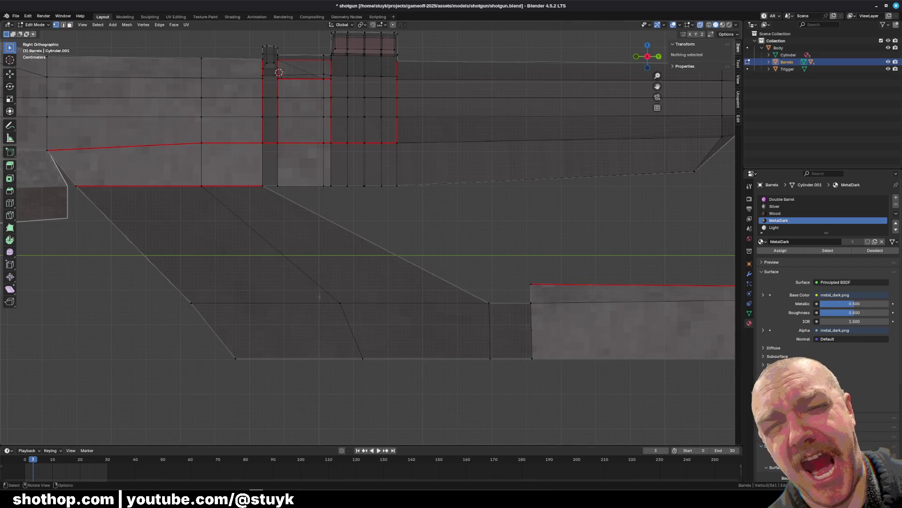
{"action": "left_click", "coordinate": [319, 296]}
{"action": "key", "text": "g"}
{"action": "key", "text": "y"}
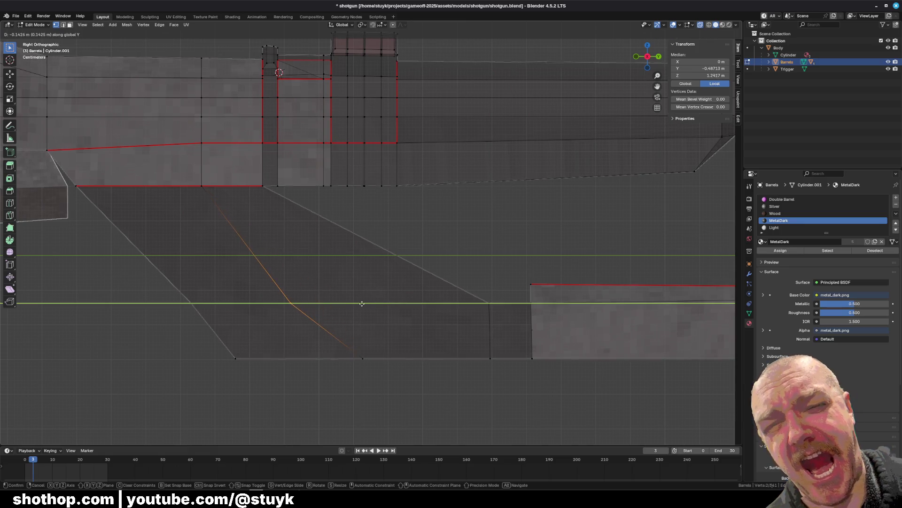
{"action": "left_click", "coordinate": [362, 304]}
Nudge that vertex twice more along Y, then inspect the reshaped underside
{"action": "key", "text": "g"}
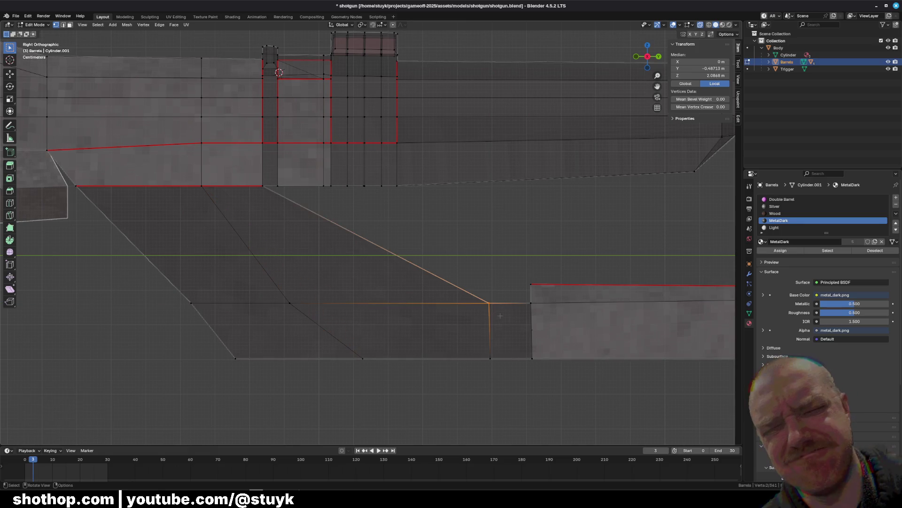
{"action": "key", "text": "y"}
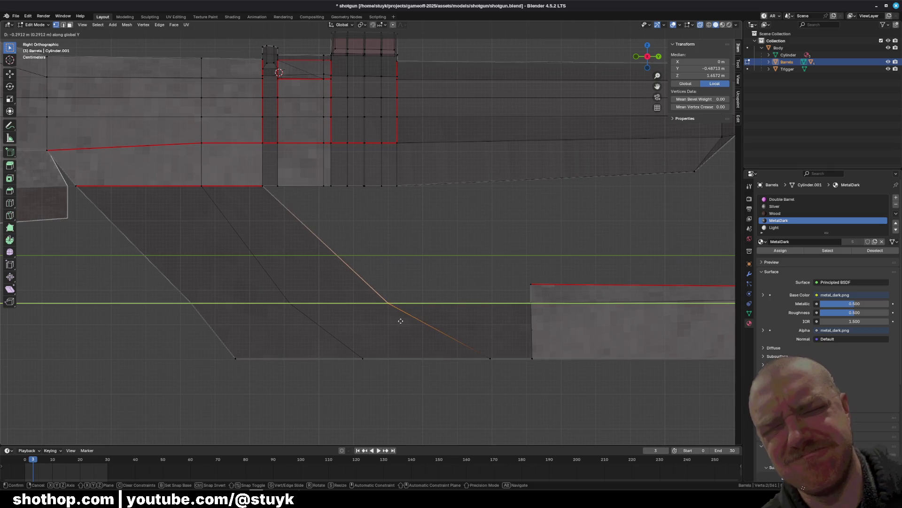
{"action": "left_click", "coordinate": [389, 320]}
{"action": "key", "text": "g"}
{"action": "key", "text": "y"}
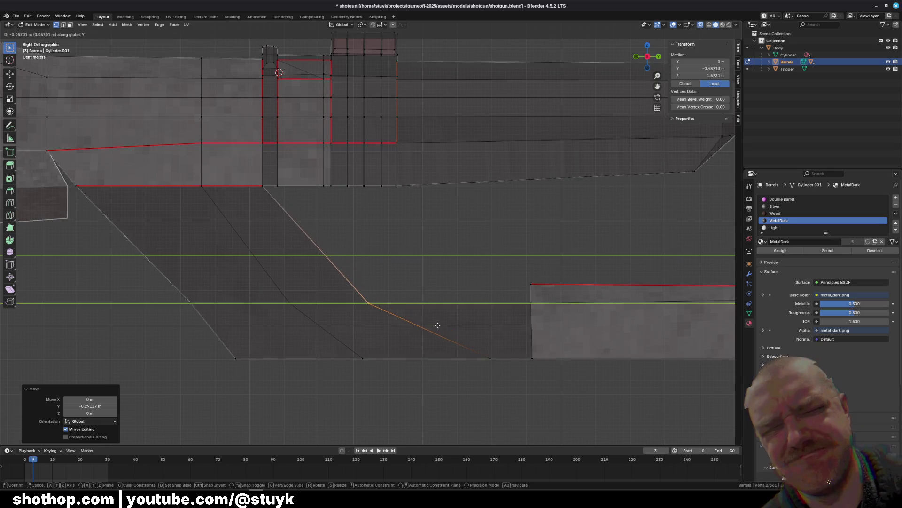
{"action": "left_click", "coordinate": [431, 325]}
{"action": "left_click", "coordinate": [420, 390]}
{"action": "middle_click_drag", "start_coordinate": [420, 390], "coordinate": [254, 329]}
{"action": "mouse_move", "coordinate": [504, 207]}
{"action": "middle_mouse_down"}
{"action": "mouse_move", "coordinate": [471, 211]}
{"action": "mouse_move", "coordinate": [525, 223]}
{"action": "mouse_move", "coordinate": [483, 324]}
{"action": "mouse_move", "coordinate": [472, 290]}
{"action": "mouse_move", "coordinate": [438, 318]}
{"action": "middle_mouse_up"}
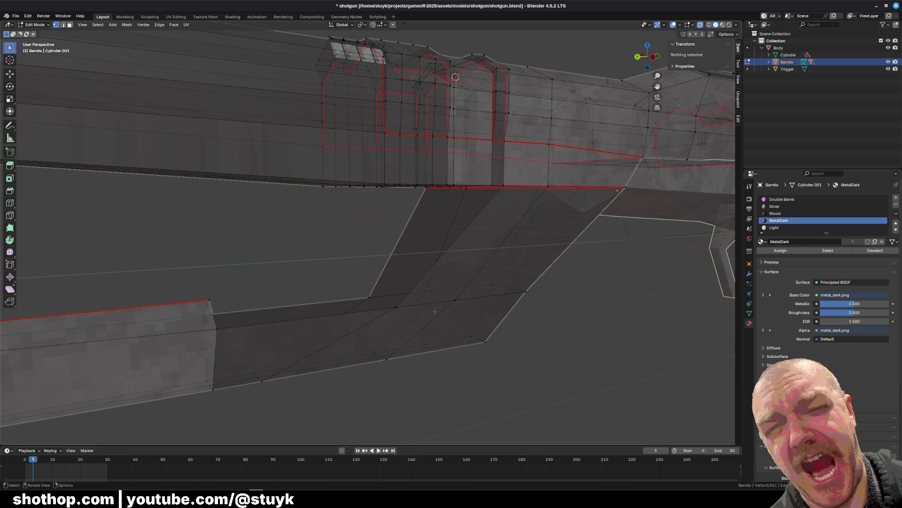
{"action": "middle_click_drag", "start_coordinate": [391, 317], "coordinate": [363, 277]}
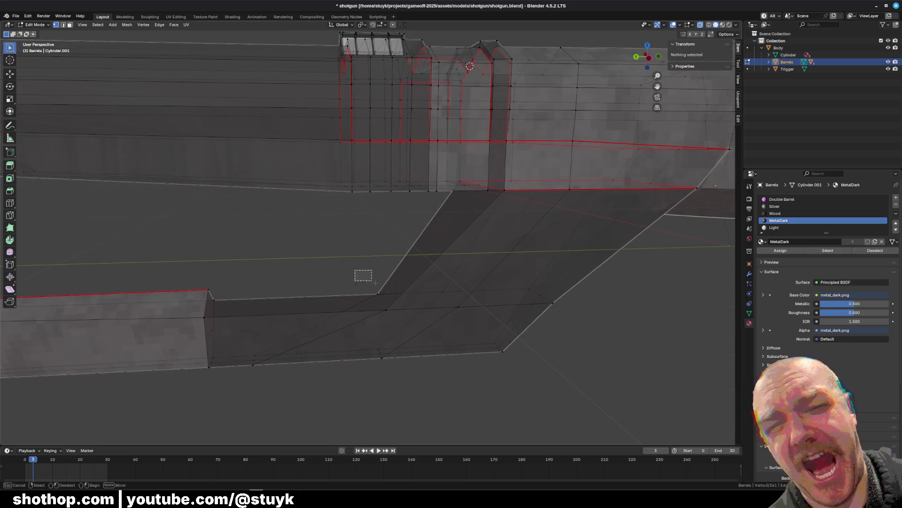
{"action": "left_click", "coordinate": [377, 294]}
{"action": "left_click", "coordinate": [386, 310], "text": "shift"}
{"action": "right_click", "coordinate": [387, 311]}
{"action": "mouse_move", "coordinate": [387, 312]}
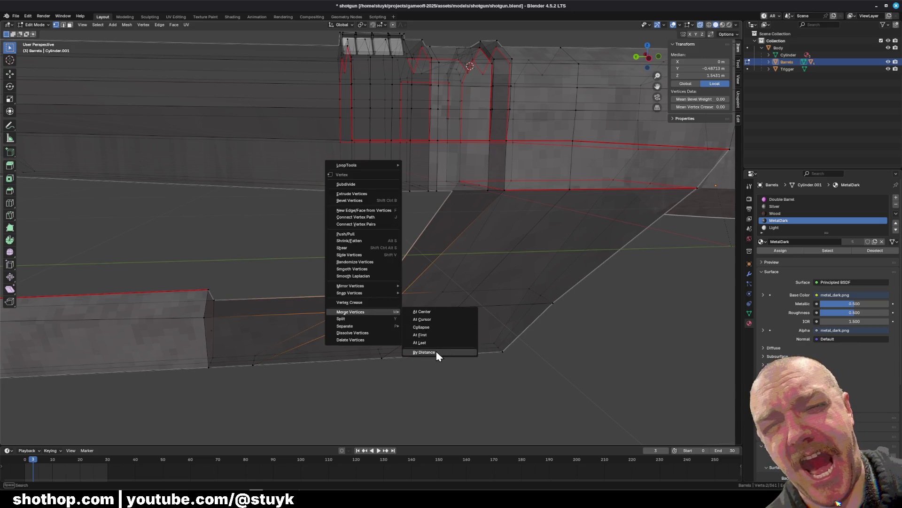
{"action": "right_click", "coordinate": [424, 313]}
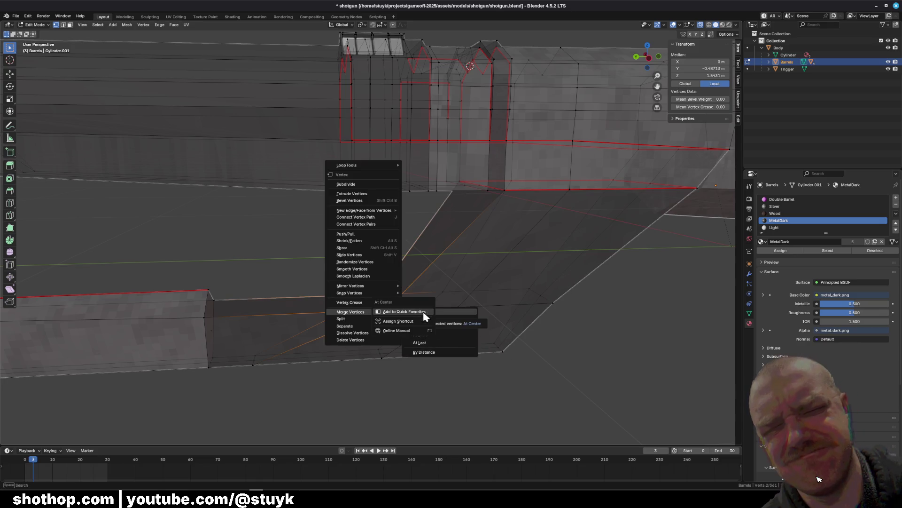
{"action": "key", "text": "Escape"}
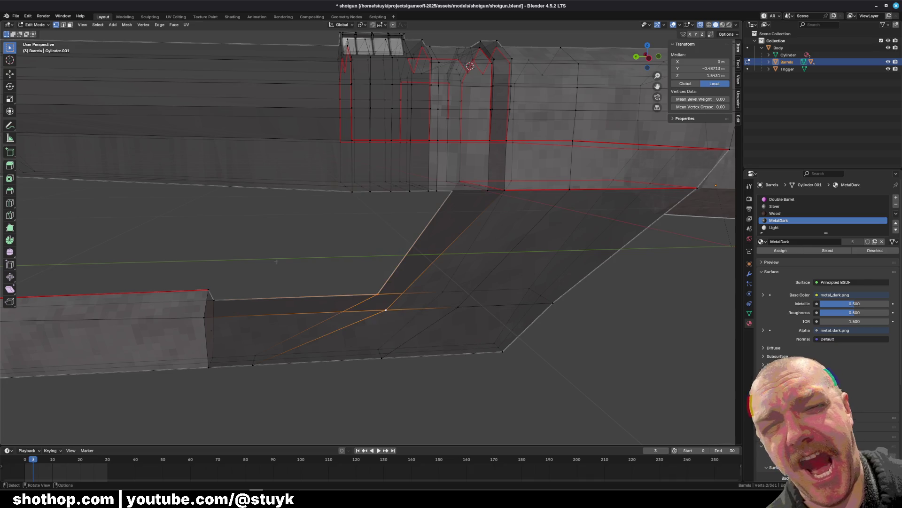
{"action": "left_click", "coordinate": [274, 258]}
{"action": "scroll", "coordinate": [365, 285], "scroll_direction": "up", "scroll_amount": 2}
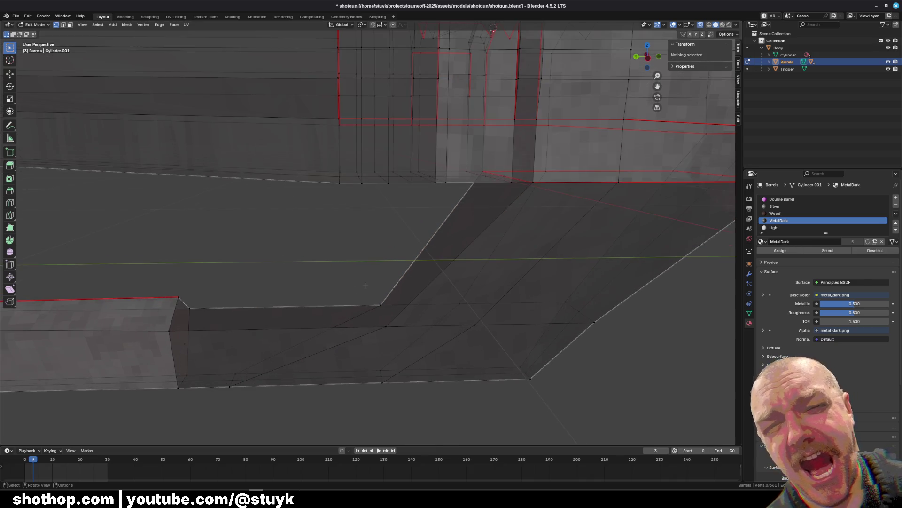
{"action": "middle_click_drag", "start_coordinate": [334, 267], "coordinate": [313, 258], "text": "shift"}
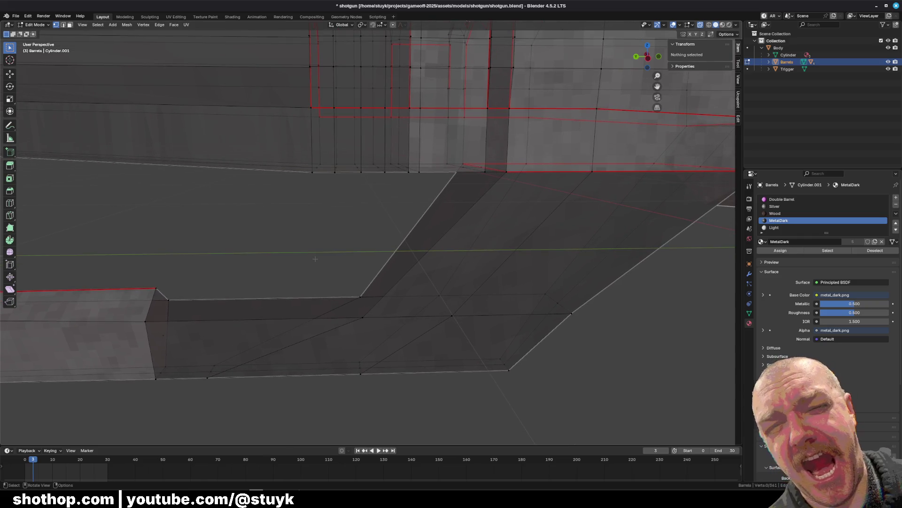
{"action": "mouse_move", "coordinate": [329, 267]}
{"action": "middle_mouse_down"}
{"action": "mouse_move", "coordinate": [343, 263]}
{"action": "mouse_move", "coordinate": [315, 270]}
{"action": "mouse_move", "coordinate": [362, 250]}
{"action": "middle_mouse_up"}
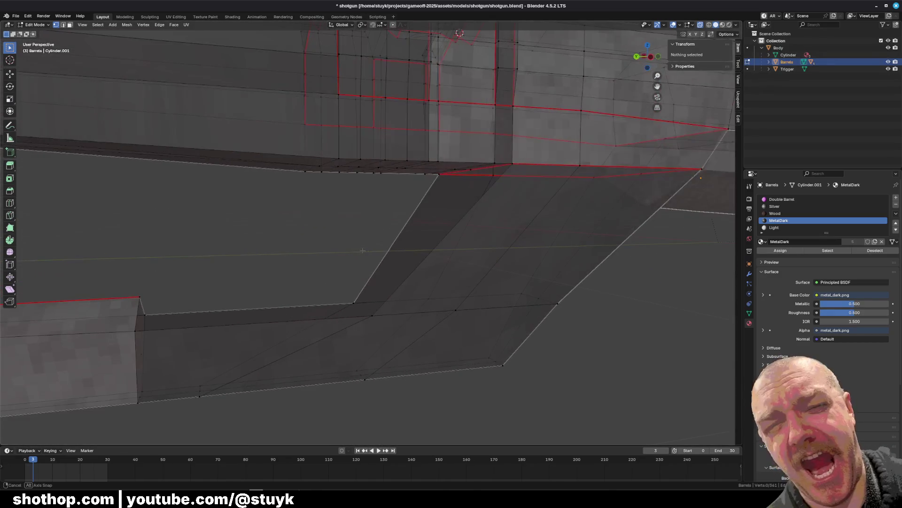
{"action": "mouse_move", "coordinate": [489, 188]}
{"action": "middle_mouse_down"}
{"action": "mouse_move", "coordinate": [470, 179]}
{"action": "mouse_move", "coordinate": [498, 169]}
{"action": "mouse_move", "coordinate": [480, 174]}
{"action": "mouse_move", "coordinate": [488, 171]}
{"action": "middle_mouse_up"}
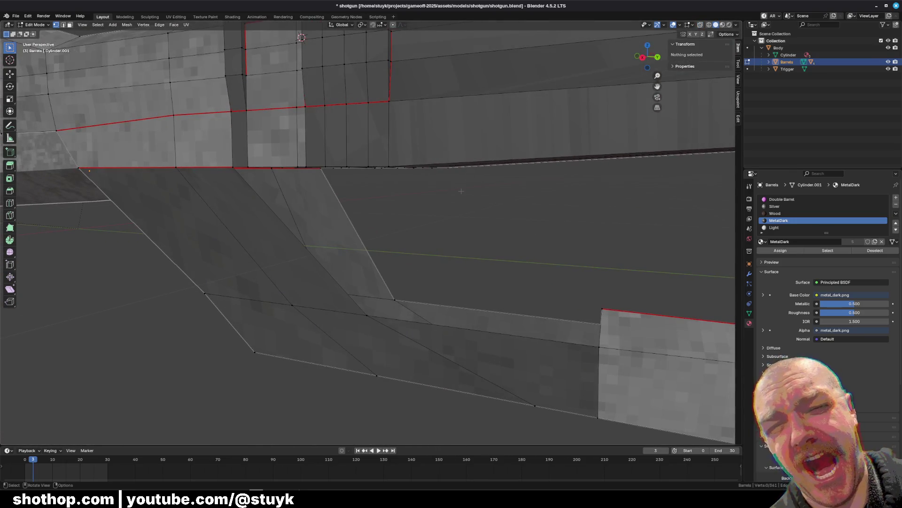
{"action": "key", "text": "q"}
{"action": "middle_click_drag", "start_coordinate": [419, 238], "coordinate": [370, 188]}
{"action": "left_click", "coordinate": [370, 188]}
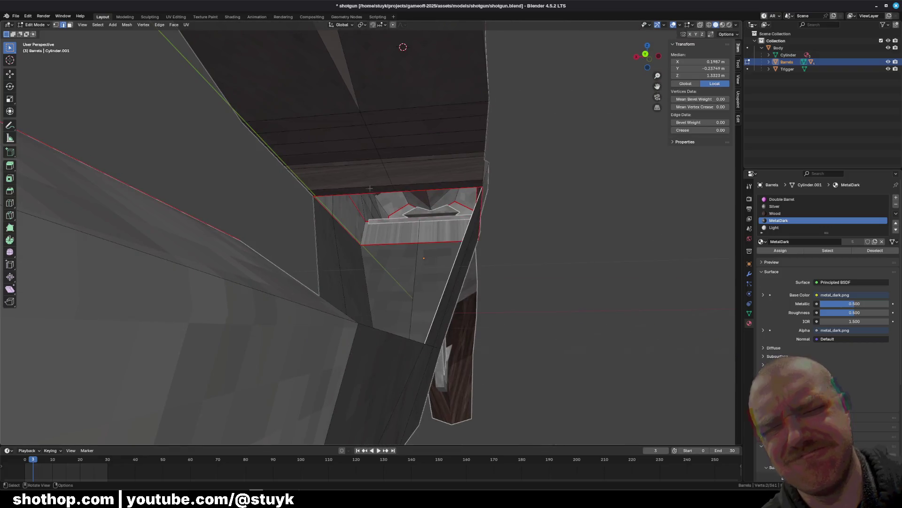
{"action": "left_click", "coordinate": [425, 343], "text": "shift"}
{"action": "middle_click_drag", "start_coordinate": [493, 269], "coordinate": [451, 305]}
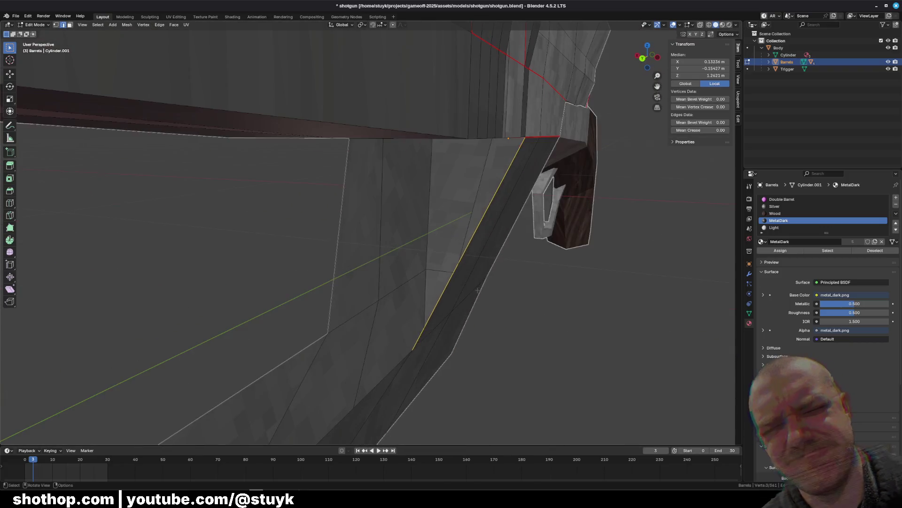
{"action": "key", "text": "e"}
{"action": "left_click", "coordinate": [419, 342]}
{"action": "key", "text": "ctrl+z"}
{"action": "mouse_move", "coordinate": [419, 343]}
{"action": "middle_mouse_down"}
{"action": "mouse_move", "coordinate": [507, 300]}
{"action": "mouse_move", "coordinate": [425, 303]}
{"action": "mouse_move", "coordinate": [598, 57]}
{"action": "middle_mouse_up"}
{"action": "key", "text": "f"}
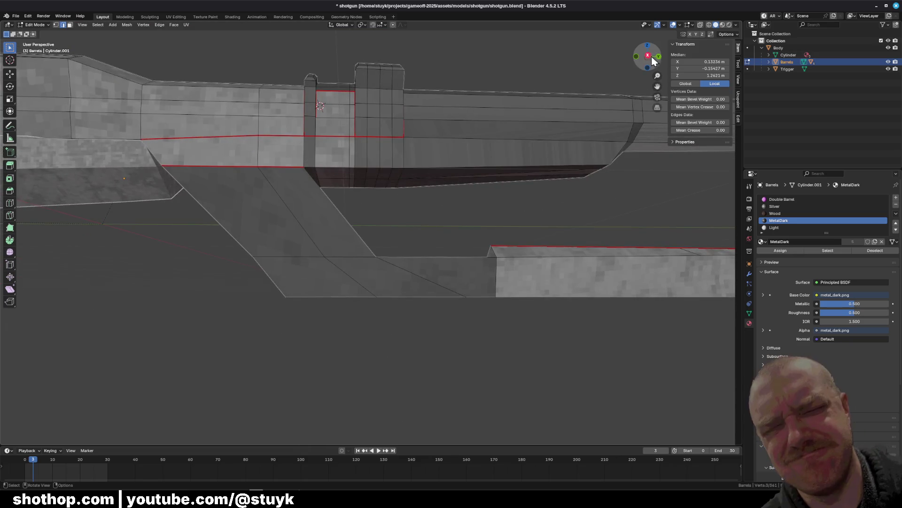
{"action": "left_click", "coordinate": [651, 57]}
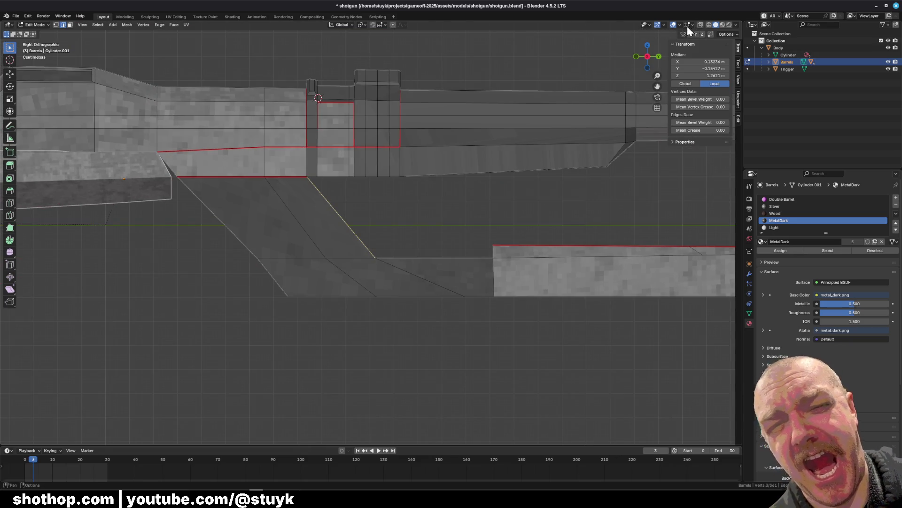
With X-ray on, slide the lower front of the under-barrel piece along Y
{"action": "left_click", "coordinate": [701, 25]}
{"action": "left_click_drag", "start_coordinate": [138, 379], "coordinate": [454, 193]}
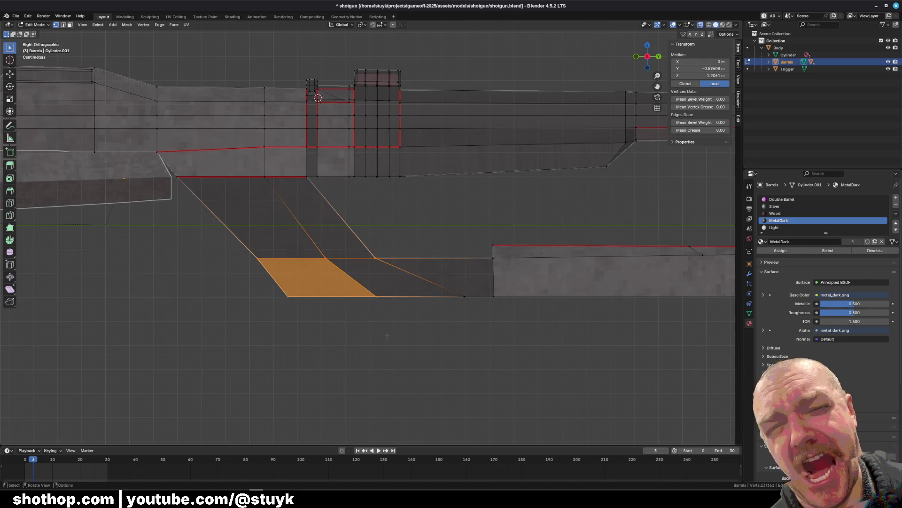
{"action": "key", "text": "g"}
{"action": "key", "text": "y"}
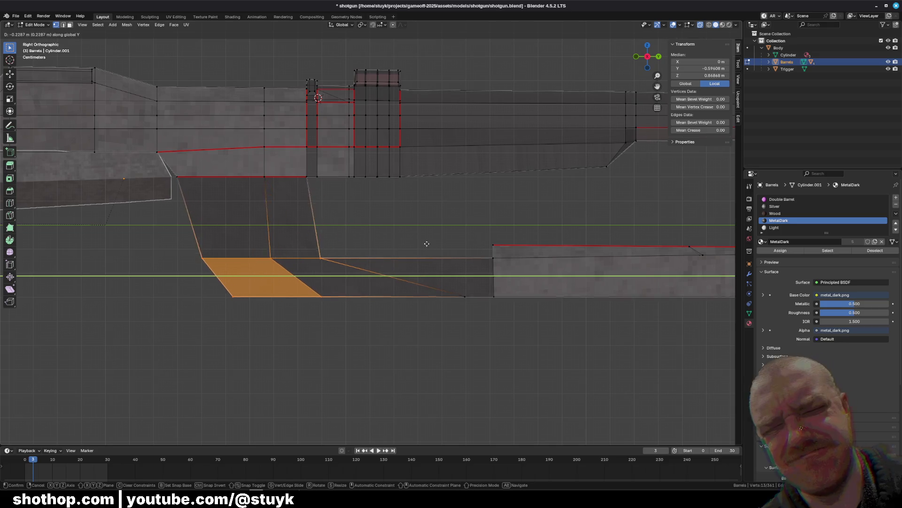
{"action": "left_click", "coordinate": [402, 242]}
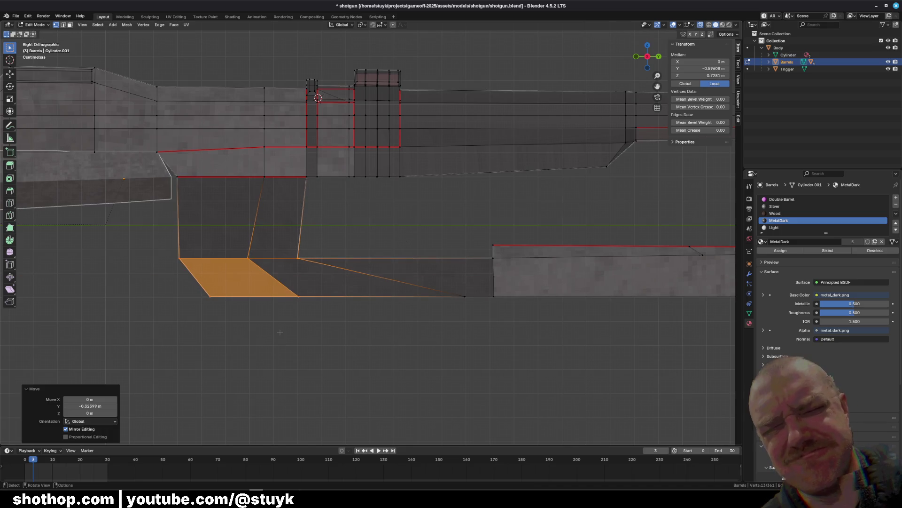
{"action": "key", "text": "alt+a"}
Slide the lower vertex under the barrel along the Y axis
{"action": "scroll", "coordinate": [279, 332], "scroll_direction": "up", "scroll_amount": 3}
{"action": "scroll", "coordinate": [349, 309], "scroll_direction": "up", "scroll_amount": 1}
{"action": "left_click_drag", "start_coordinate": [354, 307], "coordinate": [373, 324]}
{"action": "key", "text": "g"}
{"action": "key", "text": "y"}
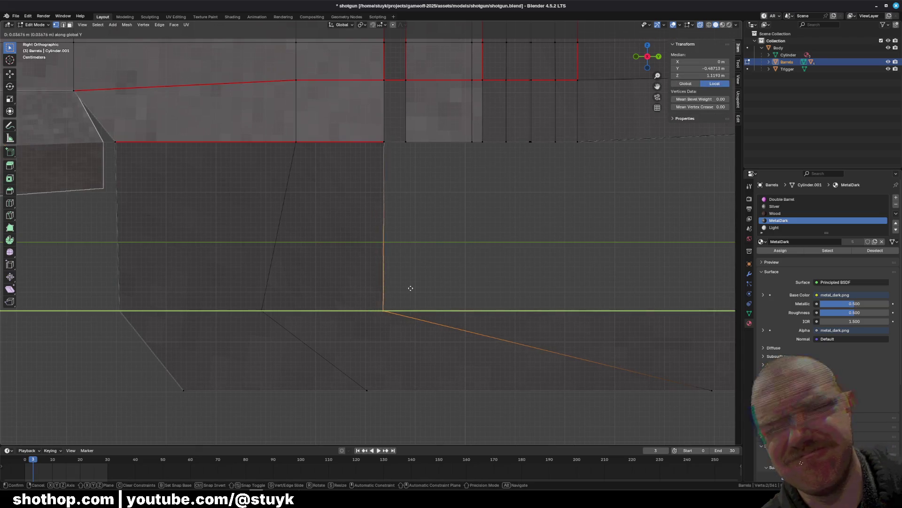
{"action": "left_click", "coordinate": [411, 288]}
{"action": "scroll", "coordinate": [411, 191], "scroll_direction": "down", "scroll_amount": 3}
{"action": "scroll", "coordinate": [390, 242], "scroll_direction": "up", "scroll_amount": 4}
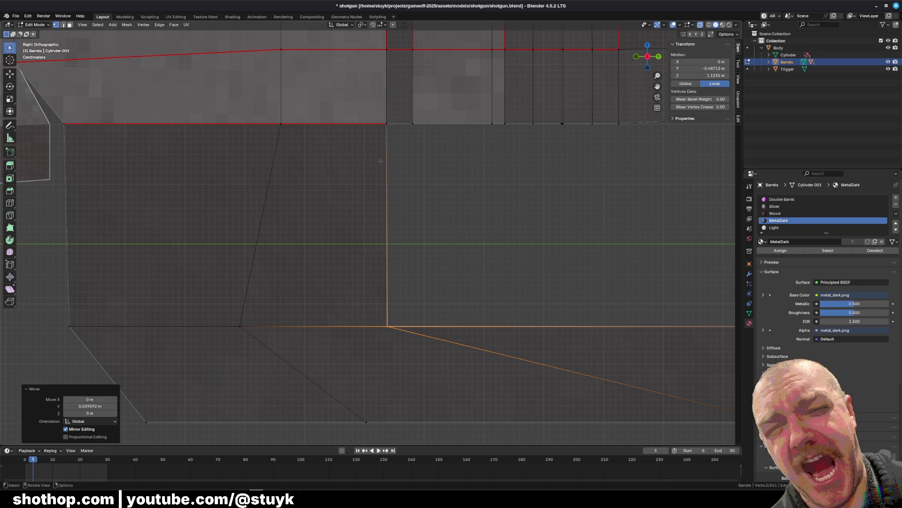
Move the vertex on the slanted edge along Y
{"action": "middle_click_drag", "start_coordinate": [194, 280], "coordinate": [266, 274], "text": "shift"}
{"action": "left_click_drag", "start_coordinate": [266, 274], "coordinate": [336, 326]}
{"action": "key", "text": "g"}
{"action": "key", "text": "y"}
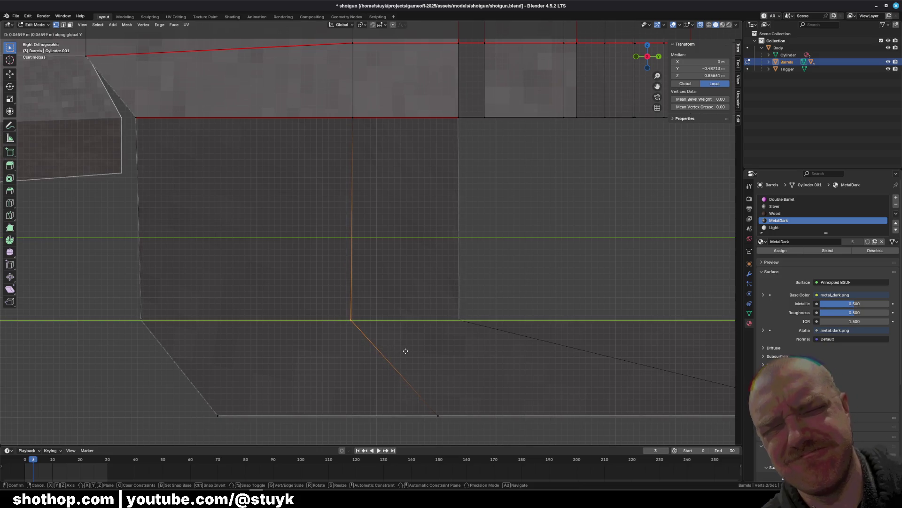
{"action": "left_click", "coordinate": [405, 350]}
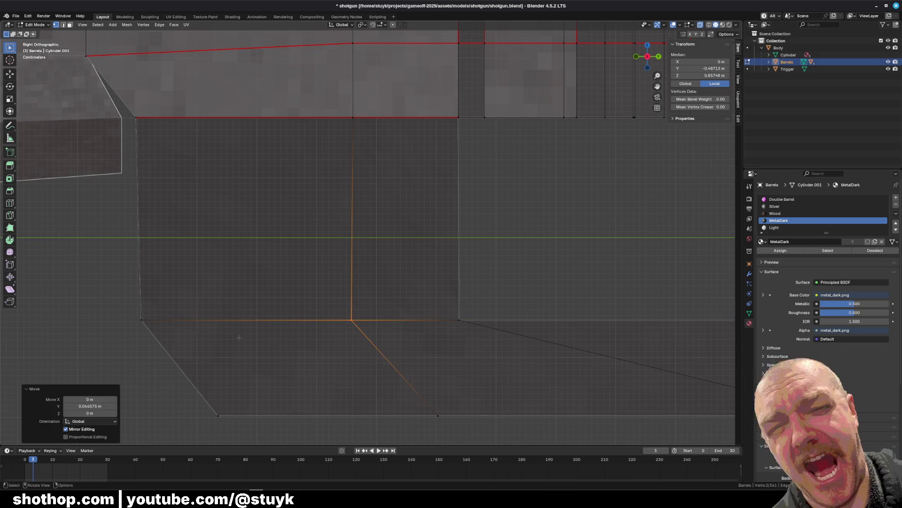
Slide the bottom vertex of the diagonal edge along Y
{"action": "mouse_move", "coordinate": [121, 307]}
{"action": "middle_mouse_down"}
{"action": "mouse_move", "coordinate": [431, 301]}
{"action": "mouse_move", "coordinate": [482, 317]}
{"action": "middle_mouse_up"}
{"action": "left_click", "coordinate": [481, 317], "text": "alt"}
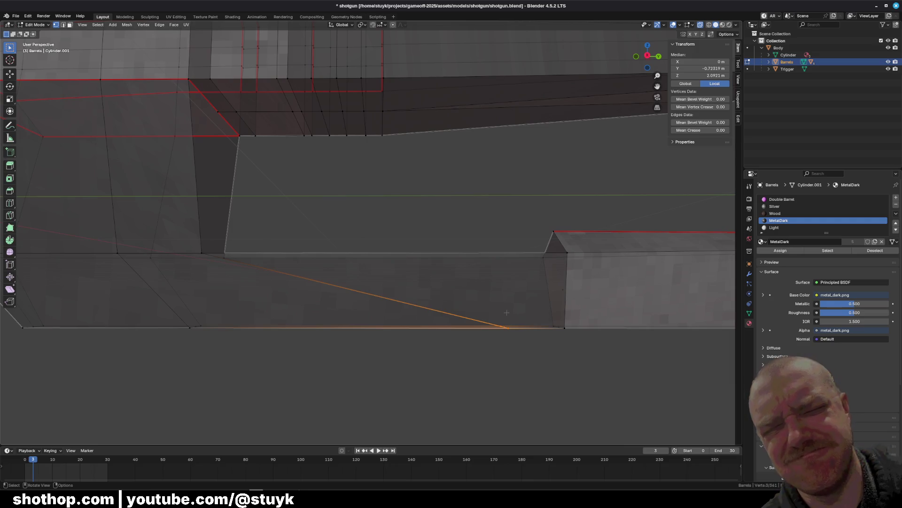
{"action": "key", "text": "g"}
{"action": "key", "text": "y"}
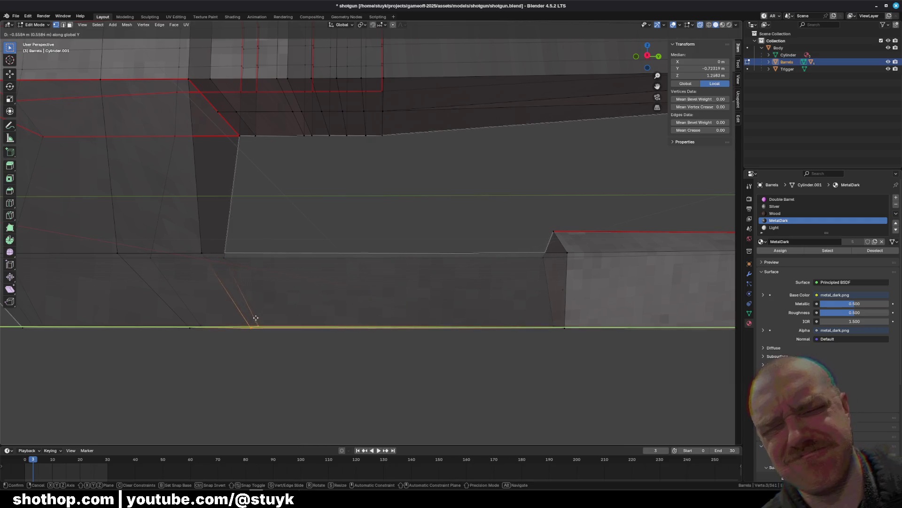
{"action": "left_click", "coordinate": [245, 318]}
{"action": "middle_click_drag", "start_coordinate": [245, 319], "coordinate": [194, 359]}
{"action": "scroll", "coordinate": [194, 358], "scroll_direction": "up", "scroll_amount": 5}
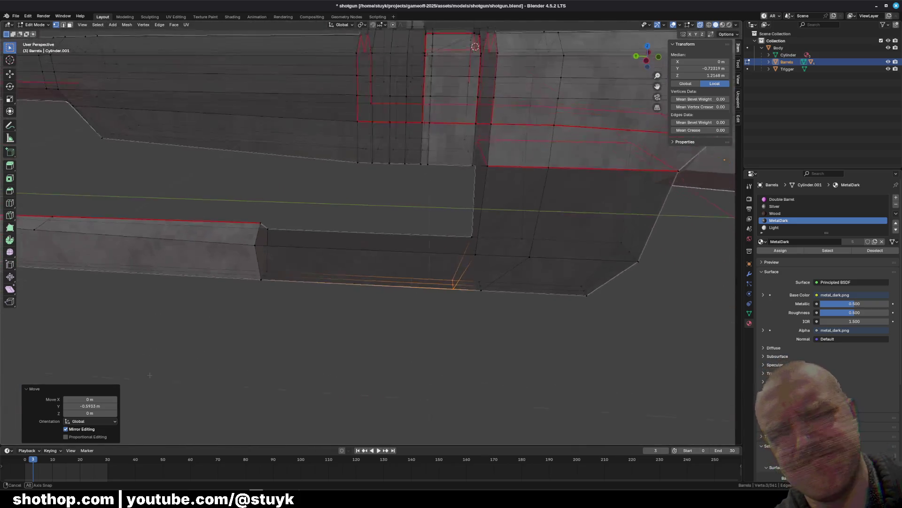
From the side view, move a bottom-edge vertex -0.5933 m along Y
{"action": "left_click", "coordinate": [403, 348]}
{"action": "mouse_move", "coordinate": [403, 348]}
{"action": "middle_mouse_down"}
{"action": "mouse_move", "coordinate": [409, 312]}
{"action": "mouse_move", "coordinate": [441, 312]}
{"action": "middle_mouse_up"}
{"action": "left_click", "coordinate": [456, 297]}
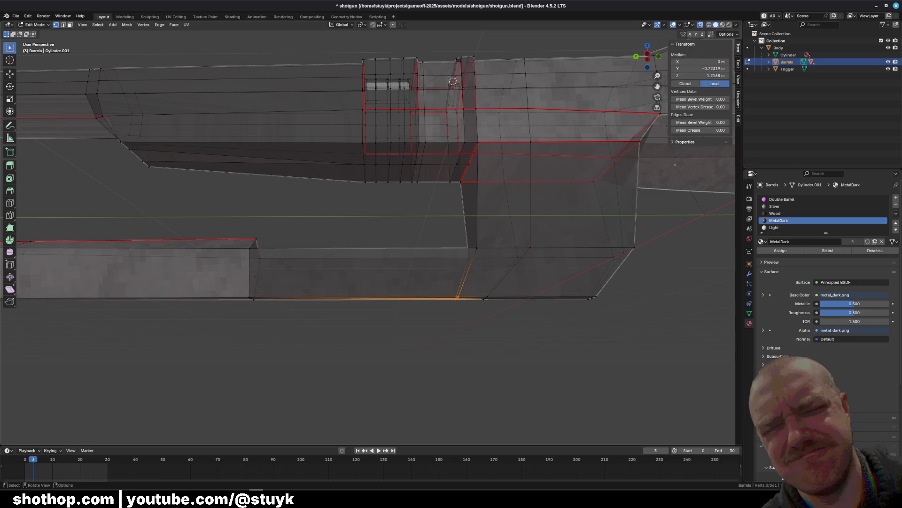
{"action": "left_click", "coordinate": [648, 55]}
{"action": "key", "text": "g"}
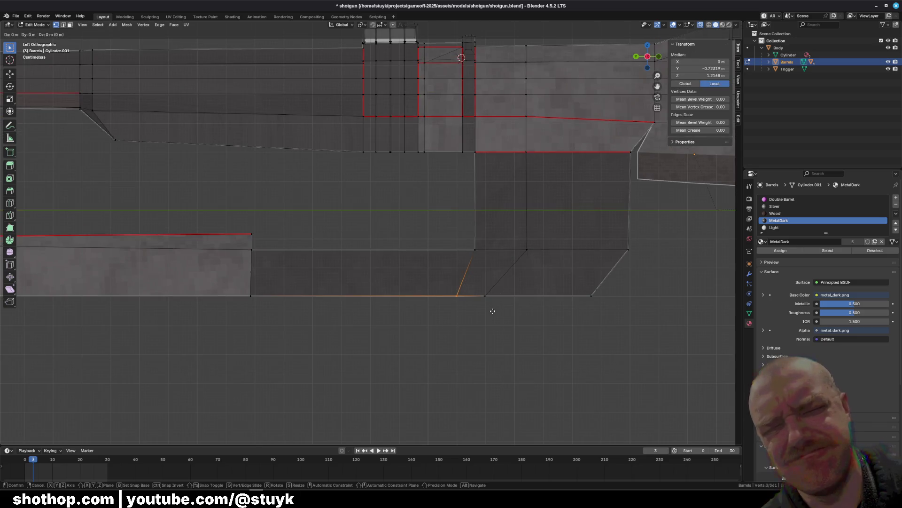
{"action": "key", "text": "y"}
{"action": "left_click", "coordinate": [471, 309]}
{"action": "left_click", "coordinate": [470, 308]}
{"action": "middle_click_drag", "start_coordinate": [470, 309], "coordinate": [347, 324]}
{"action": "scroll", "coordinate": [347, 324], "scroll_direction": "up", "scroll_amount": 5}
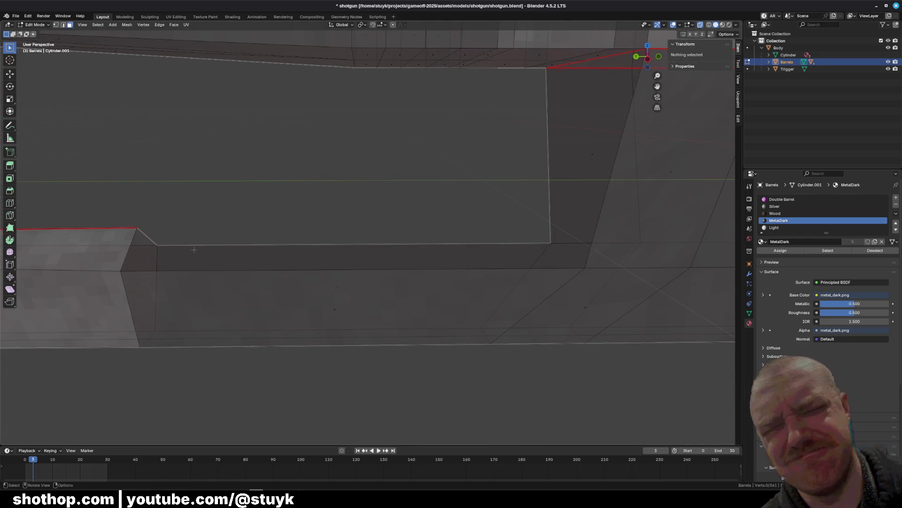
Restore opaque mesh display and inspect the faces under the barrel, then clear the selection
{"action": "middle_click_drag", "start_coordinate": [376, 197], "coordinate": [402, 202]}
{"action": "left_click", "coordinate": [700, 26]}
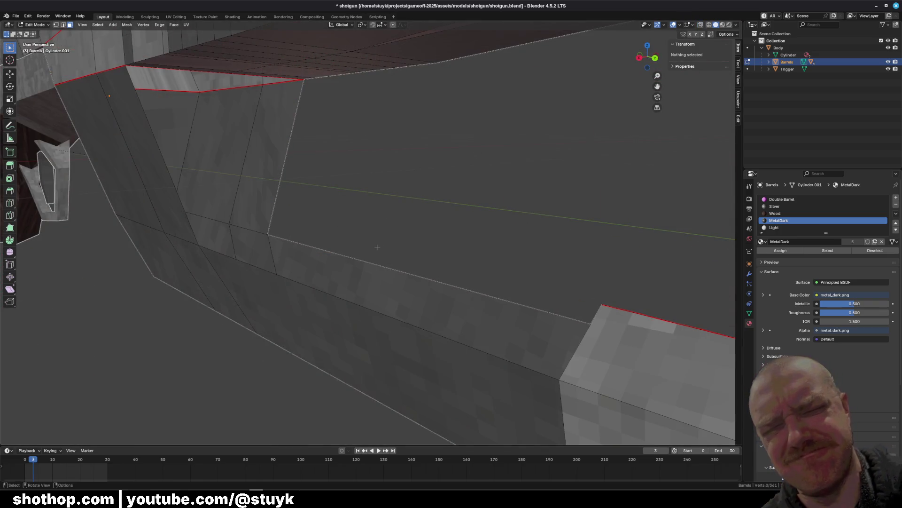
{"action": "left_click", "coordinate": [377, 270]}
{"action": "key", "text": "KP_Decimal"}
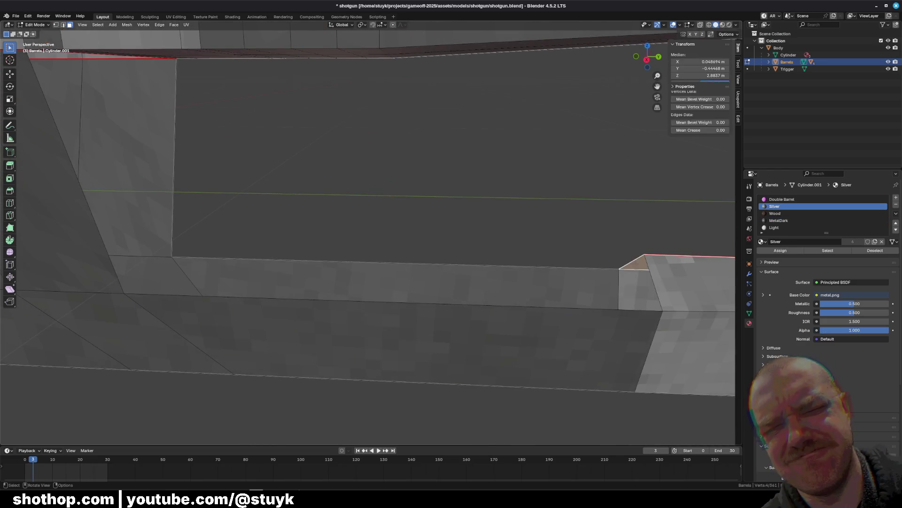
{"action": "middle_click_drag", "start_coordinate": [255, 243], "coordinate": [239, 181]}
{"action": "left_click", "coordinate": [221, 111]}
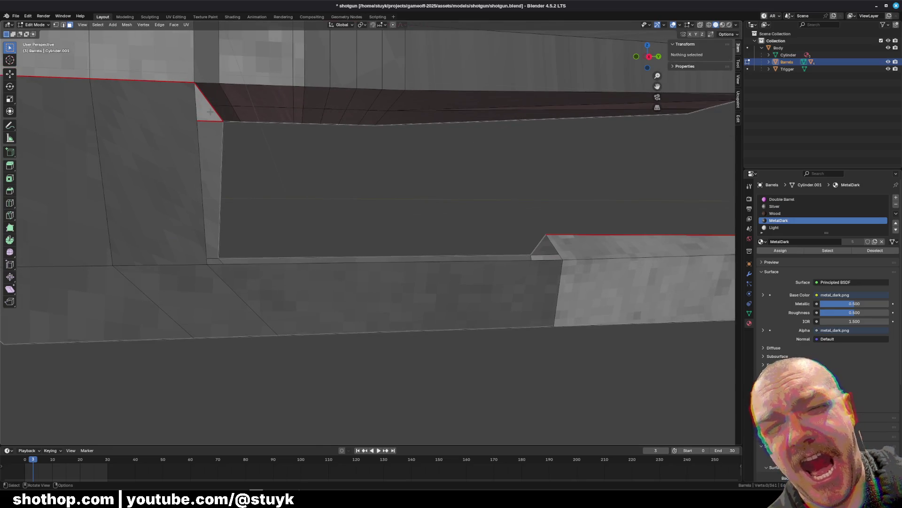
{"action": "mouse_move", "coordinate": [308, 179]}
{"action": "middle_mouse_down"}
{"action": "mouse_move", "coordinate": [294, 175]}
{"action": "mouse_move", "coordinate": [307, 176]}
{"action": "middle_mouse_up"}
{"action": "key", "text": "alt+a"}
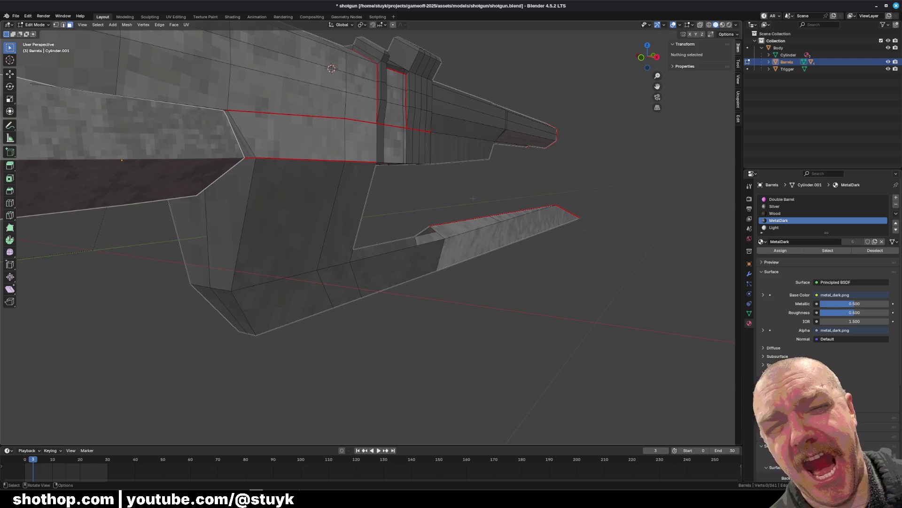
{"action": "mouse_move", "coordinate": [307, 175]}
{"action": "middle_mouse_down"}
{"action": "mouse_move", "coordinate": [339, 181]}
{"action": "mouse_move", "coordinate": [303, 189]}
{"action": "middle_mouse_up"}
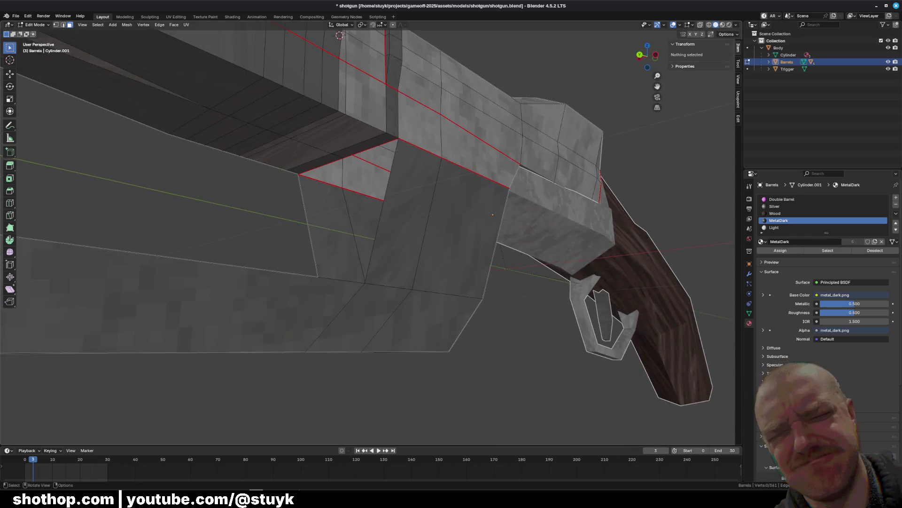
In edge select mode, pick underside edges to examine a triangle face, then deselect all
{"action": "left_click", "coordinate": [63, 25]}
{"action": "left_click", "coordinate": [375, 147]}
{"action": "middle_click_drag", "start_coordinate": [374, 147], "coordinate": [352, 158]}
{"action": "key", "text": "alt+a"}
{"action": "left_click", "coordinate": [306, 143]}
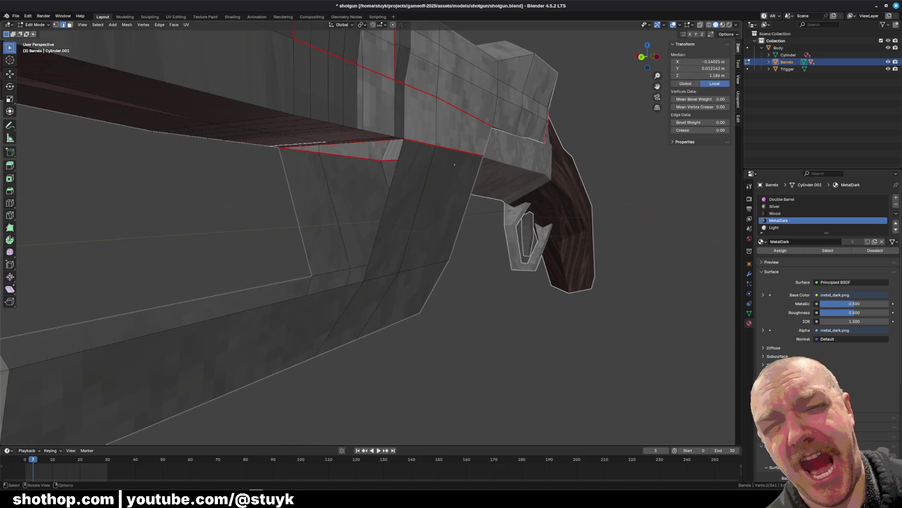
{"action": "left_click", "coordinate": [289, 194], "text": "shift"}
{"action": "left_click", "coordinate": [324, 212], "text": "shift"}
{"action": "left_click", "coordinate": [358, 157]}
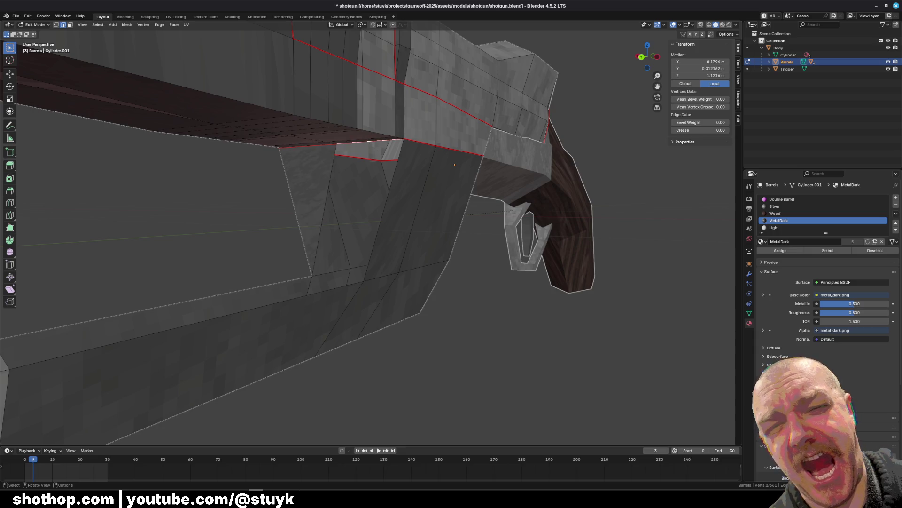
{"action": "left_click", "coordinate": [385, 209], "text": "shift"}
{"action": "mouse_move", "coordinate": [385, 209]}
{"action": "middle_mouse_down"}
{"action": "mouse_move", "coordinate": [311, 237]}
{"action": "mouse_move", "coordinate": [173, 264]}
{"action": "mouse_move", "coordinate": [365, 244]}
{"action": "mouse_move", "coordinate": [316, 247]}
{"action": "mouse_move", "coordinate": [239, 227]}
{"action": "middle_mouse_up"}
{"action": "left_click", "coordinate": [309, 239]}
{"action": "key", "text": "alt+a"}
Select edges to isolate the triangle faces along the barrel's bottom edge
{"action": "left_click", "coordinate": [173, 264]}
{"action": "left_click", "coordinate": [365, 243]}
{"action": "left_click", "coordinate": [137, 226], "text": "shift"}
{"action": "mouse_move", "coordinate": [137, 225]}
{"action": "middle_mouse_down"}
{"action": "mouse_move", "coordinate": [369, 255]}
{"action": "mouse_move", "coordinate": [337, 260]}
{"action": "middle_mouse_up"}
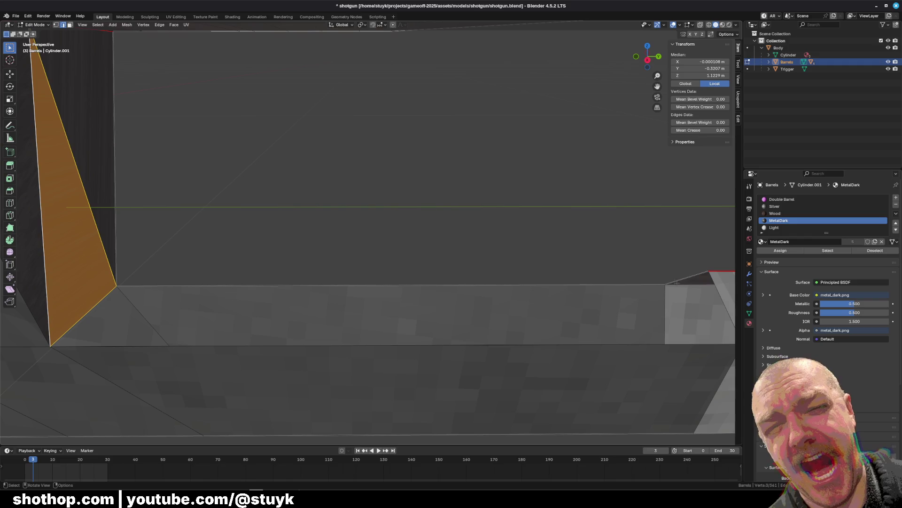
{"action": "left_click", "coordinate": [385, 254]}
{"action": "left_click", "coordinate": [665, 284]}
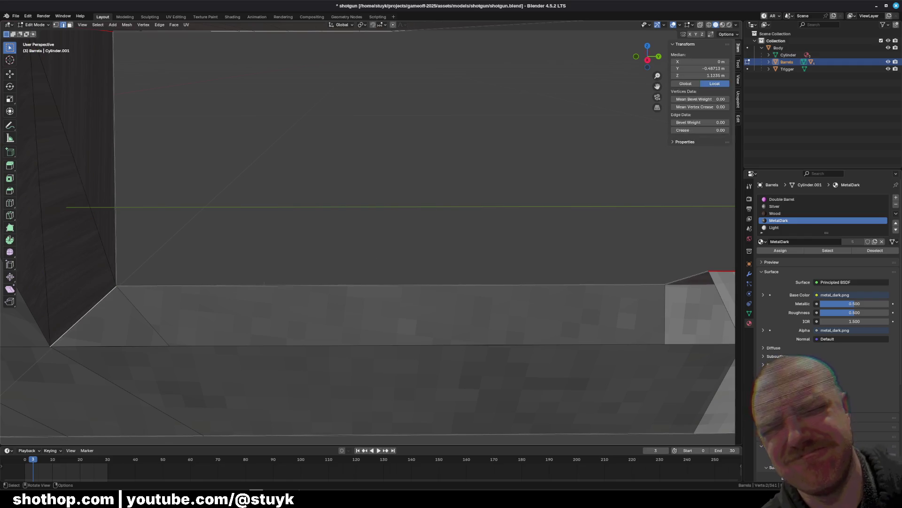
{"action": "left_click", "coordinate": [117, 285], "text": "shift"}
{"action": "left_click", "coordinate": [51, 346], "text": "shift"}
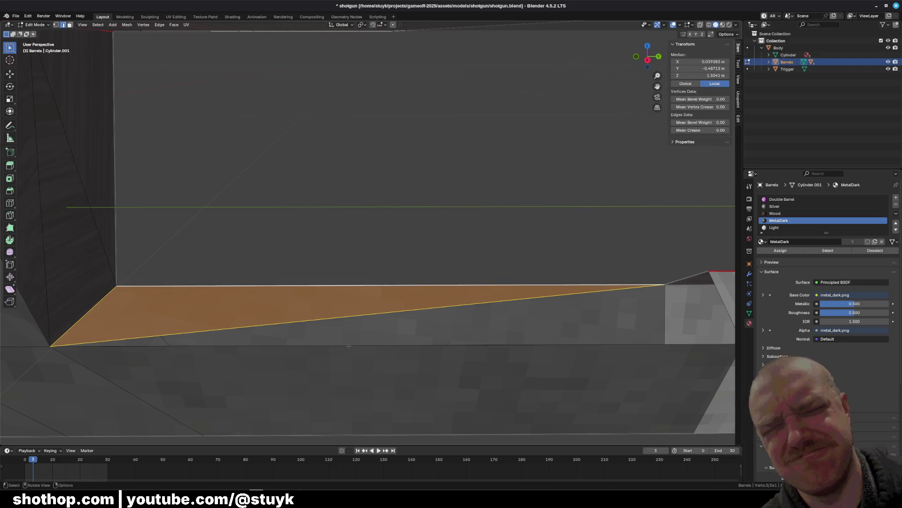
Select the thin stray triangular face under the barrel and delete it
{"action": "key", "text": "ctrl+z"}
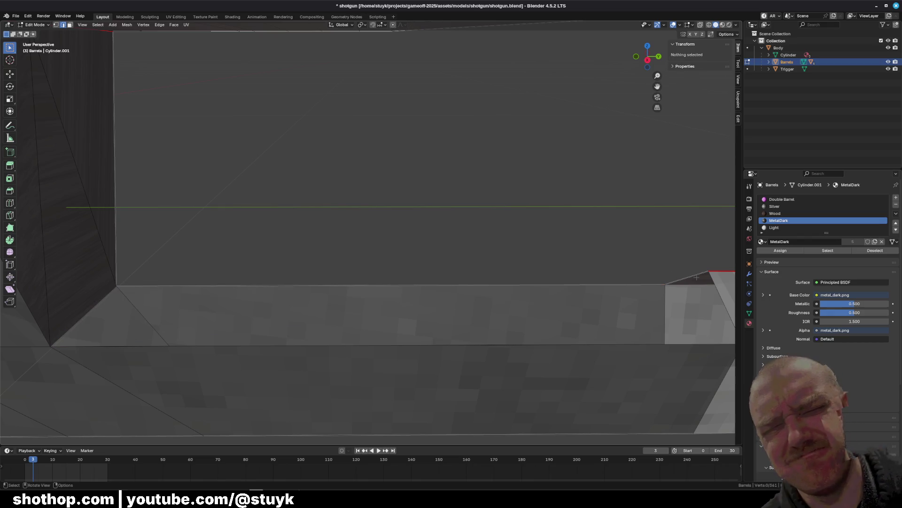
{"action": "middle_click_drag", "start_coordinate": [697, 278], "coordinate": [407, 219]}
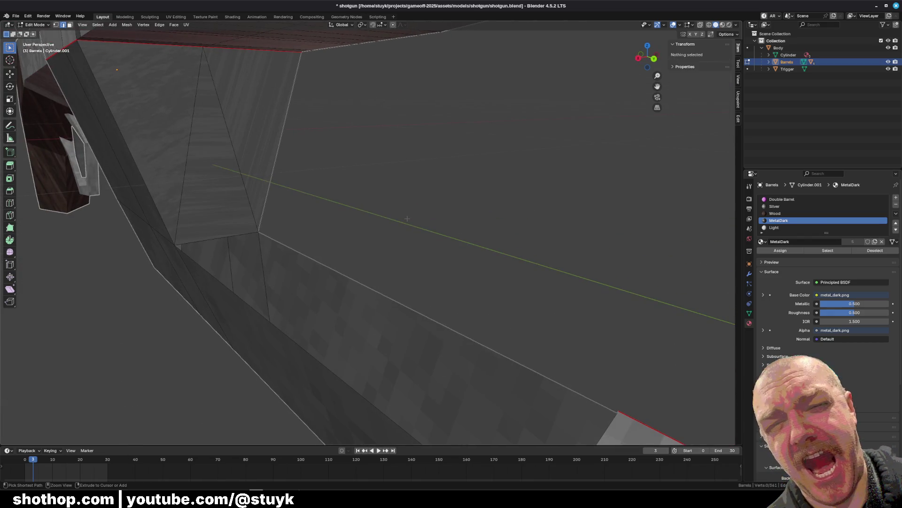
{"action": "key", "text": "ctrl+z"}
{"action": "key", "text": "ctrl+z"}
{"action": "key", "text": "ctrl+z"}
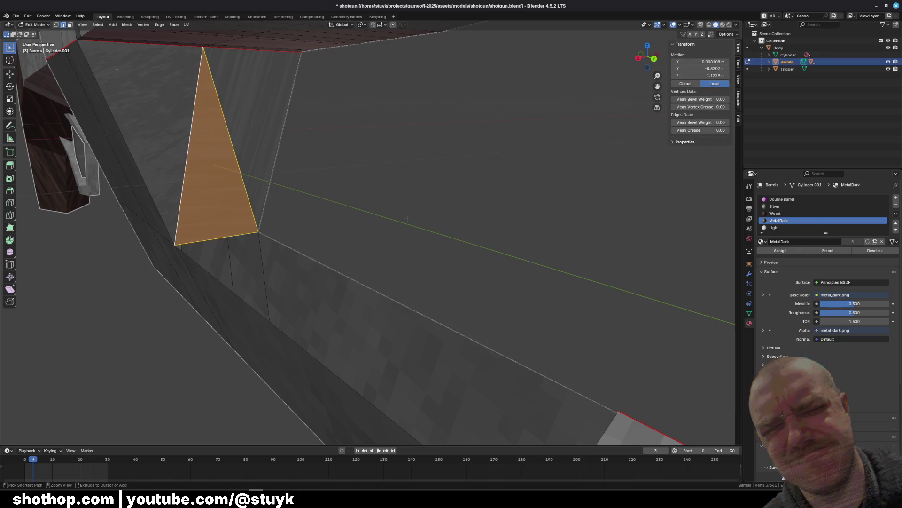
{"action": "key", "text": "x"}
{"action": "left_click", "coordinate": [198, 209]}
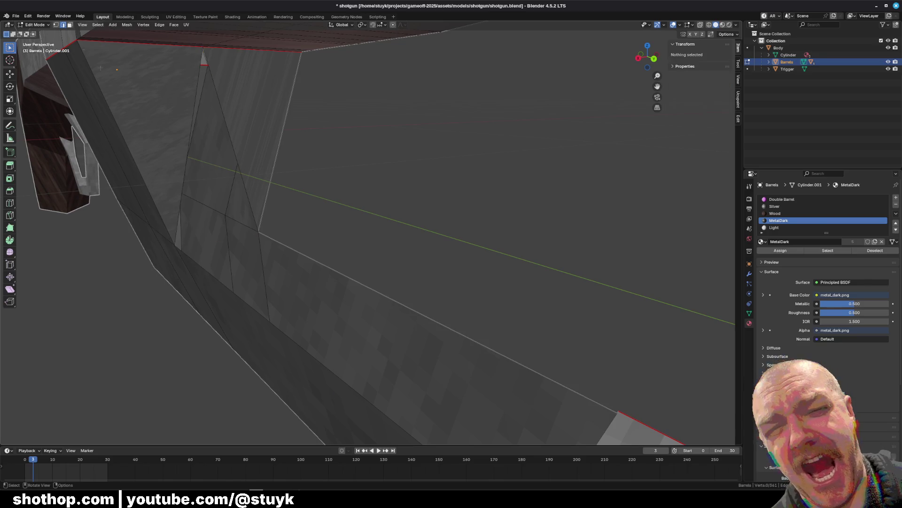
Inspect the resulting hole in the lower barrel and check the long barrel strip faces
{"action": "mouse_move", "coordinate": [223, 149]}
{"action": "middle_mouse_down"}
{"action": "mouse_move", "coordinate": [280, 147]}
{"action": "mouse_move", "coordinate": [339, 188]}
{"action": "middle_mouse_up"}
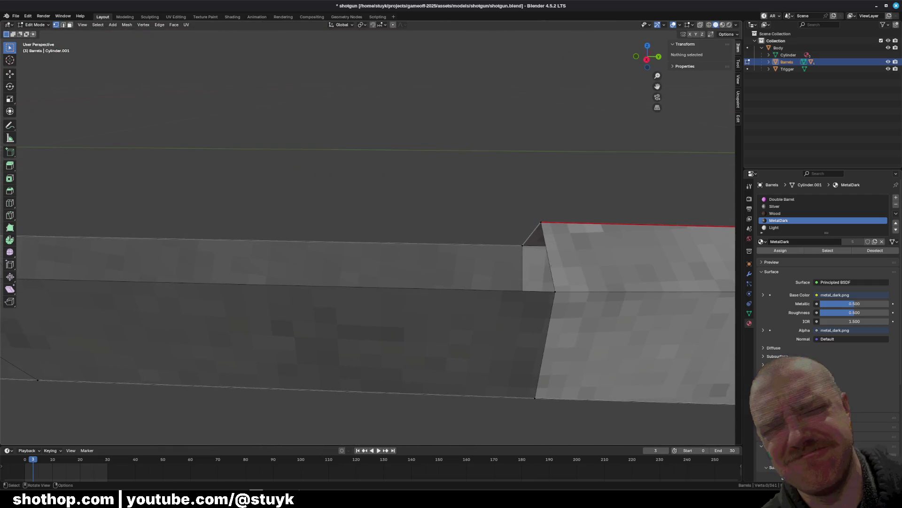
{"action": "middle_click_drag", "start_coordinate": [507, 241], "coordinate": [392, 233]}
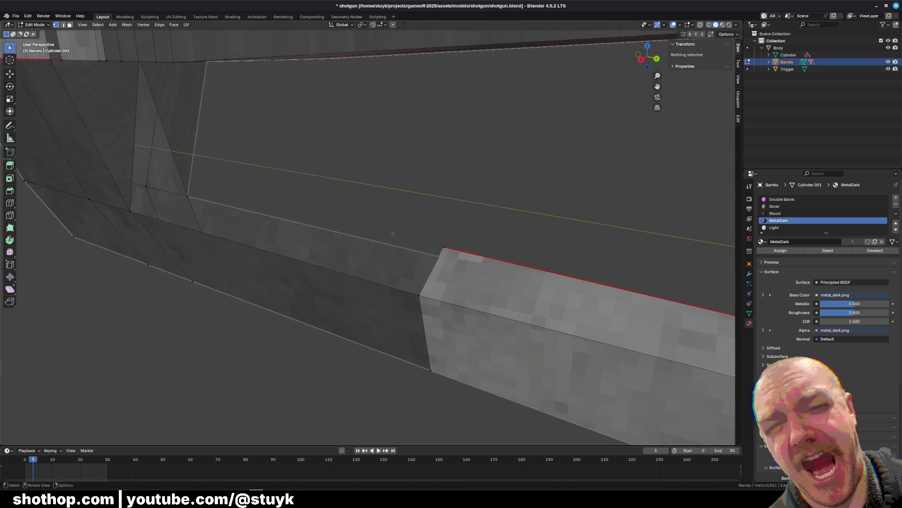
{"action": "mouse_move", "coordinate": [159, 145]}
{"action": "middle_mouse_down"}
{"action": "mouse_move", "coordinate": [411, 172]}
{"action": "mouse_move", "coordinate": [309, 207]}
{"action": "mouse_move", "coordinate": [512, 205]}
{"action": "middle_mouse_up"}
{"action": "scroll", "coordinate": [512, 206], "scroll_direction": "up", "scroll_amount": 5}
{"action": "scroll", "coordinate": [618, 241], "scroll_direction": "up", "scroll_amount": 2}
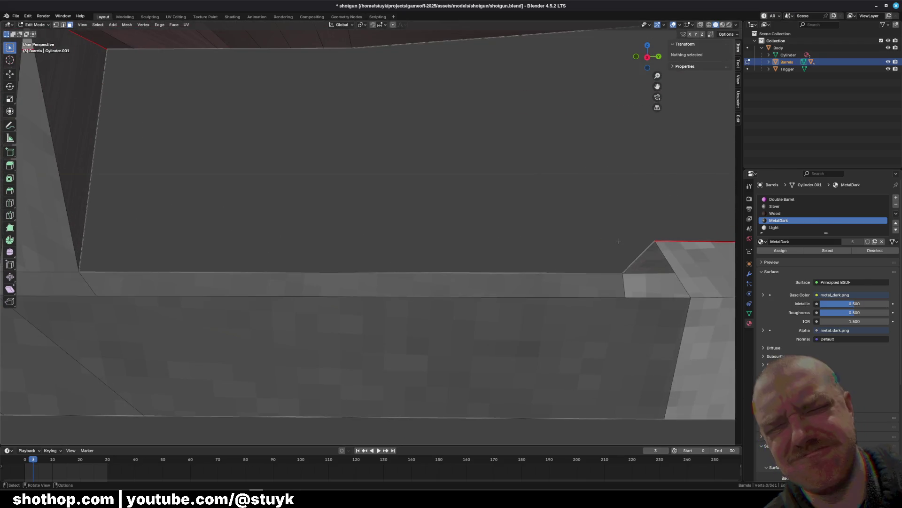
{"action": "left_click", "coordinate": [640, 256]}
{"action": "left_click", "coordinate": [353, 284], "text": "shift"}
{"action": "key", "text": "alt+a"}
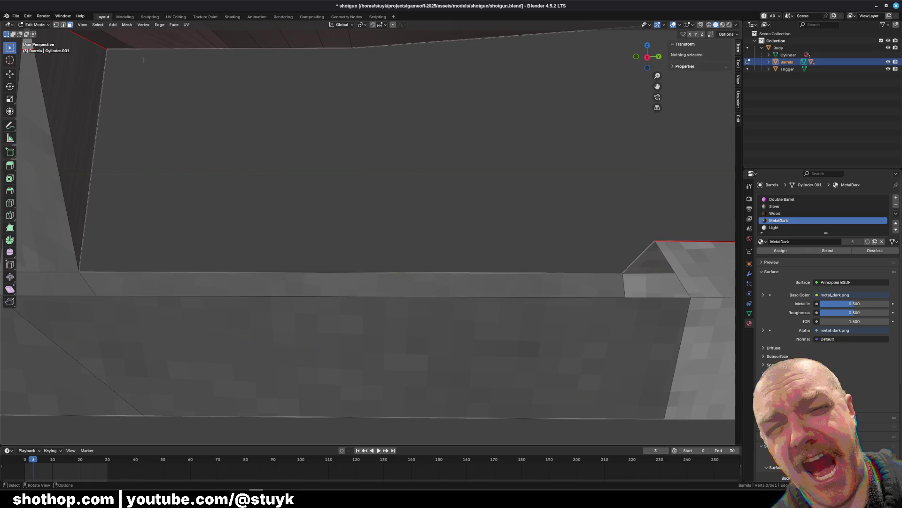
Examine the wedge face's edges and select the edge along the lower slope
{"action": "left_click", "coordinate": [63, 24]}
{"action": "left_click", "coordinate": [352, 272]}
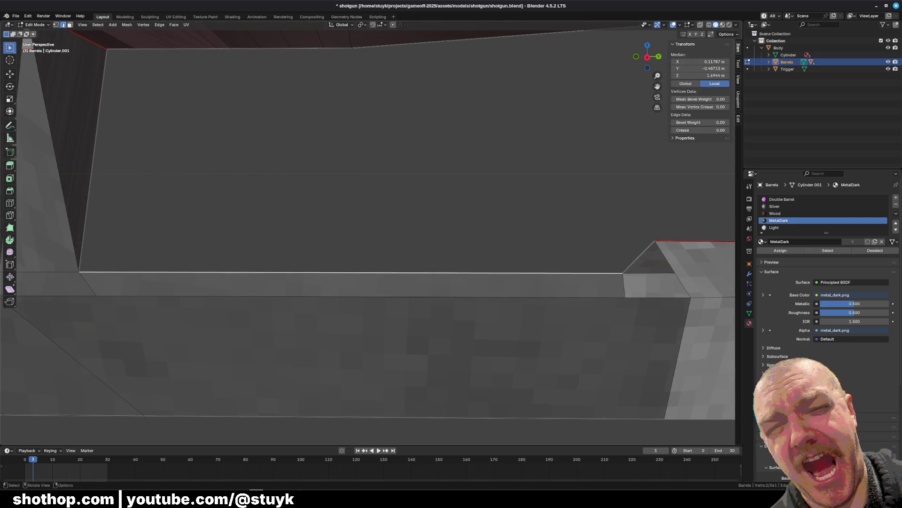
{"action": "left_click", "coordinate": [540, 258], "text": "shift"}
{"action": "mouse_move", "coordinate": [540, 258]}
{"action": "middle_mouse_down"}
{"action": "mouse_move", "coordinate": [372, 263]}
{"action": "mouse_move", "coordinate": [580, 258]}
{"action": "middle_mouse_up"}
{"action": "mouse_move", "coordinate": [644, 259]}
{"action": "middle_mouse_down"}
{"action": "mouse_move", "coordinate": [356, 292]}
{"action": "mouse_move", "coordinate": [339, 229]}
{"action": "middle_mouse_up"}
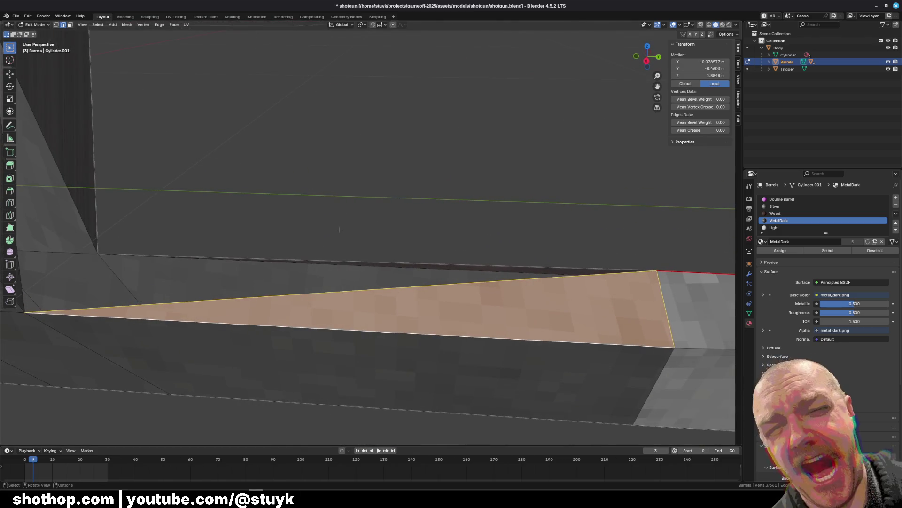
{"action": "left_click", "coordinate": [315, 295]}
{"action": "middle_click_drag", "start_coordinate": [314, 295], "coordinate": [329, 282]}
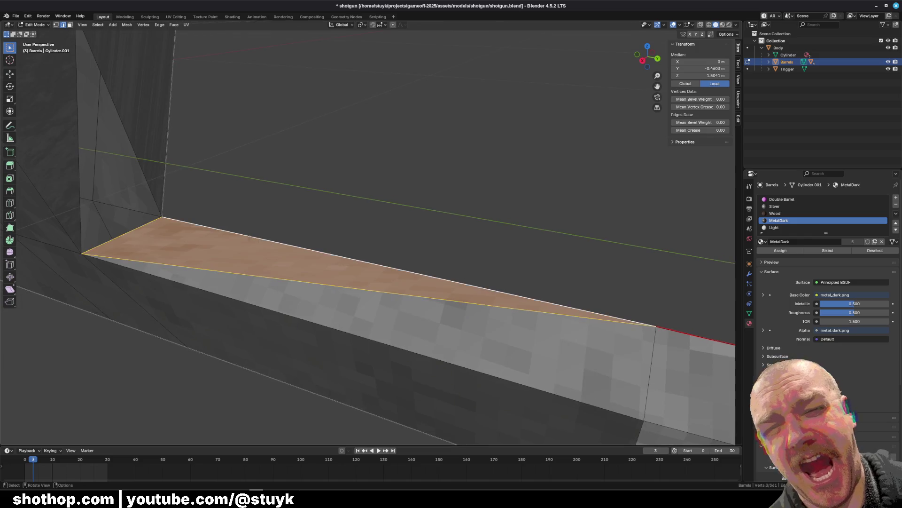
{"action": "left_click", "coordinate": [138, 228]}
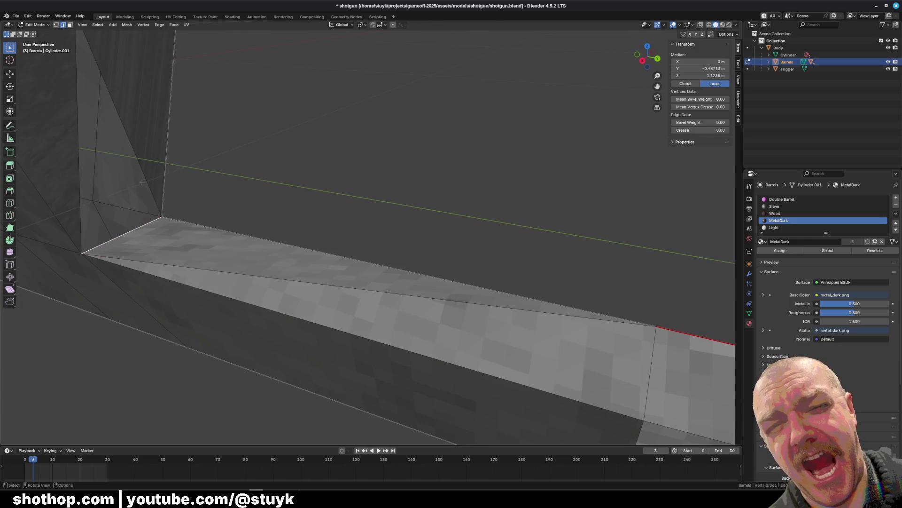
{"action": "left_click", "coordinate": [83, 167], "text": "shift"}
{"action": "middle_click_drag", "start_coordinate": [83, 167], "coordinate": [279, 247]}
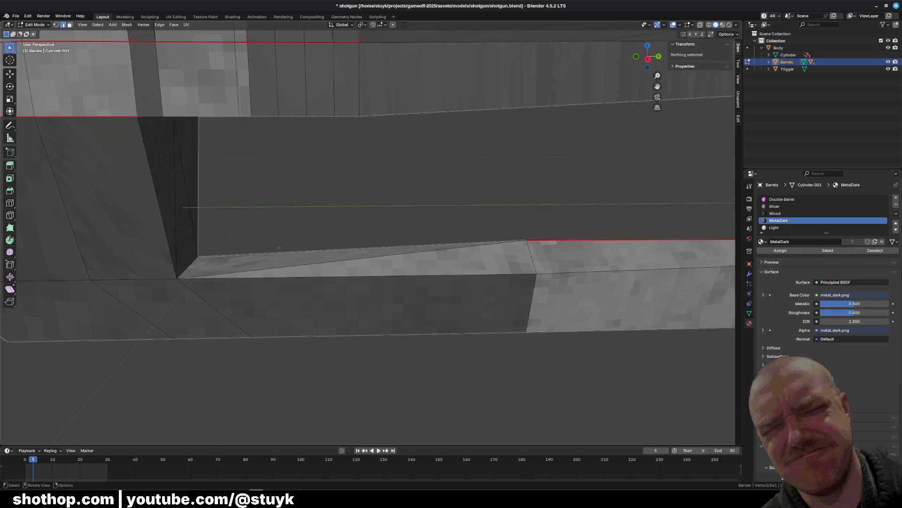
{"action": "left_click", "coordinate": [292, 235]}
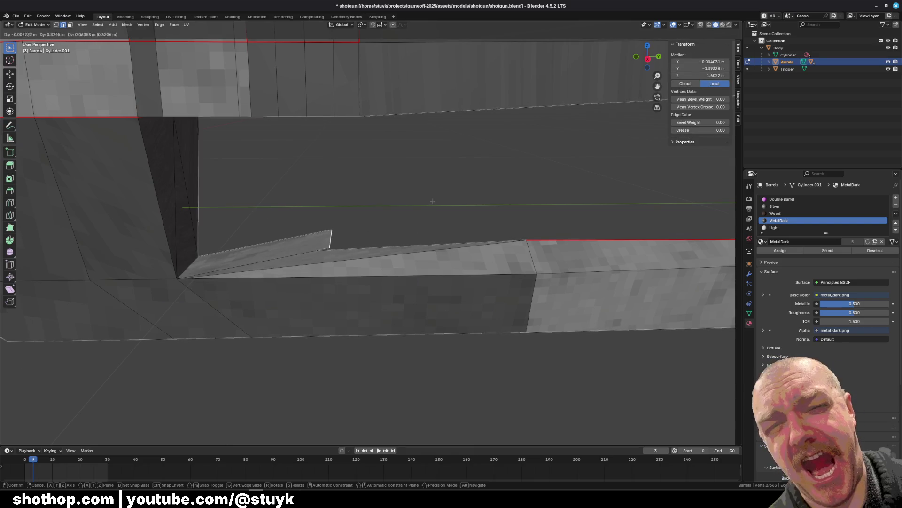
Move the selected under-barrel edge along the Y axis
{"action": "key", "text": "g"}
{"action": "key", "text": "y"}
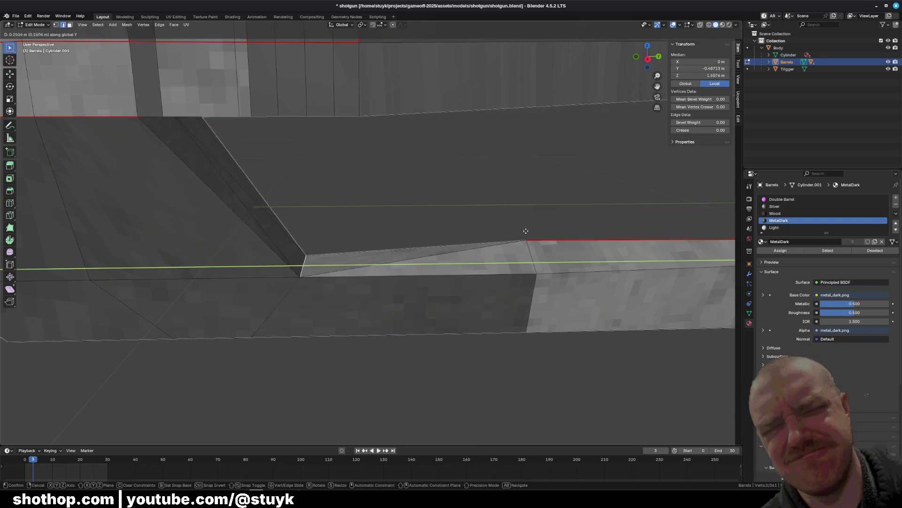
{"action": "left_click", "coordinate": [531, 230]}
{"action": "scroll", "coordinate": [531, 231], "scroll_direction": "down", "scroll_amount": 5}
{"action": "mouse_move", "coordinate": [531, 231]}
{"action": "middle_mouse_down"}
{"action": "mouse_move", "coordinate": [468, 220]}
{"action": "mouse_move", "coordinate": [158, 100]}
{"action": "middle_mouse_up"}
{"action": "scroll", "coordinate": [463, 219], "scroll_direction": "down", "scroll_amount": 3}
{"action": "key", "text": "alt+a"}
In Left view with X-ray, flatten the row of vertices by scaling Z to 0
{"action": "left_click", "coordinate": [55, 25]}
{"action": "mouse_move", "coordinate": [179, 197]}
{"action": "middle_mouse_down"}
{"action": "mouse_move", "coordinate": [263, 211]}
{"action": "mouse_move", "coordinate": [227, 208]}
{"action": "middle_mouse_up"}
{"action": "scroll", "coordinate": [227, 208], "scroll_direction": "up", "scroll_amount": 5}
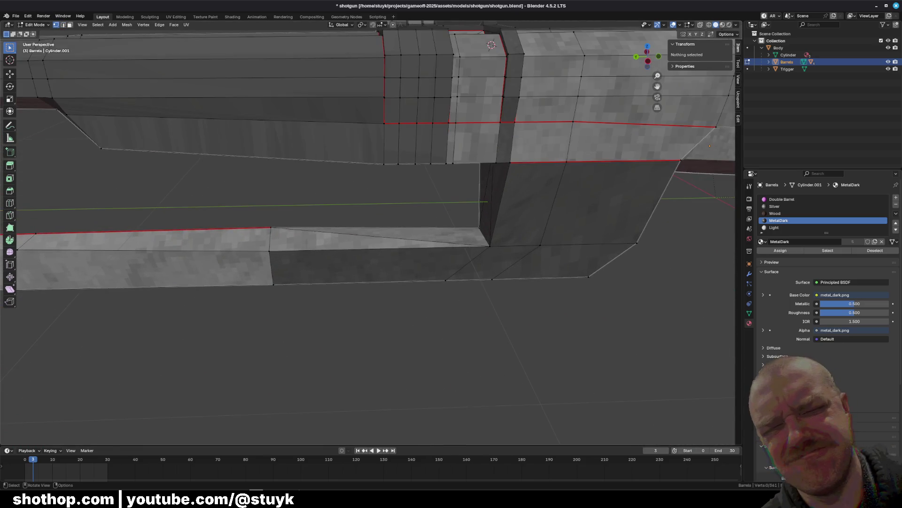
{"action": "left_click", "coordinate": [649, 60]}
{"action": "left_click", "coordinate": [700, 25]}
{"action": "left_click_drag", "start_coordinate": [232, 192], "coordinate": [288, 346]}
{"action": "key", "text": "s"}
{"action": "key", "text": "z"}
{"action": "key", "text": "0"}
{"action": "key", "text": "Return"}
{"action": "mouse_move", "coordinate": [288, 347]}
{"action": "middle_mouse_down"}
{"action": "mouse_move", "coordinate": [257, 368]}
{"action": "mouse_move", "coordinate": [310, 303]}
{"action": "middle_mouse_up"}
{"action": "key", "text": "alt+a"}
Delete the stray vertex under the barrel
{"action": "left_click", "coordinate": [316, 287]}
{"action": "key", "text": "x"}
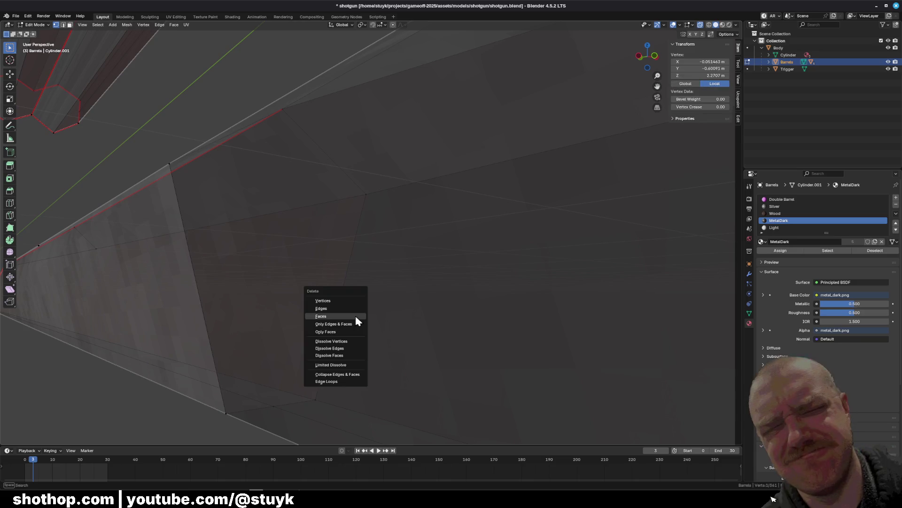
{"action": "left_click", "coordinate": [346, 301]}
{"action": "mouse_move", "coordinate": [337, 283]}
{"action": "middle_mouse_down"}
{"action": "mouse_move", "coordinate": [443, 256]}
{"action": "mouse_move", "coordinate": [561, 266]}
{"action": "mouse_move", "coordinate": [487, 240]}
{"action": "middle_mouse_up"}
Box-select the leftover vertices along the barrel's top edge and delete them
{"action": "left_click_drag", "start_coordinate": [517, 188], "coordinate": [592, 235]}
{"action": "mouse_move", "coordinate": [592, 235]}
{"action": "middle_mouse_down"}
{"action": "mouse_move", "coordinate": [559, 268]}
{"action": "mouse_move", "coordinate": [525, 263]}
{"action": "middle_mouse_up"}
{"action": "key", "text": "x"}
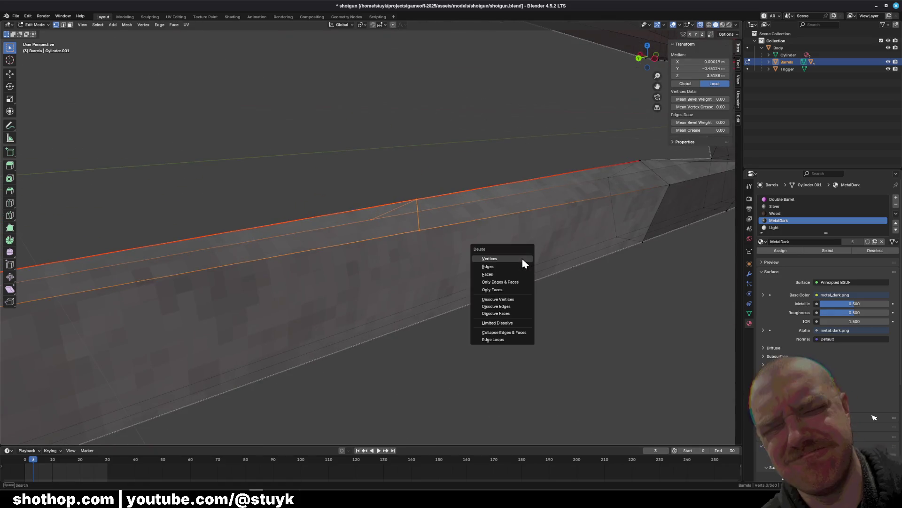
{"action": "key", "text": "Escape"}
{"action": "key", "text": "ctrl+z"}
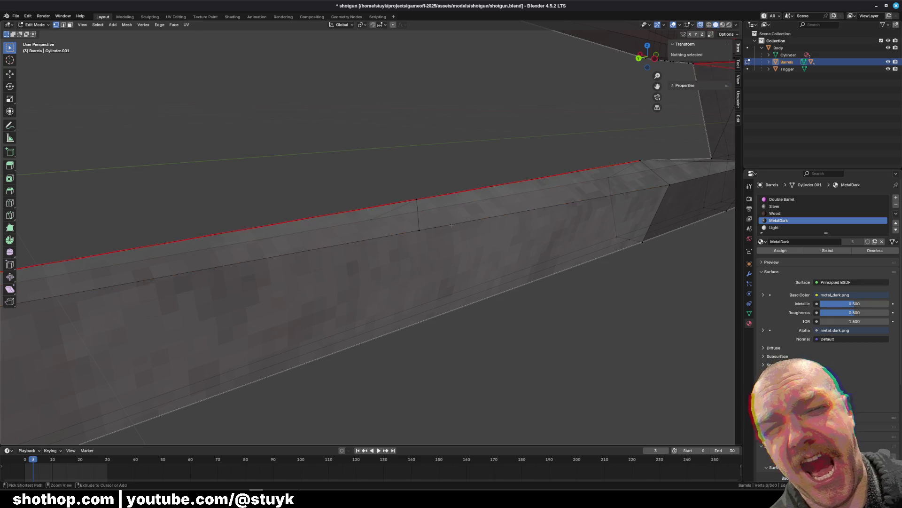
{"action": "left_click_drag", "start_coordinate": [327, 140], "coordinate": [435, 236]}
{"action": "key", "text": "x"}
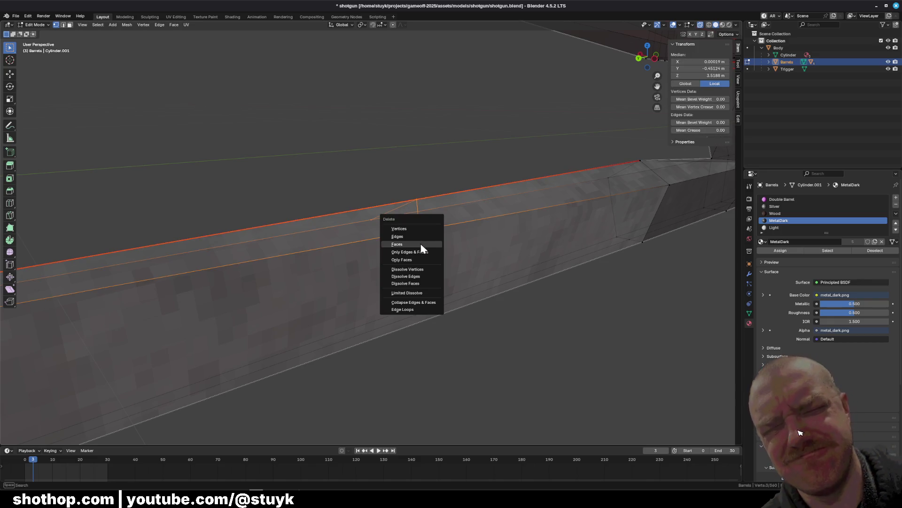
{"action": "left_click", "coordinate": [410, 226]}
Delete the two loose edges floating below the barrel by removing their vertices
{"action": "middle_click_drag", "start_coordinate": [587, 281], "coordinate": [473, 270]}
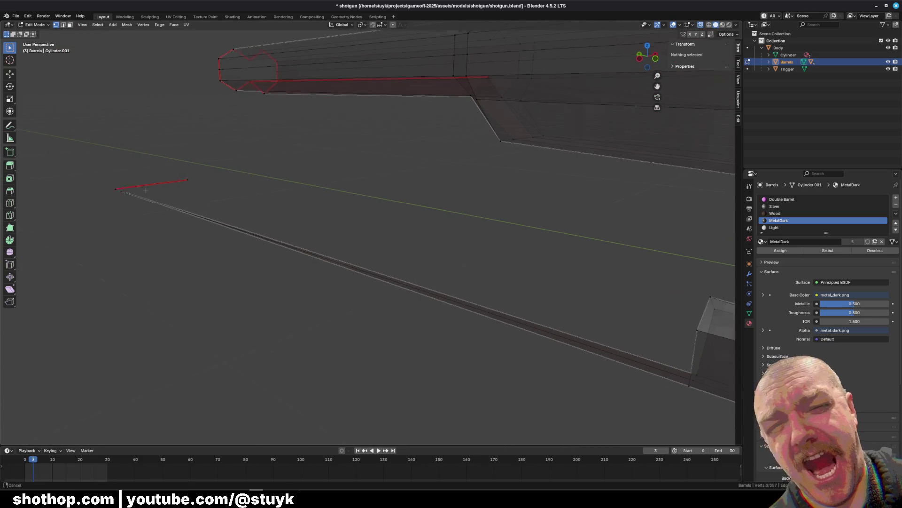
{"action": "scroll", "coordinate": [473, 270], "scroll_direction": "up", "scroll_amount": 5}
{"action": "left_click", "coordinate": [578, 226]}
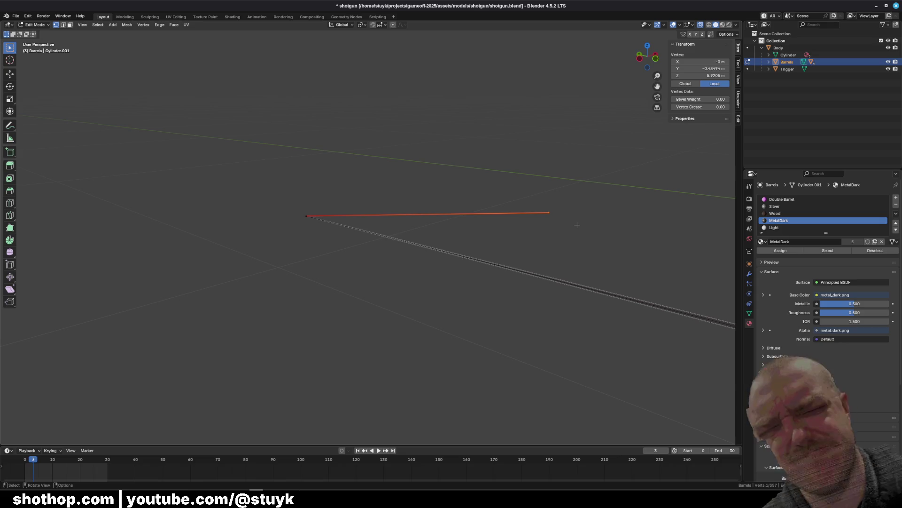
{"action": "left_click", "coordinate": [478, 271]}
{"action": "middle_click_drag", "start_coordinate": [475, 277], "coordinate": [468, 281]}
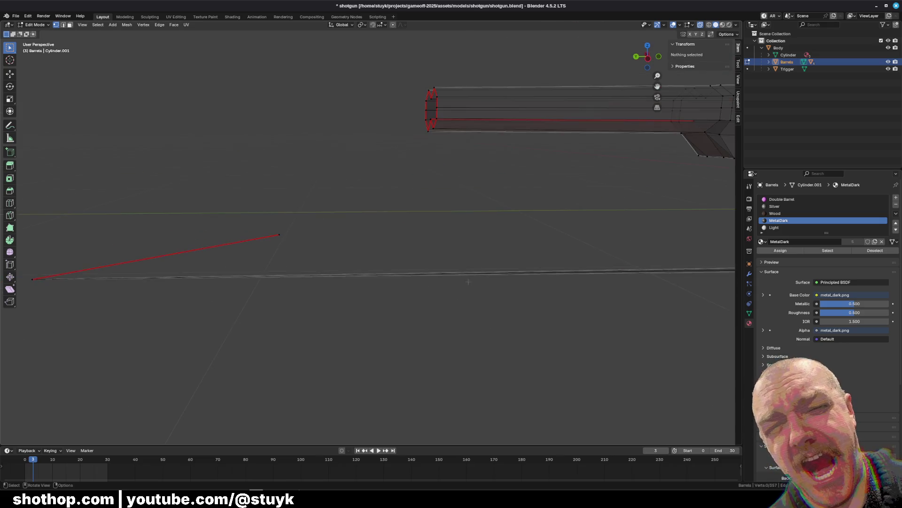
{"action": "left_click_drag", "start_coordinate": [81, 211], "coordinate": [336, 328]}
{"action": "key", "text": "x"}
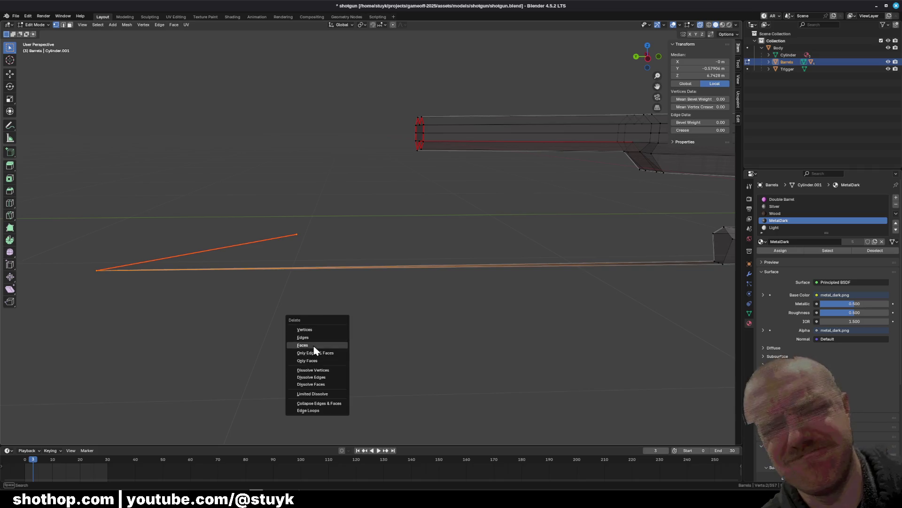
{"action": "left_click", "coordinate": [335, 295]}
{"action": "left_click_drag", "start_coordinate": [75, 211], "coordinate": [329, 282]}
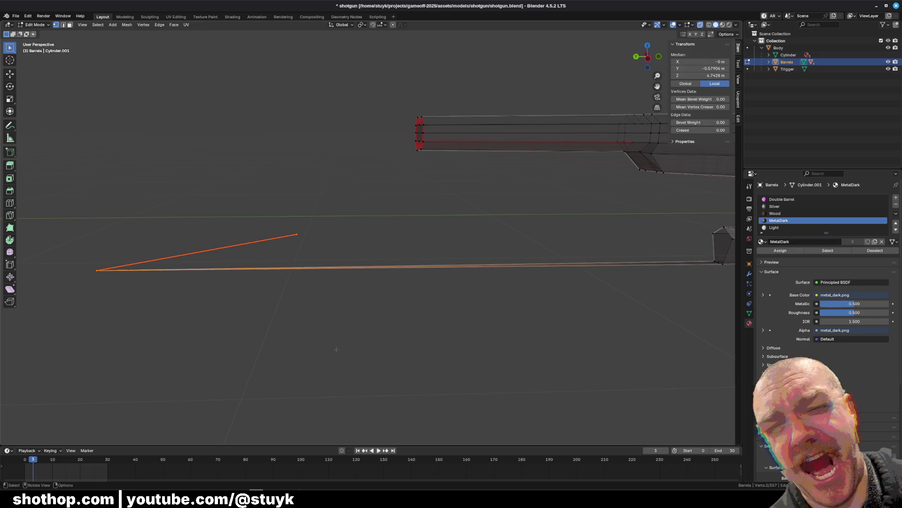
{"action": "key", "text": "x"}
{"action": "left_click", "coordinate": [311, 329]}
{"action": "mouse_move", "coordinate": [601, 287]}
{"action": "middle_mouse_down", "text": "shift"}
{"action": "mouse_move", "coordinate": [376, 254]}
{"action": "mouse_move", "coordinate": [273, 223]}
{"action": "middle_mouse_up", "text": "shift"}
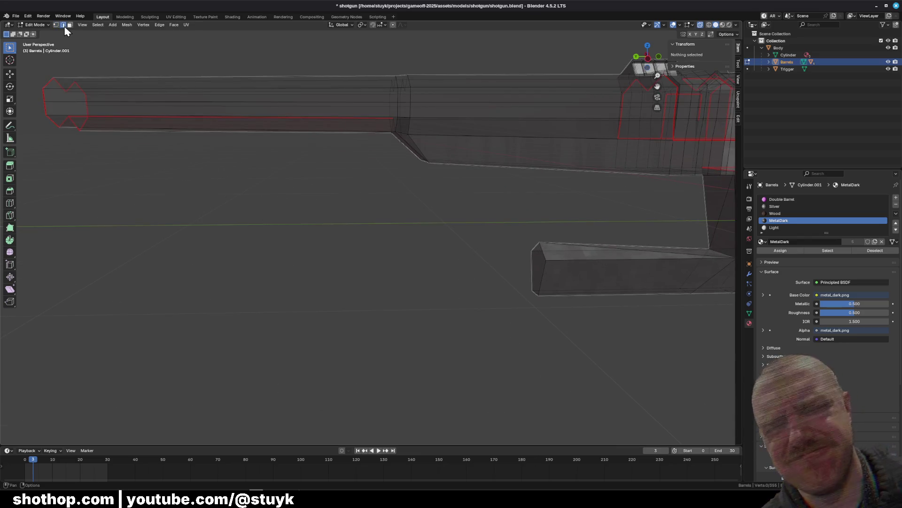
{"action": "middle_click_drag", "start_coordinate": [470, 202], "coordinate": [237, 195], "text": "shift"}
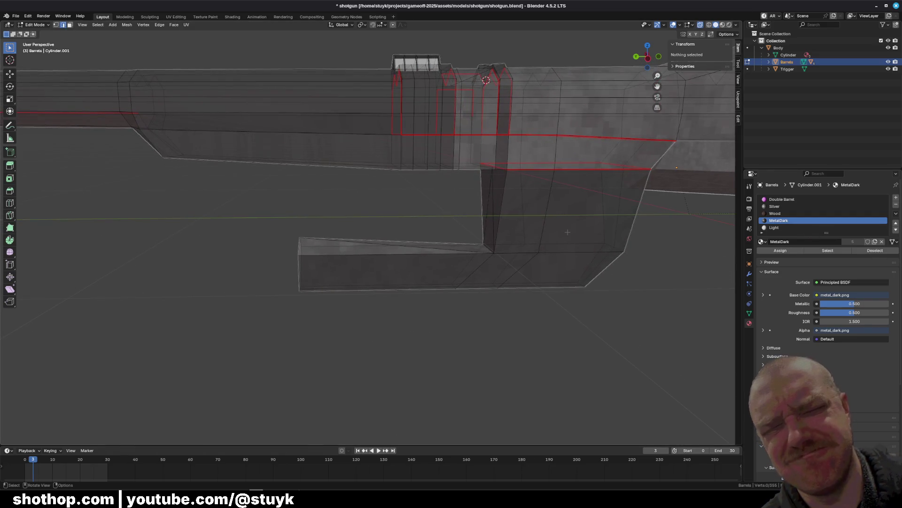
{"action": "middle_click_drag", "start_coordinate": [414, 230], "coordinate": [362, 231], "text": "shift"}
{"action": "scroll", "coordinate": [500, 271], "scroll_direction": "up", "scroll_amount": 2}
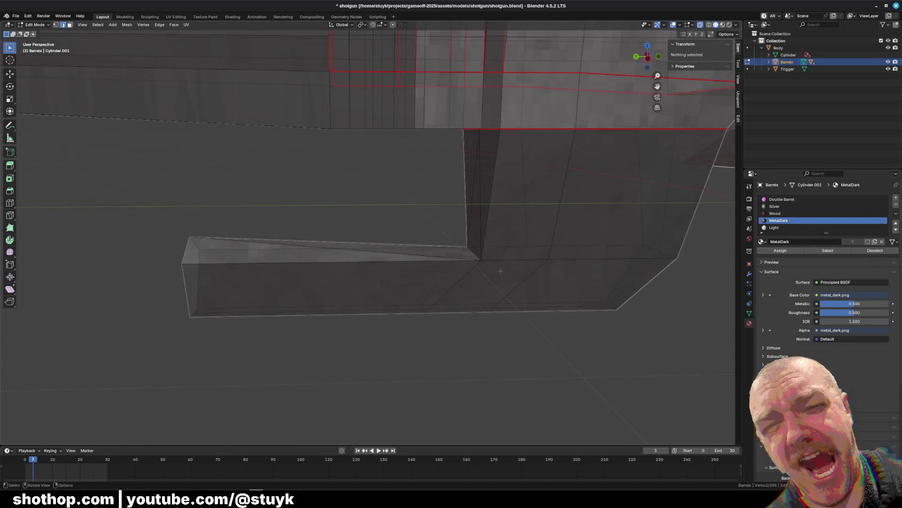
{"action": "left_click", "coordinate": [648, 61]}
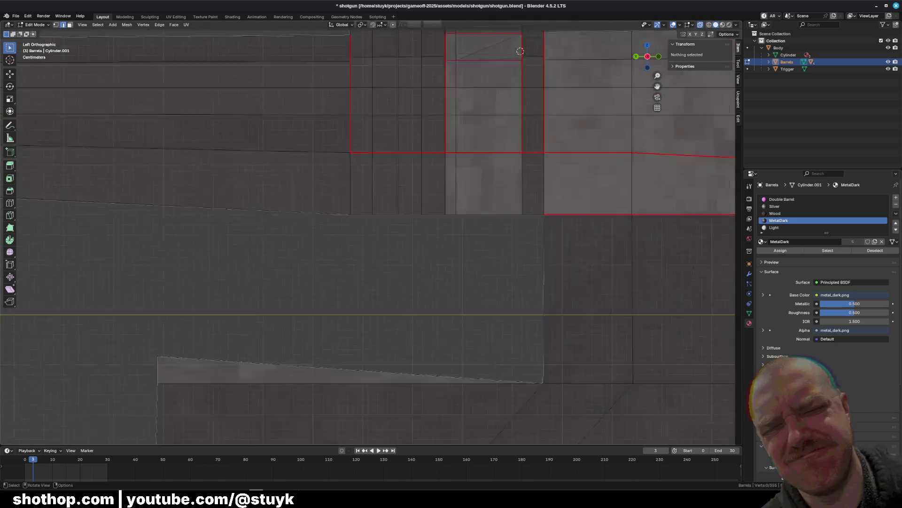
{"action": "scroll", "coordinate": [370, 261], "scroll_direction": "down", "scroll_amount": 3}
{"action": "scroll", "coordinate": [369, 261], "scroll_direction": "up", "scroll_amount": 3}
{"action": "scroll", "coordinate": [370, 260], "scroll_direction": "up", "scroll_amount": 4}
{"action": "scroll", "coordinate": [276, 153], "scroll_direction": "down", "scroll_amount": 2}
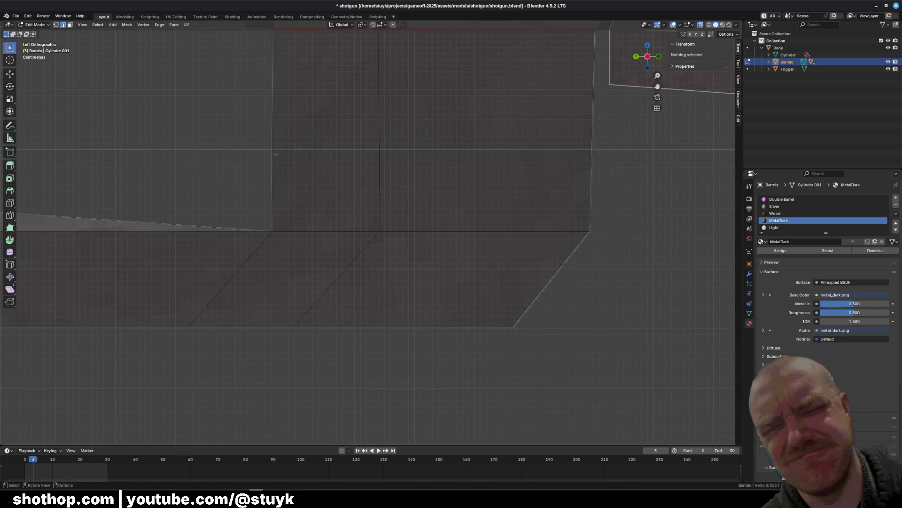
{"action": "mouse_move", "coordinate": [329, 235]}
{"action": "middle_mouse_down"}
{"action": "mouse_move", "coordinate": [578, 308]}
{"action": "mouse_move", "coordinate": [420, 239]}
{"action": "mouse_move", "coordinate": [381, 199]}
{"action": "middle_mouse_up"}
{"action": "left_click", "coordinate": [172, 260]}
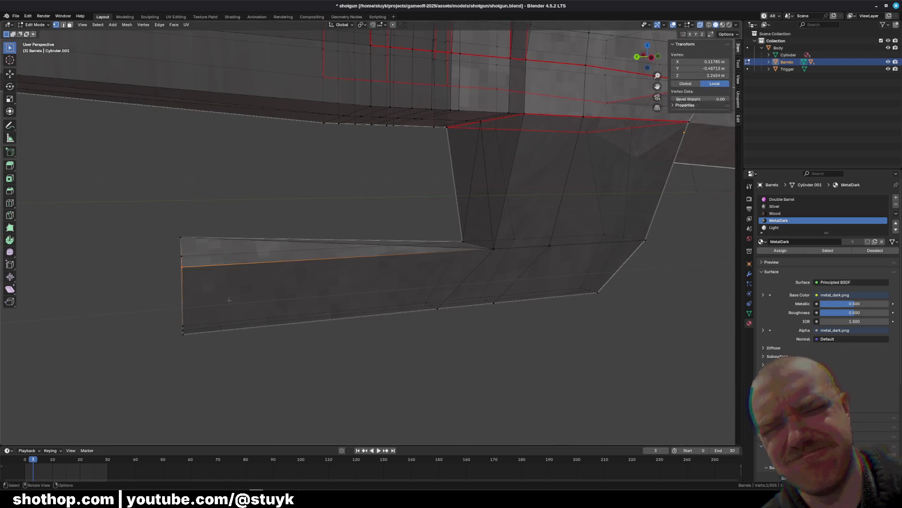
{"action": "key", "text": "grave"}
{"action": "left_click", "coordinate": [291, 296]}
{"action": "scroll", "coordinate": [357, 282], "scroll_direction": "down", "scroll_amount": 8}
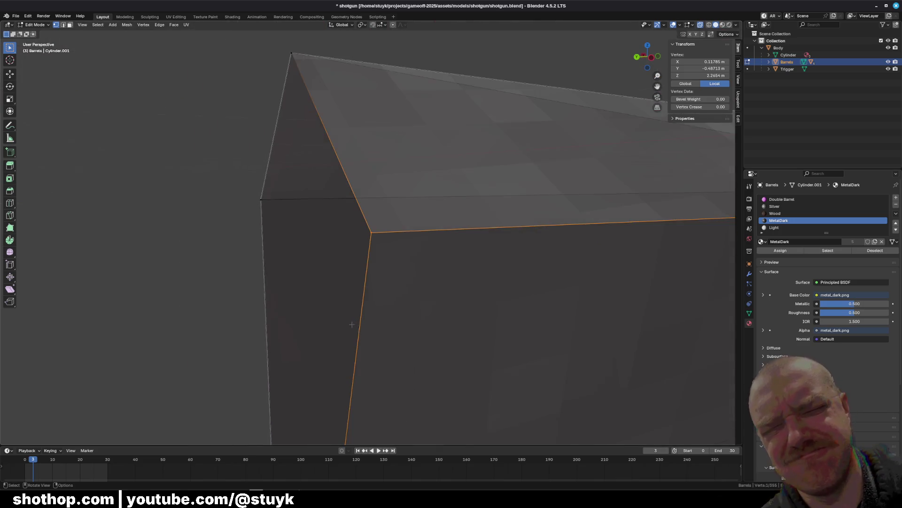
{"action": "mouse_move", "coordinate": [356, 282]}
{"action": "middle_mouse_down"}
{"action": "mouse_move", "coordinate": [348, 288]}
{"action": "mouse_move", "coordinate": [382, 264]}
{"action": "mouse_move", "coordinate": [373, 188]}
{"action": "middle_mouse_up"}
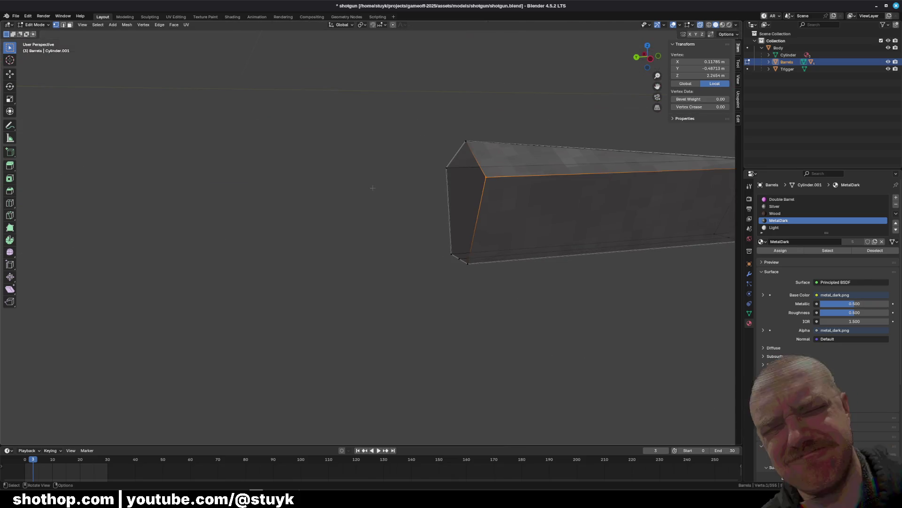
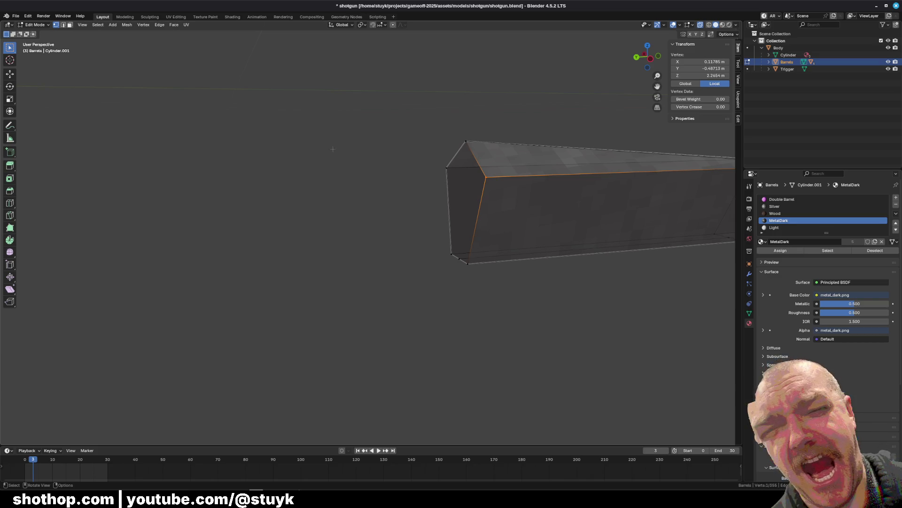
Select the lower barrel's end cap loop and box-select its end vertices in side orthographic view
{"action": "left_click", "coordinate": [65, 26]}
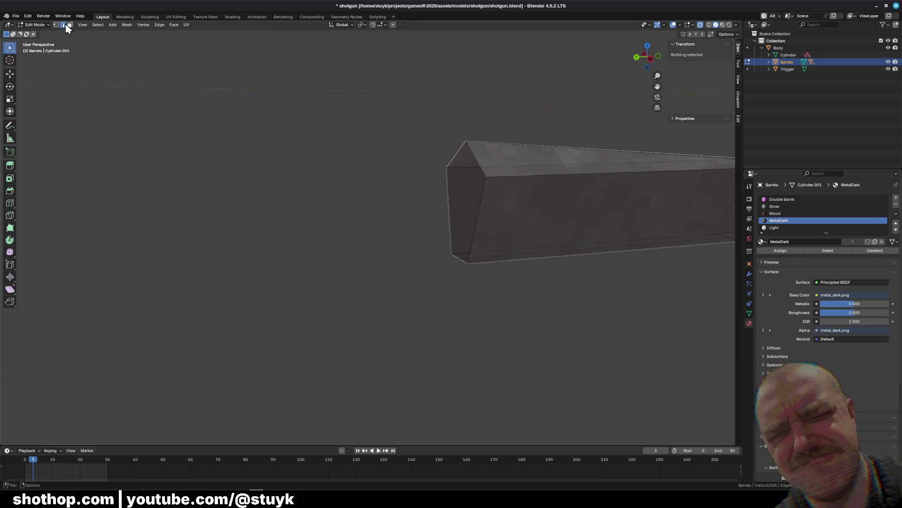
{"action": "left_click", "coordinate": [447, 179], "text": "alt"}
{"action": "middle_click_drag", "start_coordinate": [428, 226], "coordinate": [644, 81]}
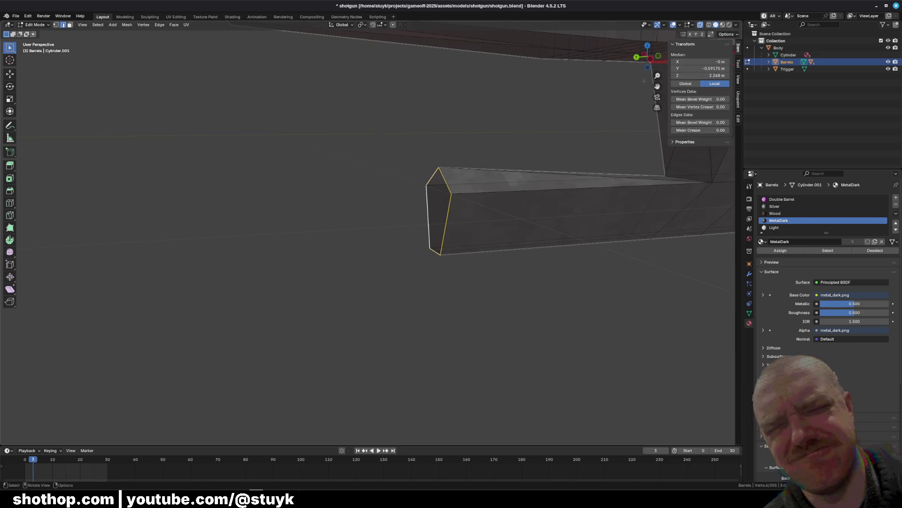
{"action": "left_click", "coordinate": [652, 59]}
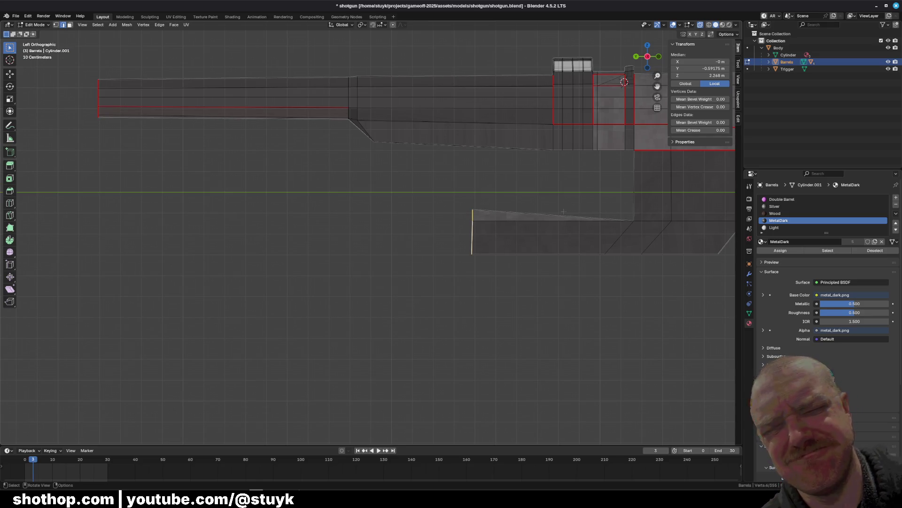
{"action": "left_click", "coordinate": [479, 199]}
{"action": "mouse_move", "coordinate": [479, 200]}
{"action": "middle_mouse_down"}
{"action": "mouse_move", "coordinate": [489, 197]}
{"action": "mouse_move", "coordinate": [482, 203]}
{"action": "middle_mouse_up"}
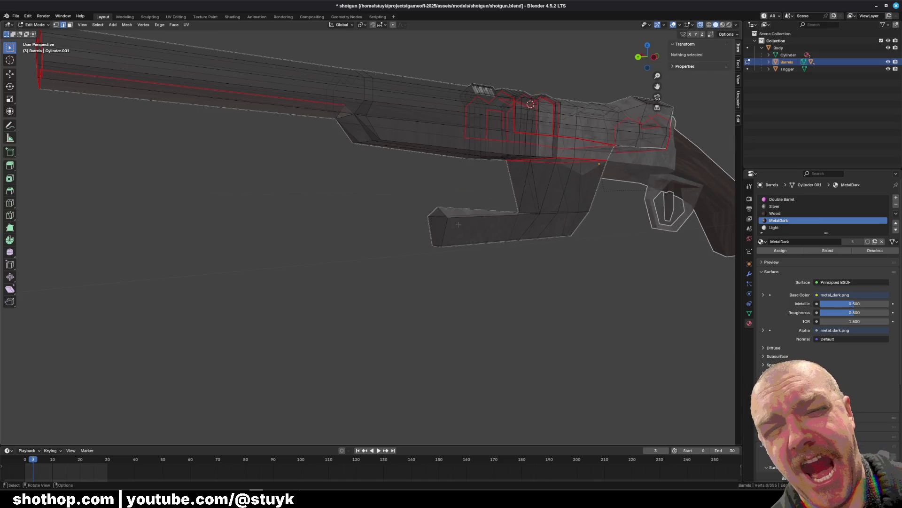
{"action": "scroll", "coordinate": [482, 204], "scroll_direction": "up", "scroll_amount": 5}
{"action": "left_click_drag", "start_coordinate": [484, 137], "coordinate": [588, 312]}
{"action": "middle_click_drag", "start_coordinate": [588, 312], "coordinate": [517, 226]}
{"action": "left_click_drag", "start_coordinate": [464, 148], "coordinate": [555, 275]}
{"action": "middle_click_drag", "start_coordinate": [554, 275], "coordinate": [583, 291]}
Try moving the end face down along Z, then undo the move
{"action": "key", "text": "g"}
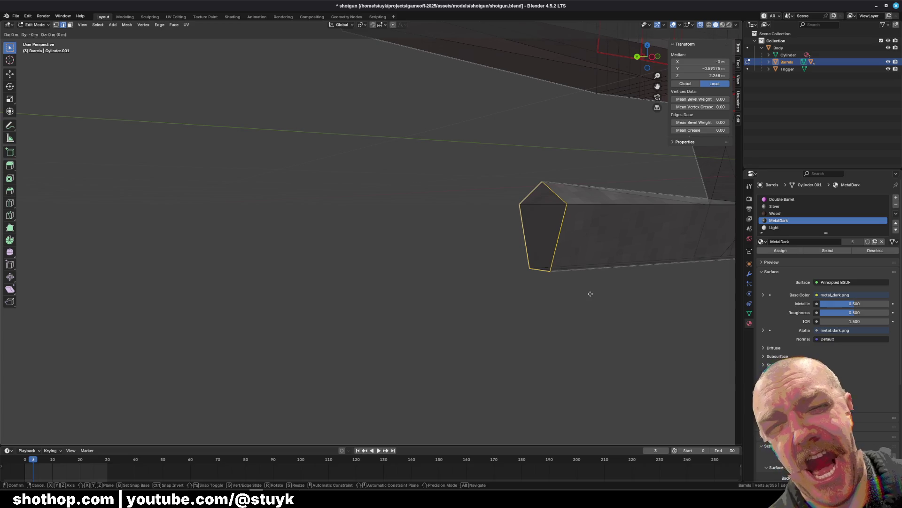
{"action": "key", "text": "z"}
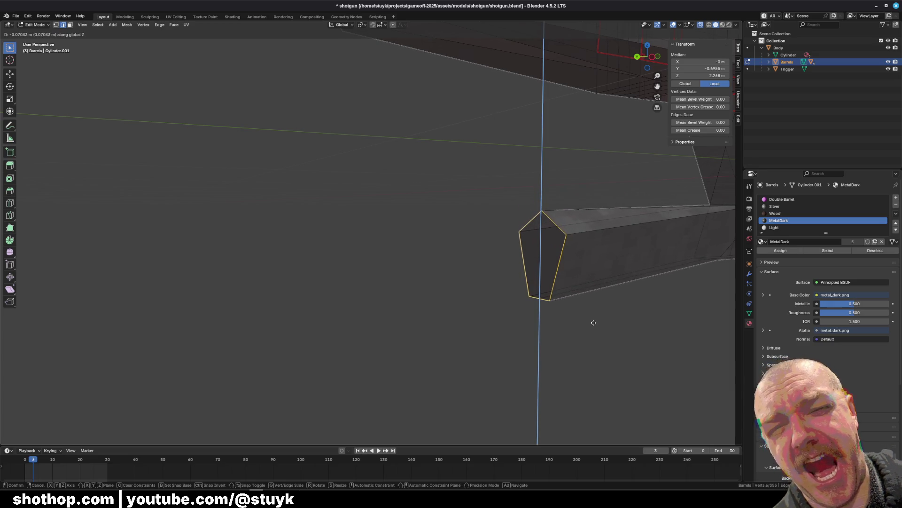
{"action": "left_click", "coordinate": [594, 323]}
{"action": "middle_click_drag", "start_coordinate": [594, 323], "coordinate": [516, 303]}
{"action": "scroll", "coordinate": [541, 310], "scroll_direction": "down", "scroll_amount": 5}
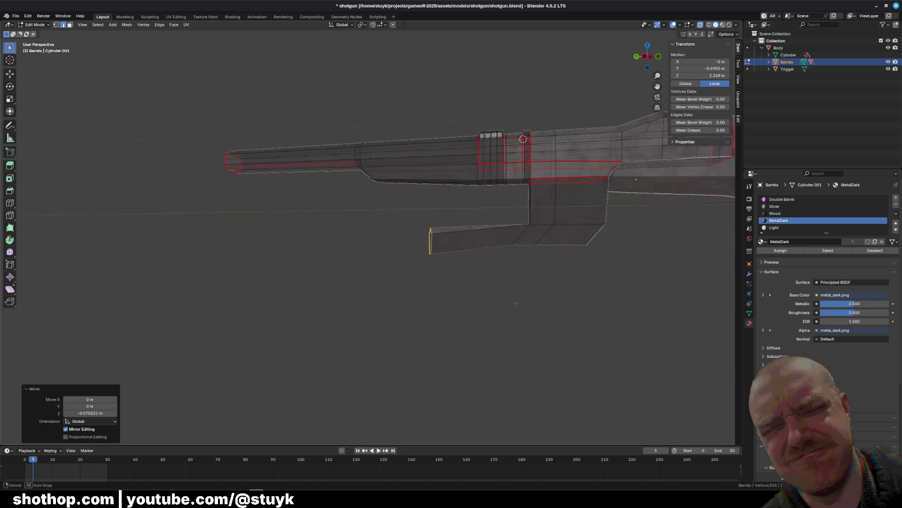
{"action": "key", "text": "ctrl+z"}
In side orthographic view, move the barrel's end vertices down along Z
{"action": "scroll", "coordinate": [495, 218], "scroll_direction": "up", "scroll_amount": 6}
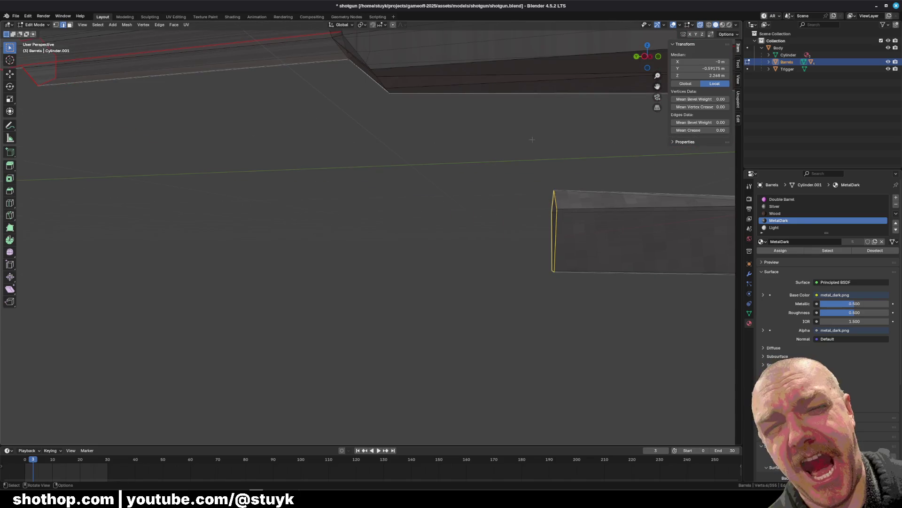
{"action": "left_click", "coordinate": [646, 57]}
{"action": "middle_click_drag", "start_coordinate": [603, 184], "coordinate": [330, 179], "text": "shift"}
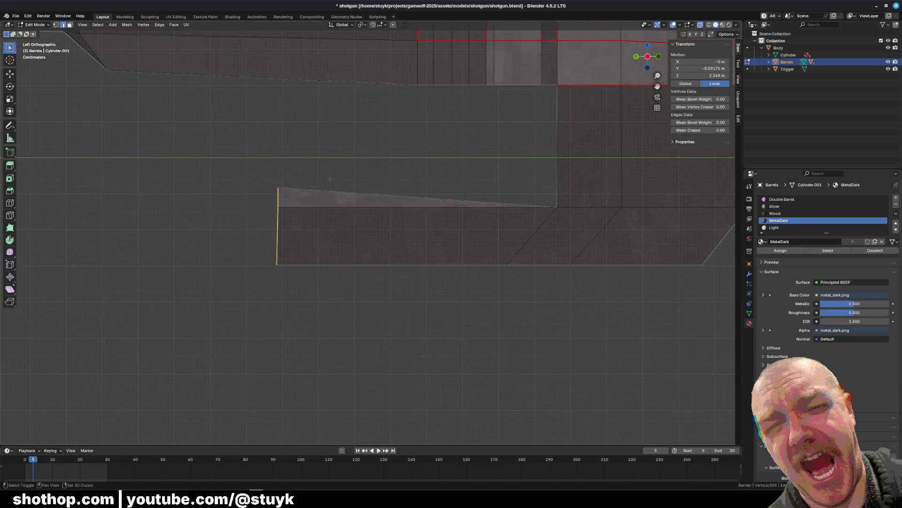
{"action": "left_click", "coordinate": [56, 24]}
{"action": "left_click_drag", "start_coordinate": [256, 165], "coordinate": [284, 213]}
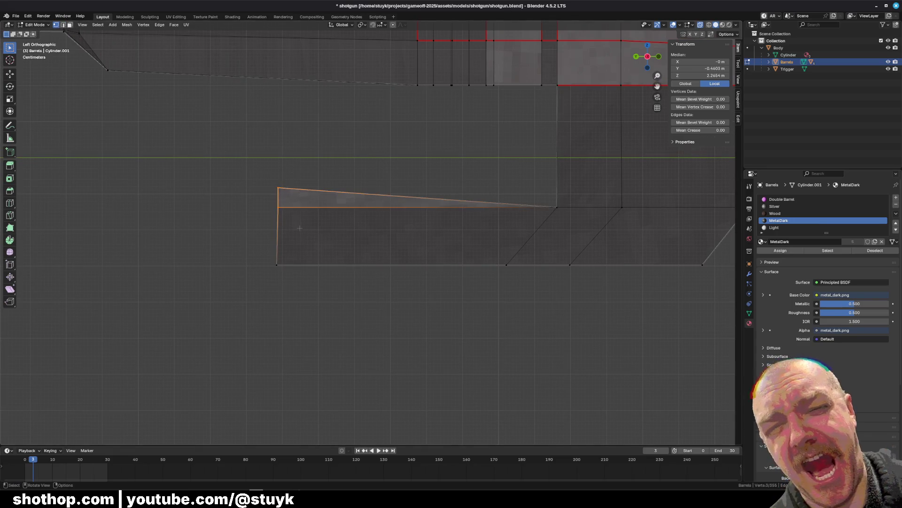
{"action": "key", "text": "g"}
{"action": "key", "text": "z"}
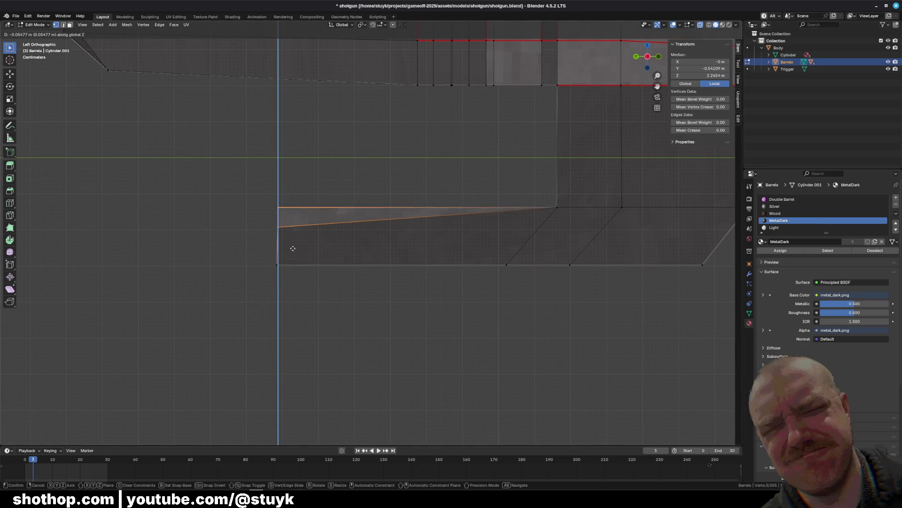
{"action": "left_click", "coordinate": [295, 248]}
Flatten the slanted top-edge vertices level by scaling them to Z 0
{"action": "scroll", "coordinate": [295, 247], "scroll_direction": "down", "scroll_amount": 2}
{"action": "left_click", "coordinate": [289, 212]}
{"action": "left_click_drag", "start_coordinate": [275, 204], "coordinate": [648, 217]}
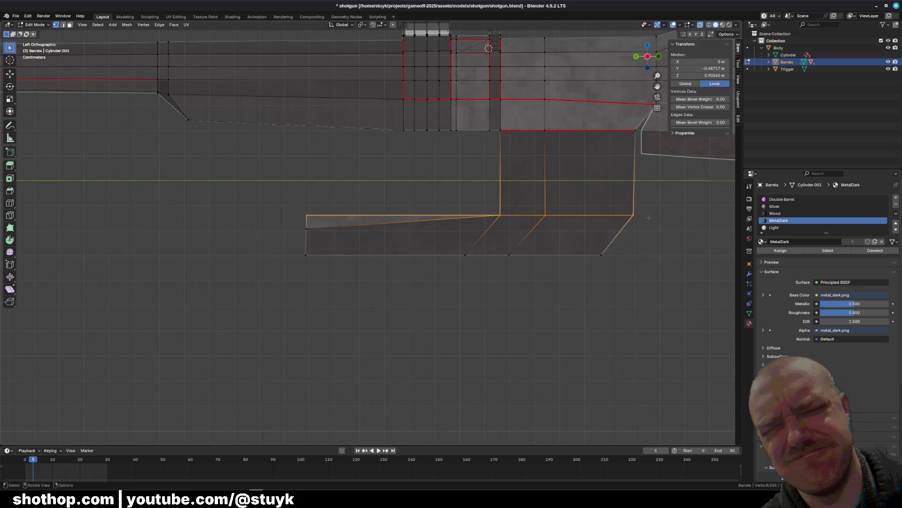
{"action": "key", "text": "s"}
{"action": "key", "text": "z"}
{"action": "key", "text": "0"}
{"action": "key", "text": "Return"}
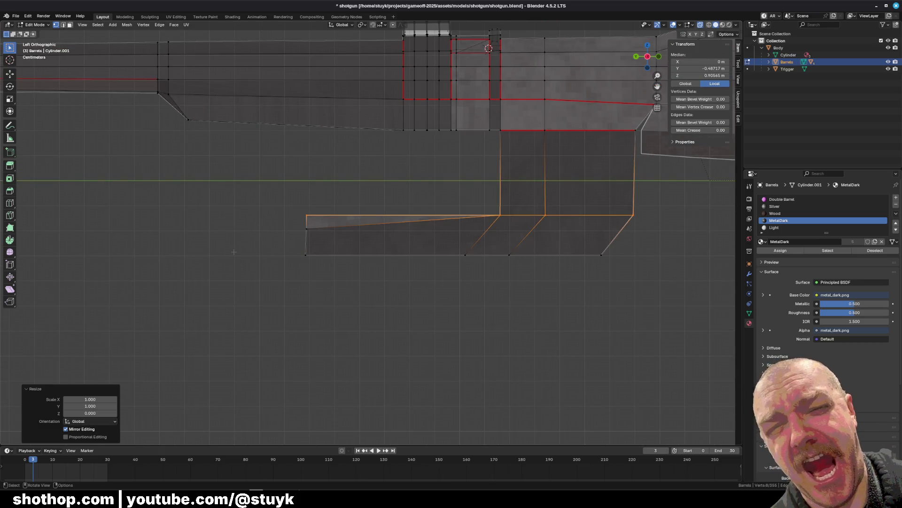
Square off the barrel end by scaling its vertices to Y 0
{"action": "scroll", "coordinate": [234, 252], "scroll_direction": "up", "scroll_amount": 5}
{"action": "key", "text": "s"}
{"action": "key", "text": "y"}
{"action": "key", "text": "0"}
{"action": "key", "text": "Return"}
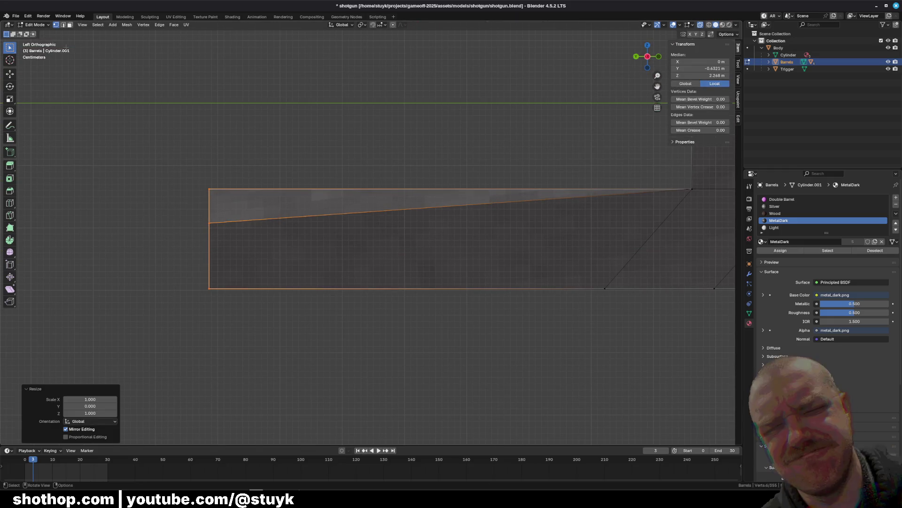
Extrude the barrel's end cap loop 2.7917 m forward along Y
{"action": "left_click", "coordinate": [64, 25]}
{"action": "middle_click_drag", "start_coordinate": [329, 263], "coordinate": [471, 270]}
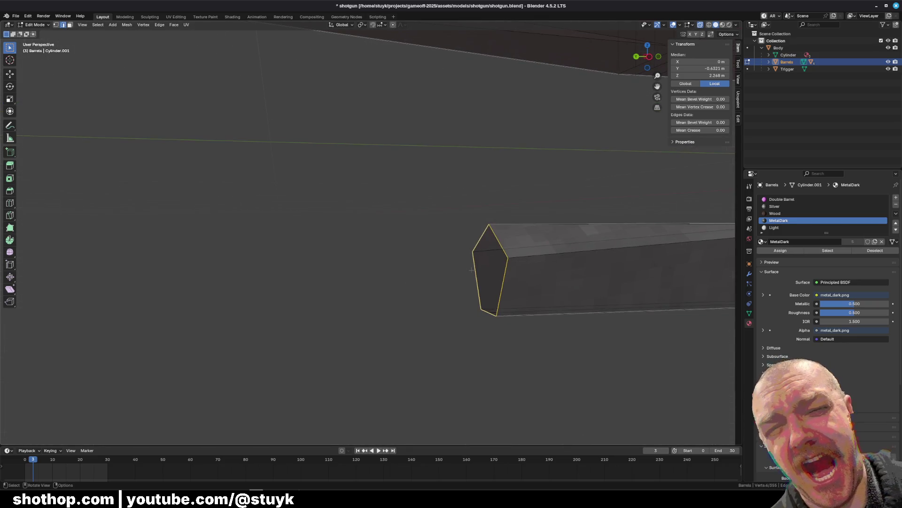
{"action": "left_click", "coordinate": [474, 256], "text": "alt"}
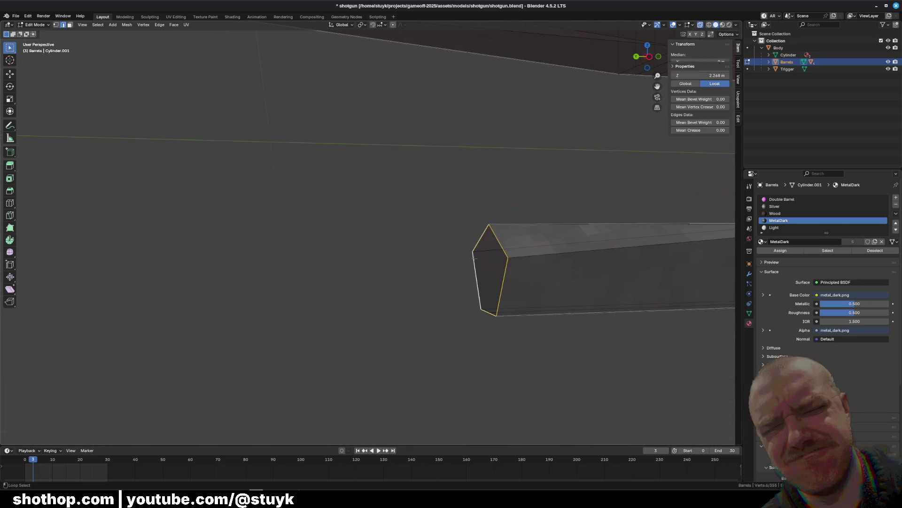
{"action": "scroll", "coordinate": [442, 272], "scroll_direction": "down", "scroll_amount": 4}
{"action": "left_click", "coordinate": [650, 59]}
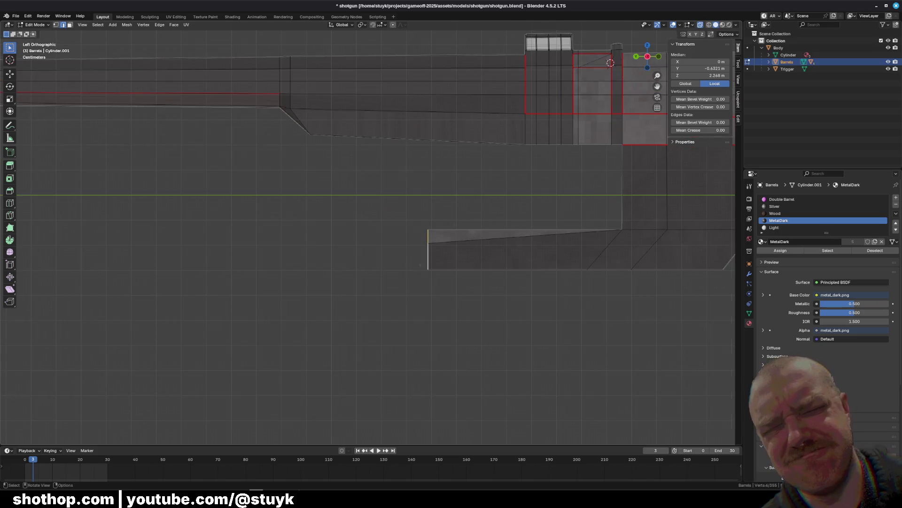
{"action": "scroll", "coordinate": [398, 243], "scroll_direction": "down", "scroll_amount": 2}
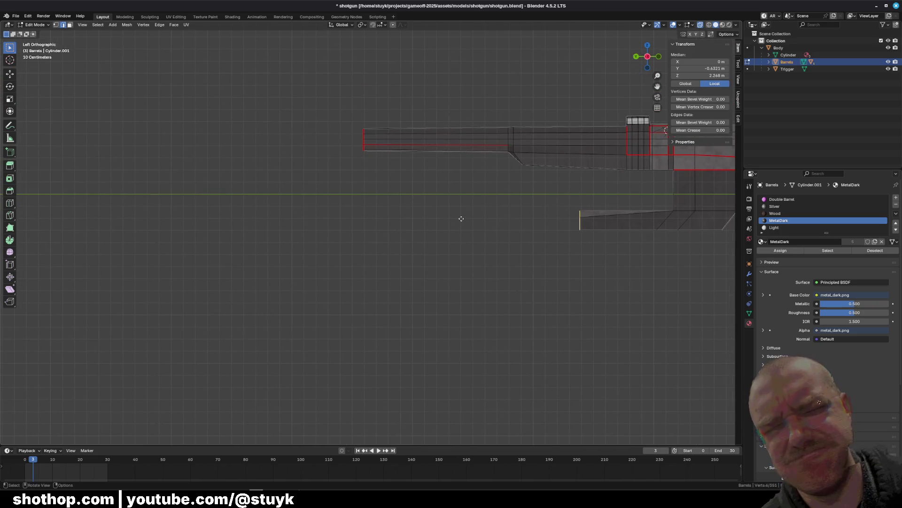
{"action": "key", "text": "g"}
{"action": "key", "text": "y"}
{"action": "left_click", "coordinate": [114, 220]}
Squeeze the end cap narrow along X, to about 0.147
{"action": "mouse_move", "coordinate": [114, 220]}
{"action": "middle_mouse_down"}
{"action": "mouse_move", "coordinate": [340, 277]}
{"action": "mouse_move", "coordinate": [325, 268]}
{"action": "middle_mouse_up"}
{"action": "key", "text": "s"}
{"action": "left_click", "coordinate": [507, 261]}
{"action": "key", "text": "ctrl+z"}
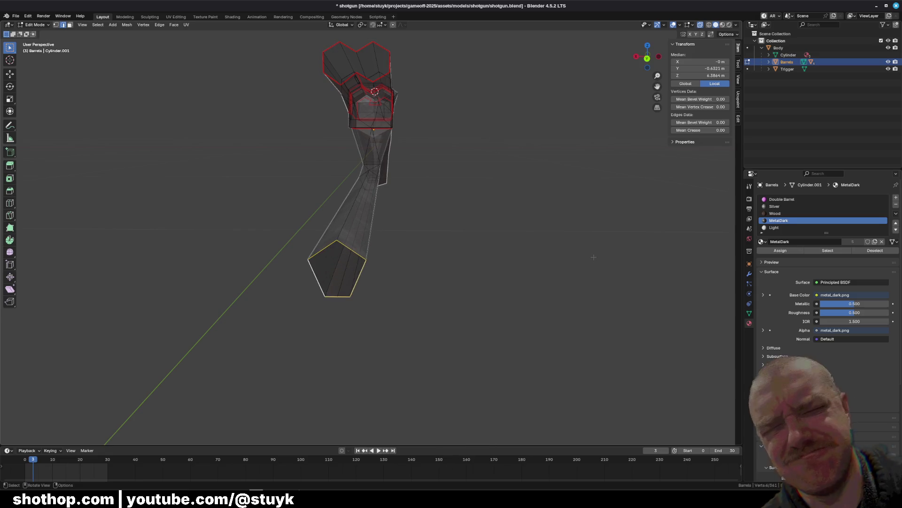
{"action": "key", "text": "s"}
{"action": "key", "text": "x"}
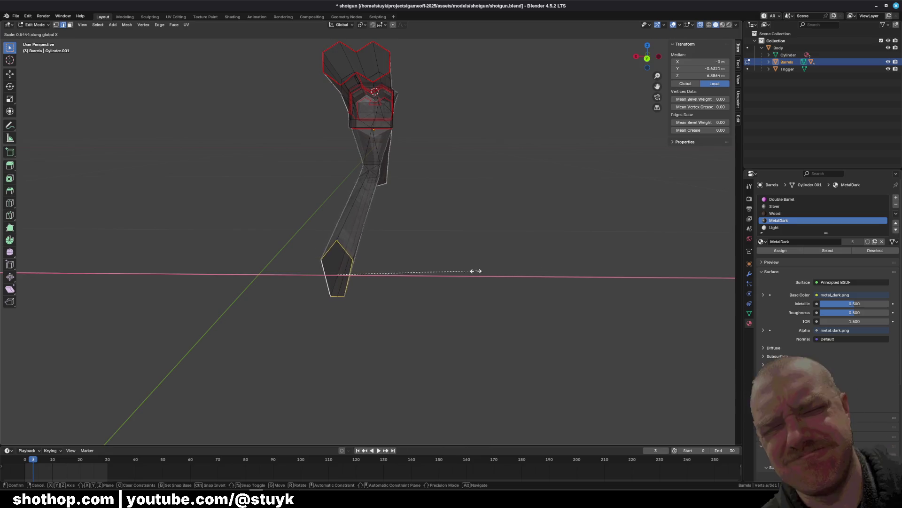
{"action": "left_click", "coordinate": [376, 277]}
Slide the narrowed end cap along the barrel's Y axis
{"action": "middle_click_drag", "start_coordinate": [376, 277], "coordinate": [334, 253]}
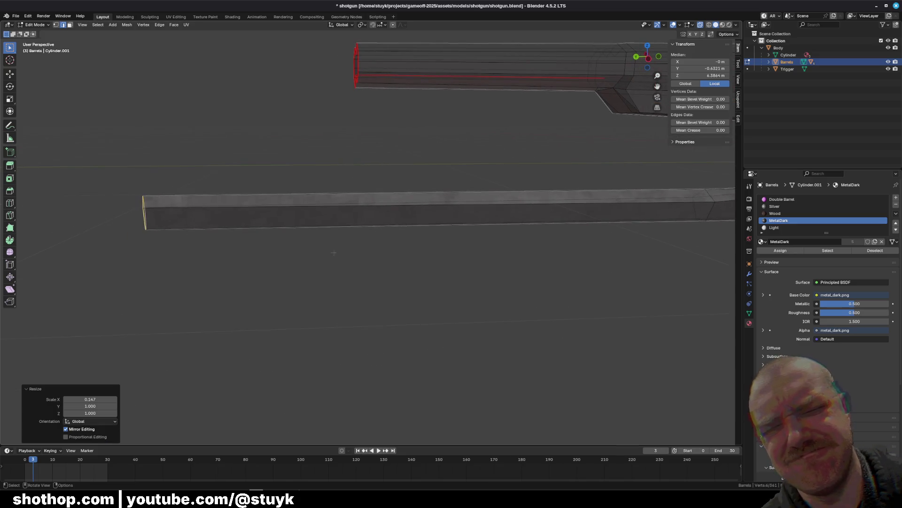
{"action": "middle_click_drag", "start_coordinate": [163, 229], "coordinate": [474, 232], "text": "shift"}
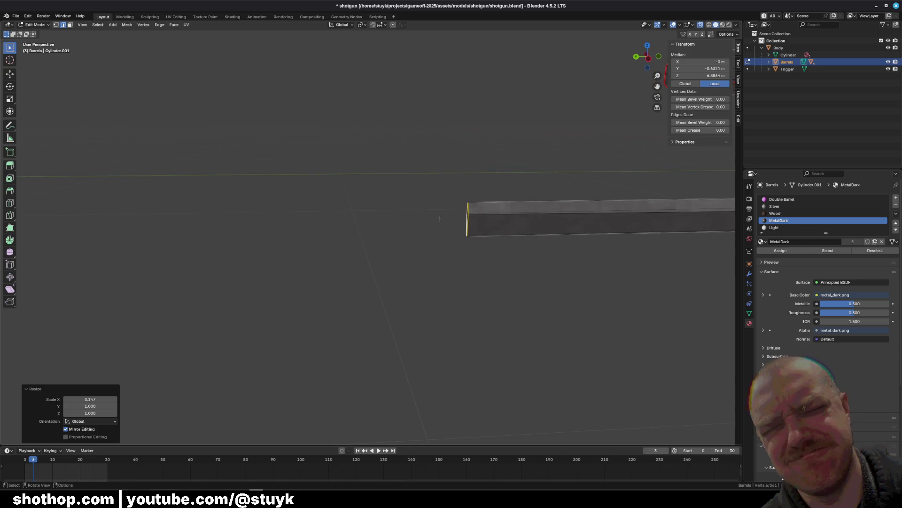
{"action": "key", "text": "g"}
{"action": "key", "text": "y"}
{"action": "left_click", "coordinate": [322, 221]}
Extrude a short extra 0.22971 m section from the cap along Y
{"action": "mouse_move", "coordinate": [322, 221]}
{"action": "middle_mouse_down"}
{"action": "mouse_move", "coordinate": [387, 253]}
{"action": "mouse_move", "coordinate": [357, 282]}
{"action": "mouse_move", "coordinate": [282, 212]}
{"action": "middle_mouse_up"}
{"action": "scroll", "coordinate": [264, 205], "scroll_direction": "up", "scroll_amount": 6}
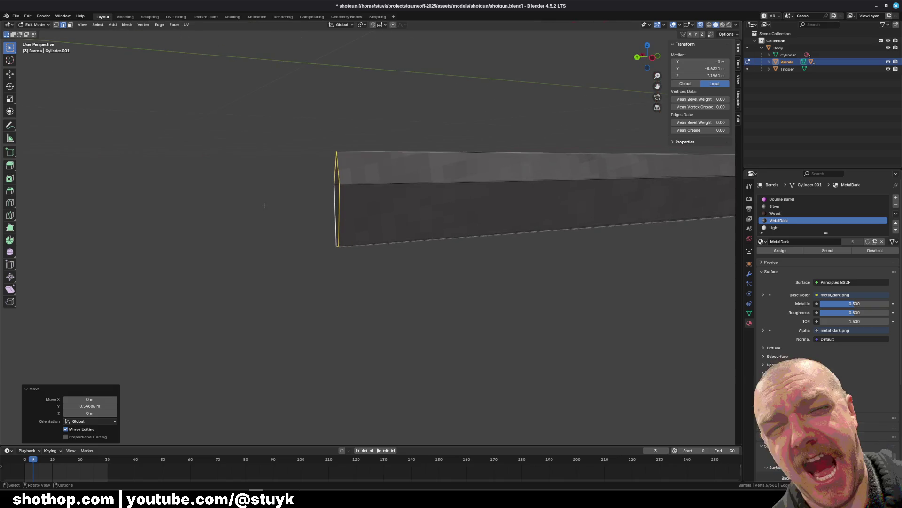
{"action": "key", "text": "g"}
{"action": "key", "text": "y"}
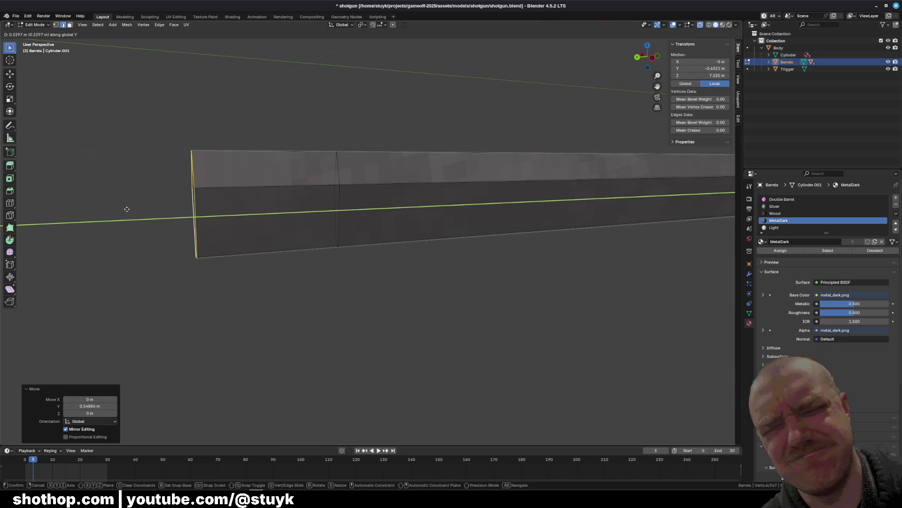
{"action": "left_click", "coordinate": [126, 209]}
{"action": "scroll", "coordinate": [620, 245], "scroll_direction": "down", "scroll_amount": 5}
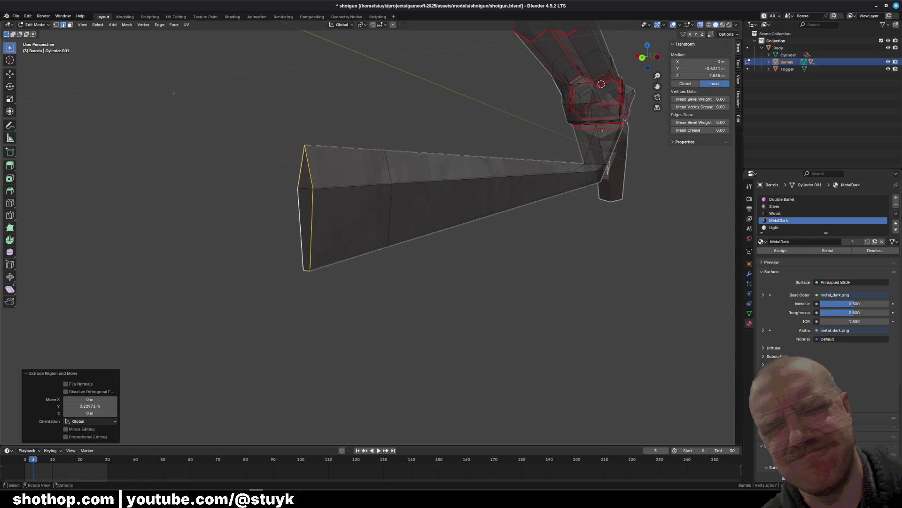
Select the corner vertices at the barrel tip
{"action": "left_click", "coordinate": [56, 25], "text": "shift"}
{"action": "key", "text": "l"}
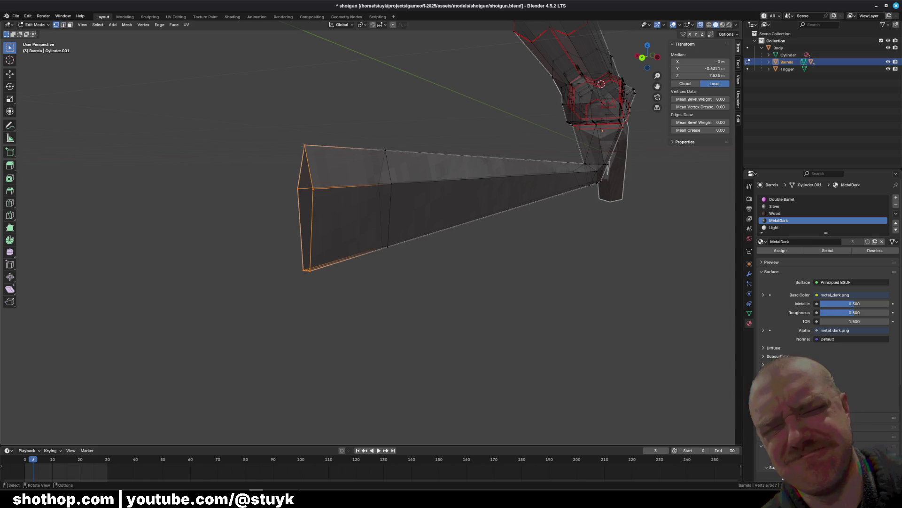
{"action": "left_click", "coordinate": [305, 146]}
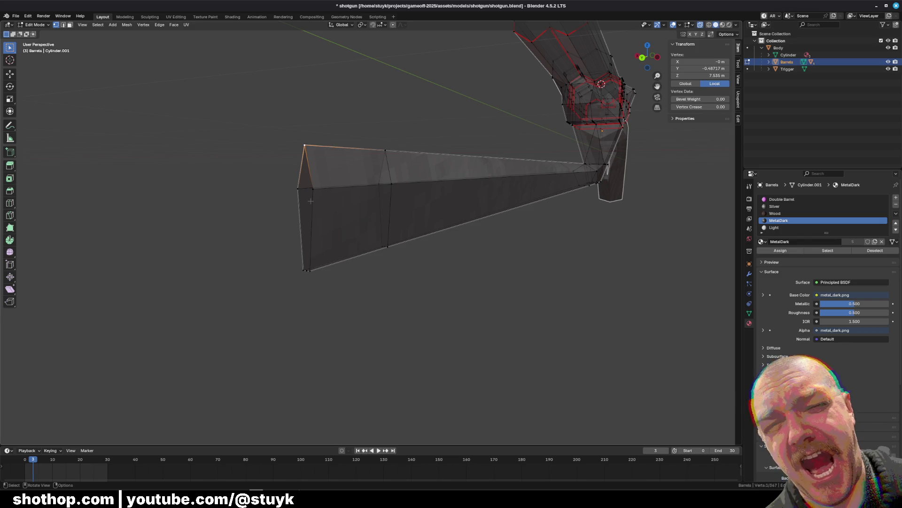
{"action": "middle_click_drag", "start_coordinate": [286, 202], "coordinate": [297, 208]}
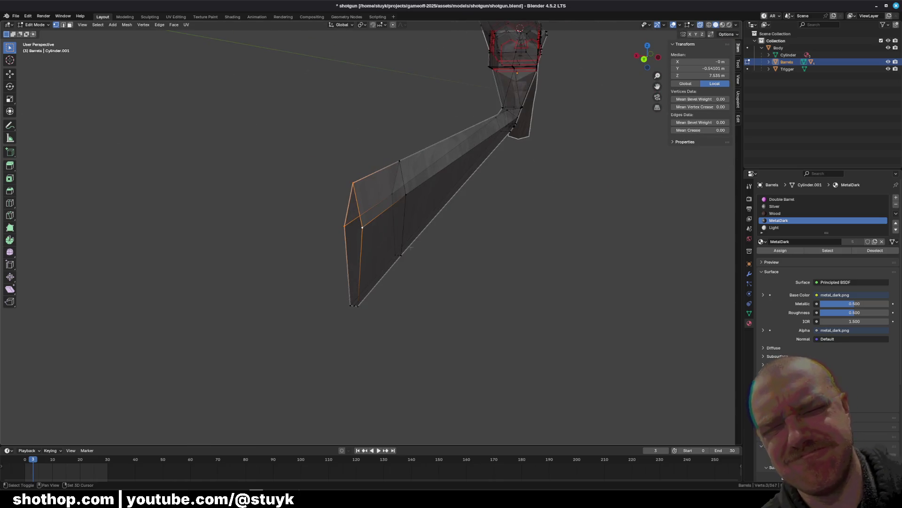
{"action": "left_click", "coordinate": [344, 200]}
{"action": "left_click", "coordinate": [353, 183]}
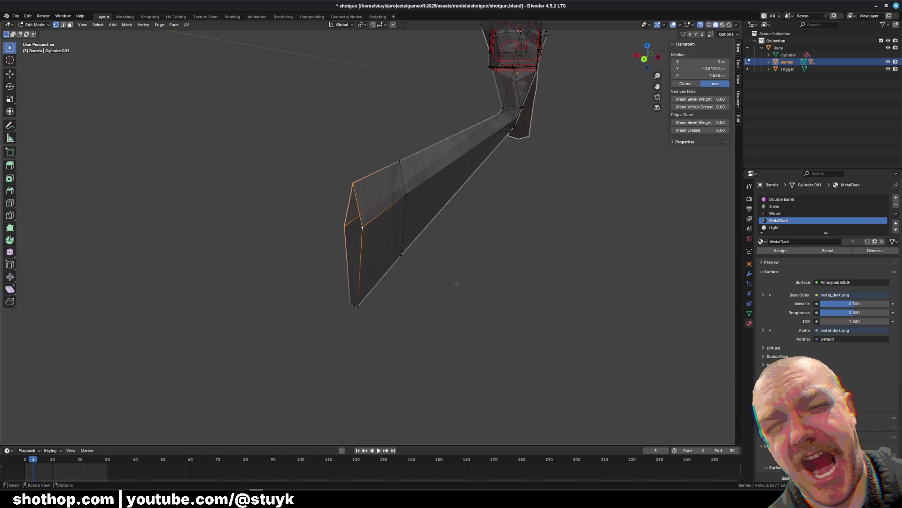
Merge the tip's top and bottom corner vertices at their centres
{"action": "right_click", "coordinate": [410, 274]}
{"action": "mouse_move", "coordinate": [412, 275]}
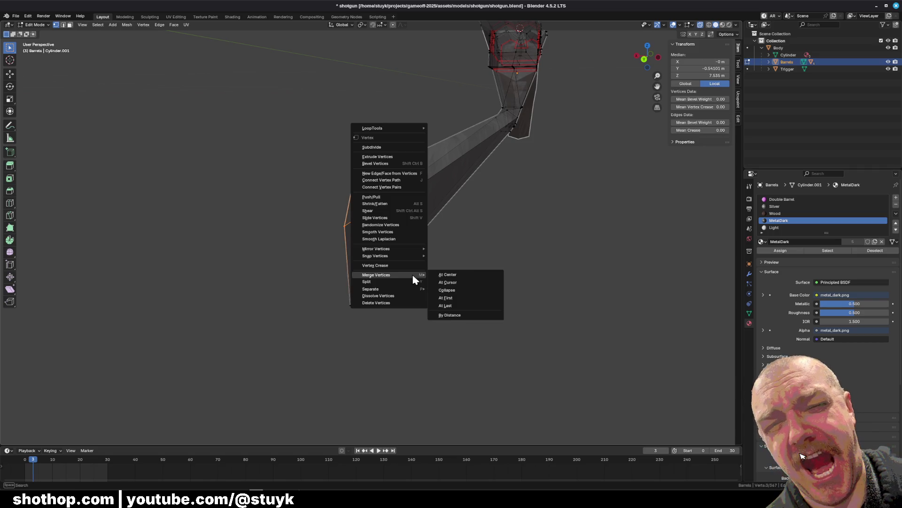
{"action": "left_click", "coordinate": [464, 274]}
{"action": "mouse_move", "coordinate": [374, 312]}
{"action": "middle_mouse_down"}
{"action": "mouse_move", "coordinate": [453, 300]}
{"action": "mouse_move", "coordinate": [443, 304]}
{"action": "middle_mouse_up"}
{"action": "left_click_drag", "start_coordinate": [456, 290], "coordinate": [493, 308], "text": "shift"}
{"action": "right_click", "coordinate": [521, 329]}
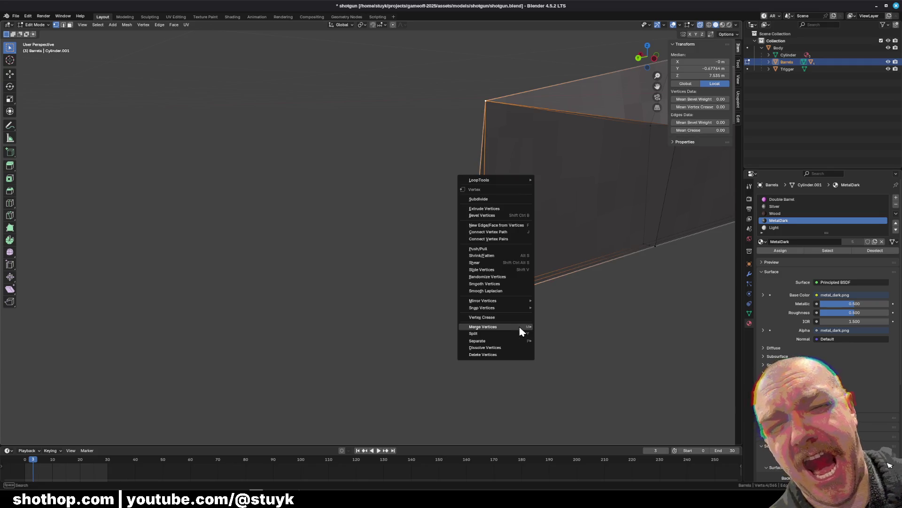
{"action": "mouse_move", "coordinate": [513, 326]}
{"action": "left_click", "coordinate": [558, 327]}
Move the vertex ring at the barrel end along Y in side orthographic view
{"action": "middle_click_drag", "start_coordinate": [562, 315], "coordinate": [362, 301]}
{"action": "left_click", "coordinate": [640, 61]}
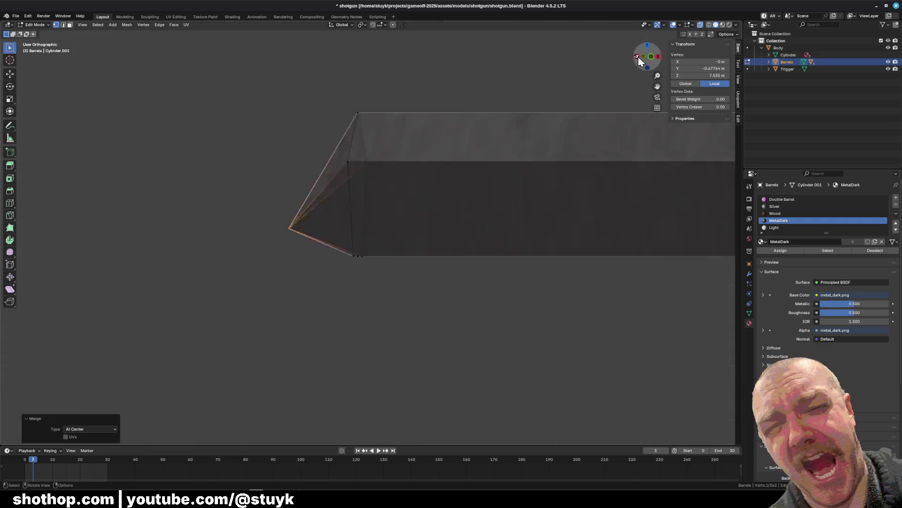
{"action": "left_click_drag", "start_coordinate": [444, 267], "coordinate": [403, 187]}
{"action": "scroll", "coordinate": [423, 263], "scroll_direction": "down", "scroll_amount": 5, "text": "ctrl"}
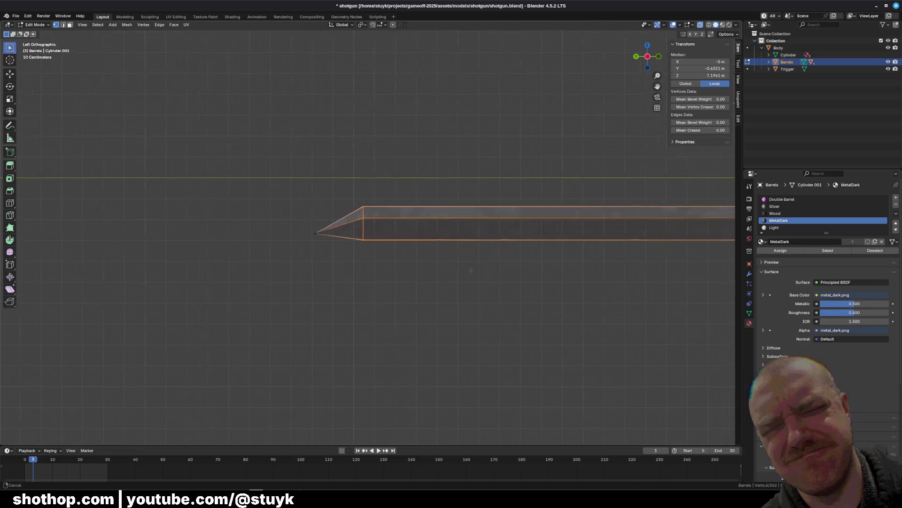
{"action": "key", "text": "g"}
{"action": "key", "text": "y"}
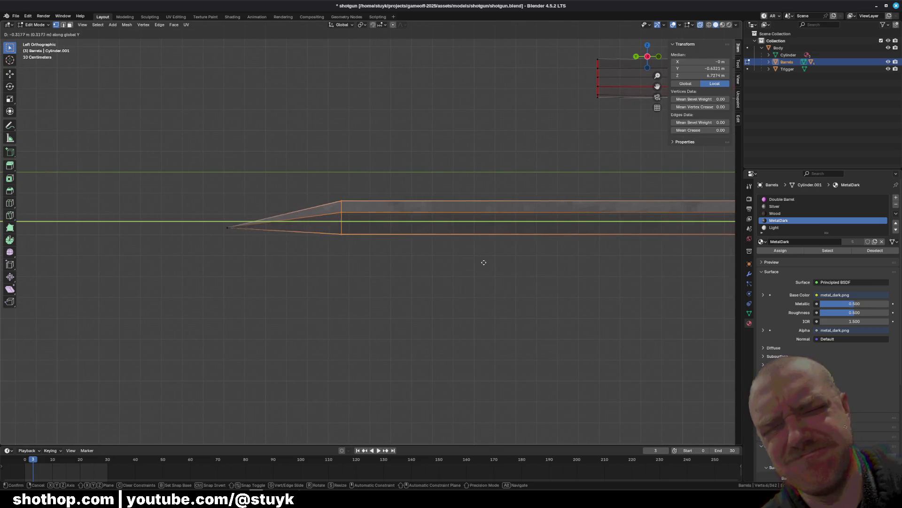
{"action": "left_click", "coordinate": [569, 258]}
Lower the barrel's tip vertex 0.03239 m along Z
{"action": "key", "text": "alt+a"}
{"action": "scroll", "coordinate": [352, 261], "scroll_direction": "up", "scroll_amount": 2}
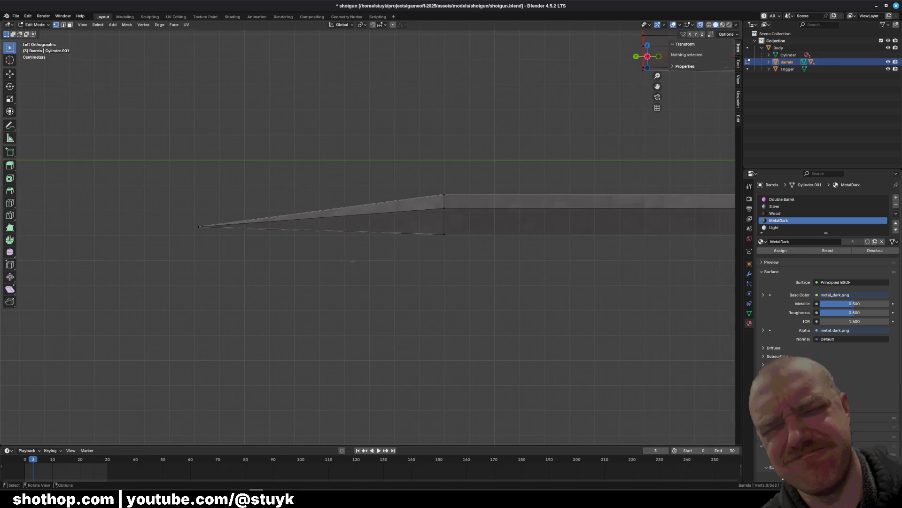
{"action": "left_click", "coordinate": [198, 226]}
{"action": "key", "text": "g"}
{"action": "key", "text": "z"}
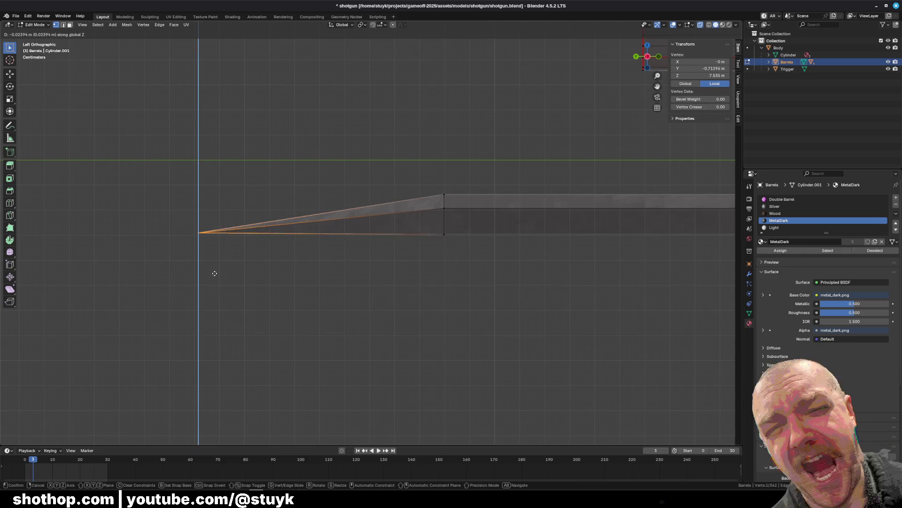
{"action": "left_click", "coordinate": [214, 275]}
{"action": "scroll", "coordinate": [214, 275], "scroll_direction": "down", "scroll_amount": 4}
Flatten the bottom edge near the tip by scaling it to Z 0
{"action": "mouse_move", "coordinate": [104, 210]}
{"action": "left_mouse_down"}
{"action": "mouse_move", "coordinate": [549, 236]}
{"action": "mouse_move", "coordinate": [742, 221]}
{"action": "mouse_move", "coordinate": [742, 237]}
{"action": "left_mouse_up"}
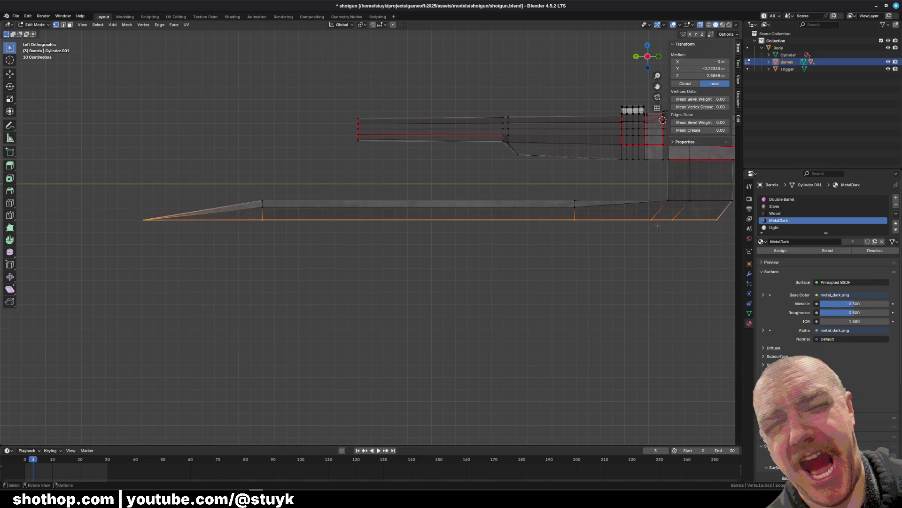
{"action": "key", "text": "s"}
{"action": "key", "text": "z"}
{"action": "key", "text": "0"}
{"action": "key", "text": "Return"}
{"action": "left_click", "coordinate": [567, 291]}
{"action": "middle_click_drag", "start_coordinate": [568, 291], "coordinate": [294, 212]}
{"action": "middle_click_drag", "start_coordinate": [394, 277], "coordinate": [319, 211]}
{"action": "scroll", "coordinate": [290, 187], "scroll_direction": "up", "scroll_amount": 5}
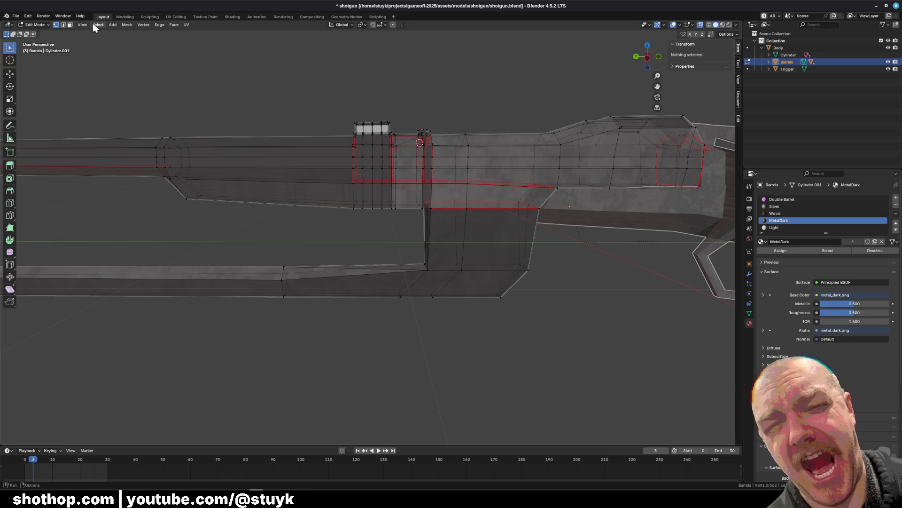
Turn off X-ray and mark two adjacent receiver side edges as seams
{"action": "left_click", "coordinate": [700, 24]}
{"action": "mouse_move", "coordinate": [470, 188]}
{"action": "middle_mouse_down"}
{"action": "mouse_move", "coordinate": [399, 221]}
{"action": "mouse_move", "coordinate": [376, 188]}
{"action": "mouse_move", "coordinate": [377, 165]}
{"action": "middle_mouse_up"}
{"action": "scroll", "coordinate": [376, 188], "scroll_direction": "up", "scroll_amount": 5}
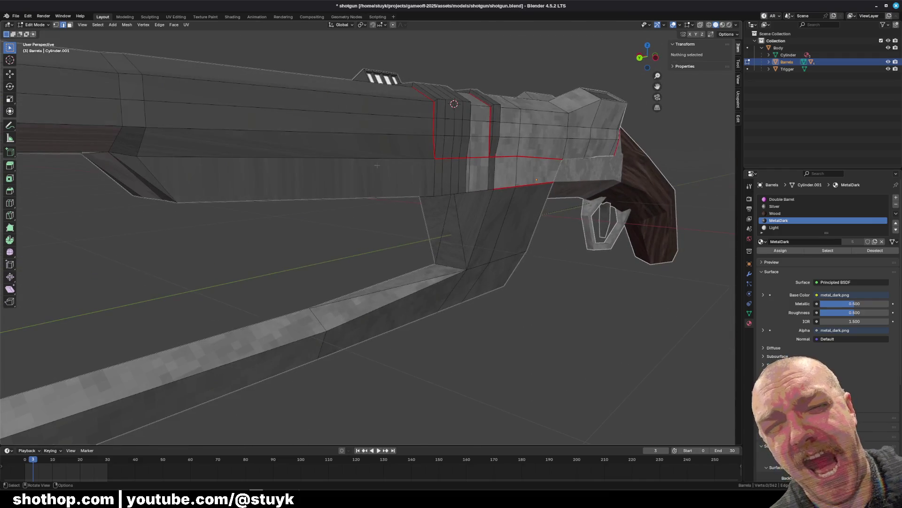
{"action": "left_click", "coordinate": [251, 159]}
{"action": "mouse_move", "coordinate": [251, 159]}
{"action": "middle_mouse_down"}
{"action": "mouse_move", "coordinate": [303, 157]}
{"action": "mouse_move", "coordinate": [386, 124]}
{"action": "mouse_move", "coordinate": [498, 164]}
{"action": "mouse_move", "coordinate": [458, 225]}
{"action": "middle_mouse_up"}
{"action": "left_click", "coordinate": [350, 128], "text": "shift"}
{"action": "right_click", "coordinate": [458, 224]}
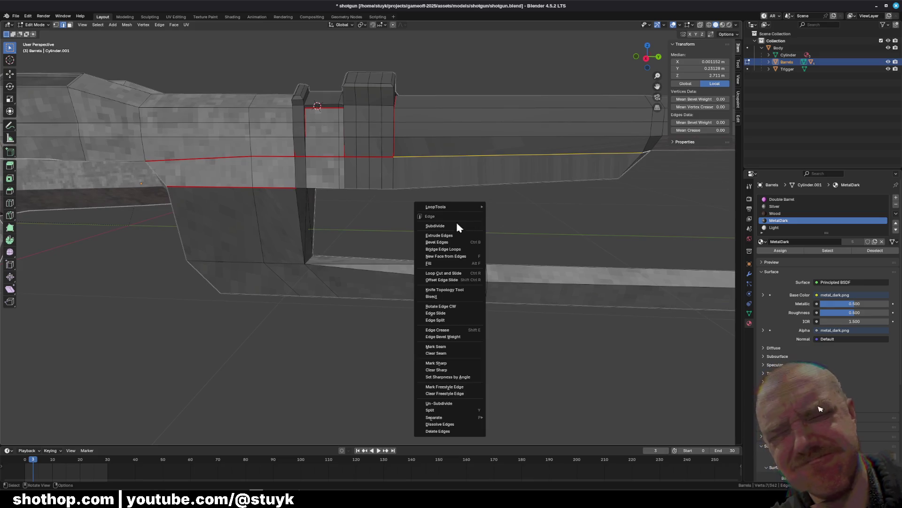
{"action": "left_click", "coordinate": [461, 349]}
{"action": "key", "text": "alt+a"}
{"action": "mouse_move", "coordinate": [460, 349]}
{"action": "middle_mouse_down"}
{"action": "mouse_move", "coordinate": [435, 229]}
{"action": "mouse_move", "coordinate": [290, 224]}
{"action": "mouse_move", "coordinate": [331, 215]}
{"action": "middle_mouse_up"}
{"action": "mouse_move", "coordinate": [588, 212]}
{"action": "middle_mouse_down"}
{"action": "mouse_move", "coordinate": [343, 194]}
{"action": "mouse_move", "coordinate": [421, 213]}
{"action": "mouse_move", "coordinate": [525, 211]}
{"action": "mouse_move", "coordinate": [497, 207]}
{"action": "mouse_move", "coordinate": [520, 223]}
{"action": "mouse_move", "coordinate": [442, 228]}
{"action": "middle_mouse_up"}
Add a centred loop cut through the downward block, then undo it
{"action": "key", "text": "ctrl+r"}
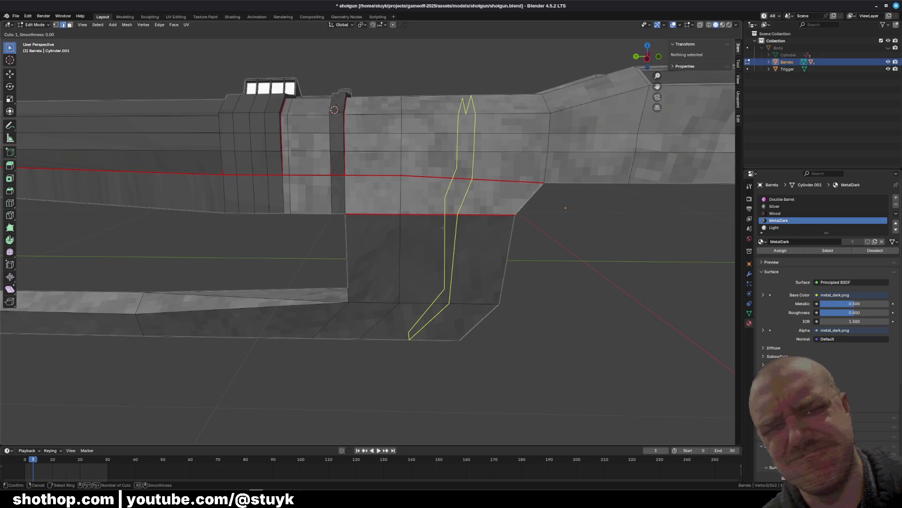
{"action": "left_click", "coordinate": [443, 227]}
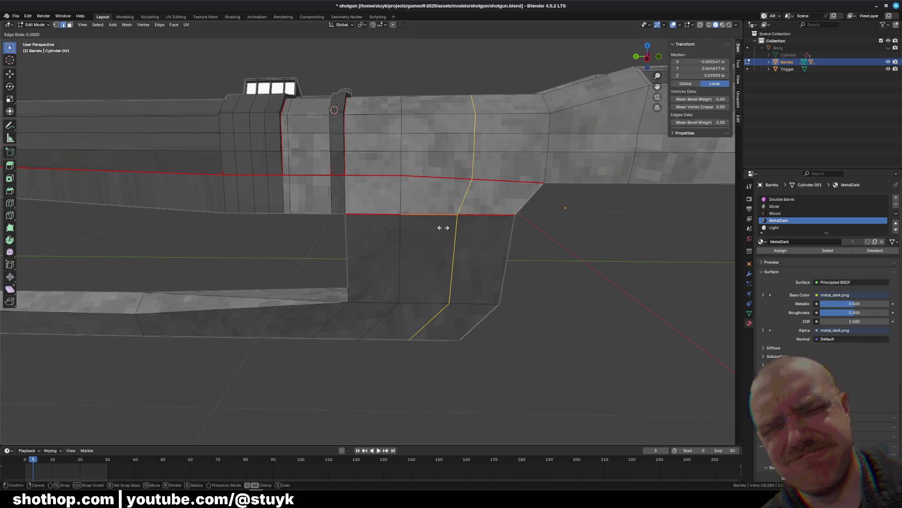
{"action": "right_click", "coordinate": [442, 227]}
{"action": "middle_click_drag", "start_coordinate": [442, 227], "coordinate": [478, 302]}
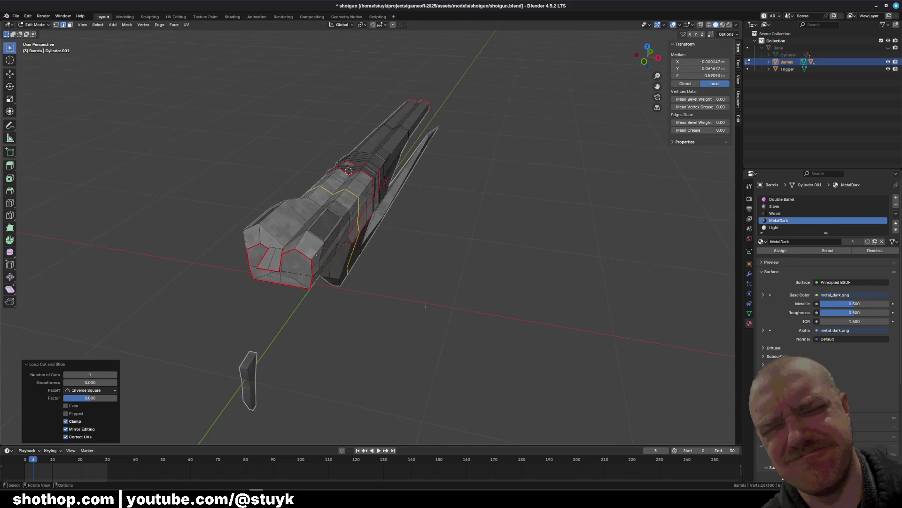
{"action": "key", "text": "ctrl+z"}
{"action": "mouse_move", "coordinate": [404, 310]}
{"action": "middle_mouse_down"}
{"action": "mouse_move", "coordinate": [382, 274]}
{"action": "mouse_move", "coordinate": [284, 270]}
{"action": "mouse_move", "coordinate": [448, 246]}
{"action": "mouse_move", "coordinate": [350, 272]}
{"action": "mouse_move", "coordinate": [373, 303]}
{"action": "middle_mouse_up"}
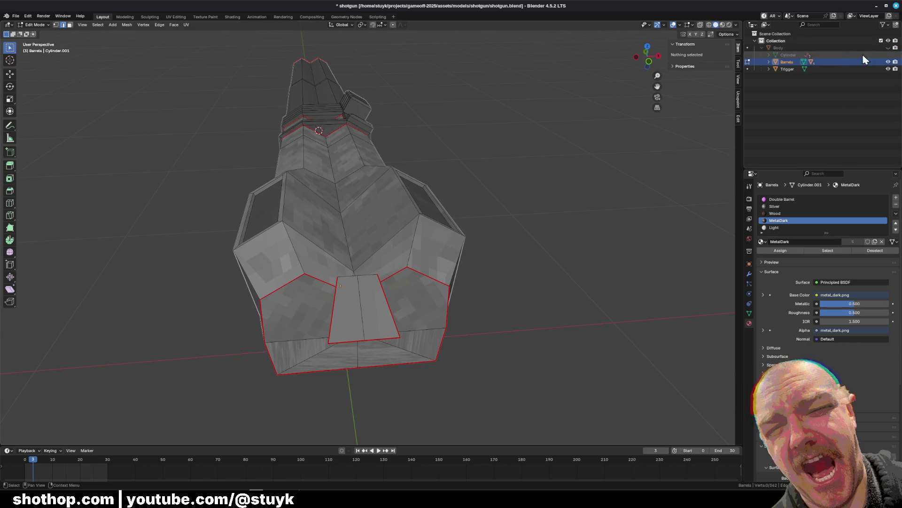
Unhide Body and delete the thin strip face at the barrels' rear underside
{"action": "left_click", "coordinate": [888, 48]}
{"action": "mouse_move", "coordinate": [541, 235]}
{"action": "middle_mouse_down"}
{"action": "mouse_move", "coordinate": [526, 237]}
{"action": "mouse_move", "coordinate": [587, 261]}
{"action": "mouse_move", "coordinate": [197, 166]}
{"action": "middle_mouse_up"}
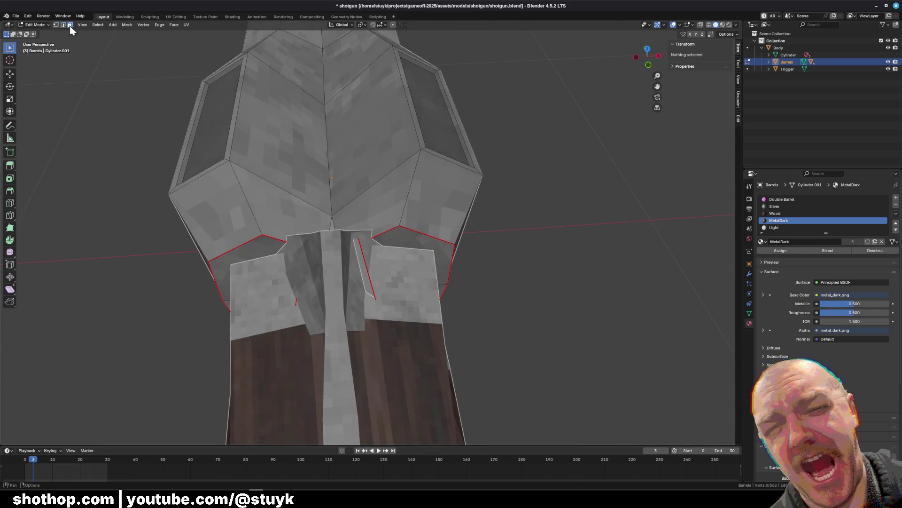
{"action": "left_click", "coordinate": [365, 268]}
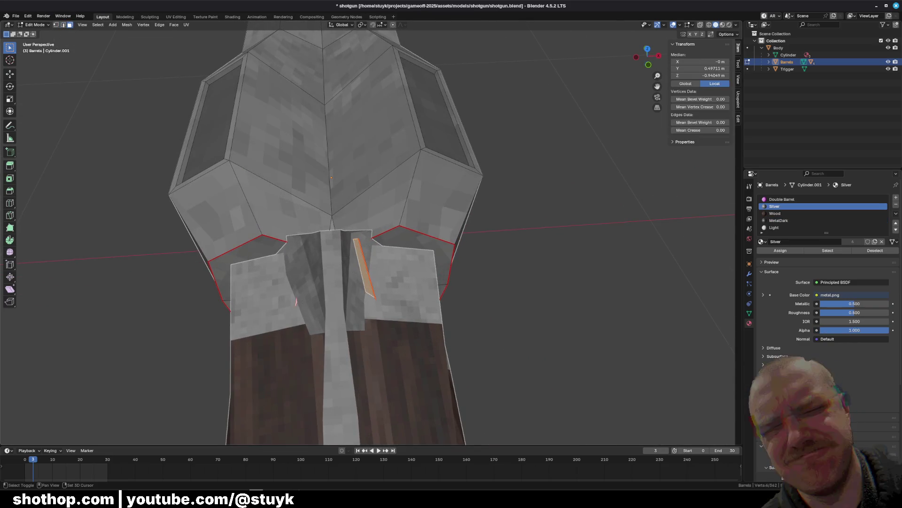
{"action": "key", "text": "x"}
{"action": "left_click", "coordinate": [322, 323]}
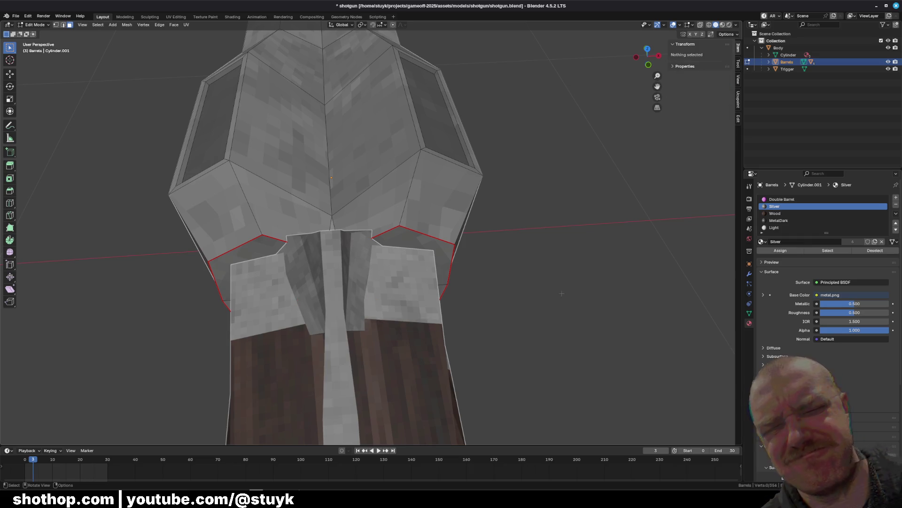
{"action": "middle_click_drag", "start_coordinate": [322, 324], "coordinate": [357, 282]}
{"action": "mouse_move", "coordinate": [382, 168]}
{"action": "middle_mouse_down"}
{"action": "mouse_move", "coordinate": [332, 403]}
{"action": "mouse_move", "coordinate": [351, 271]}
{"action": "mouse_move", "coordinate": [470, 250]}
{"action": "middle_mouse_up"}
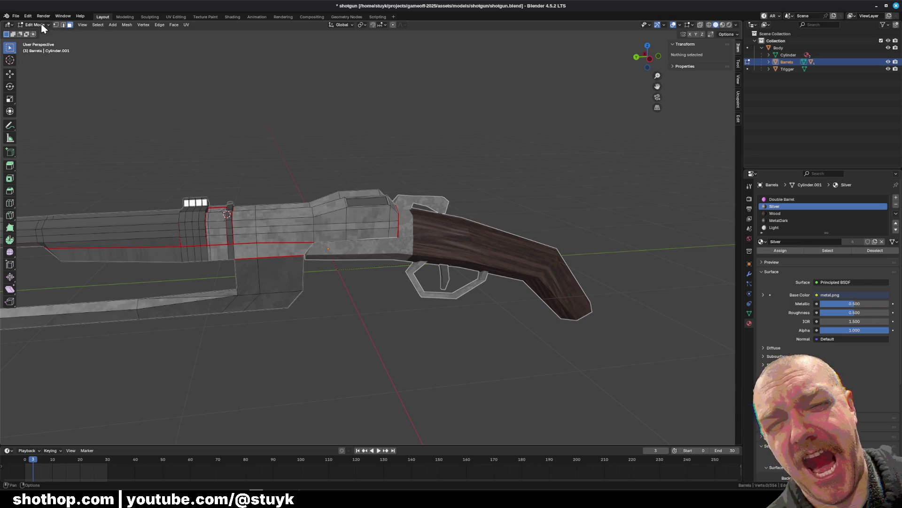
Switch to Object Mode, then re-enter Edit Mode on the Barrels object
{"action": "left_click", "coordinate": [48, 33]}
{"action": "left_click", "coordinate": [531, 296]}
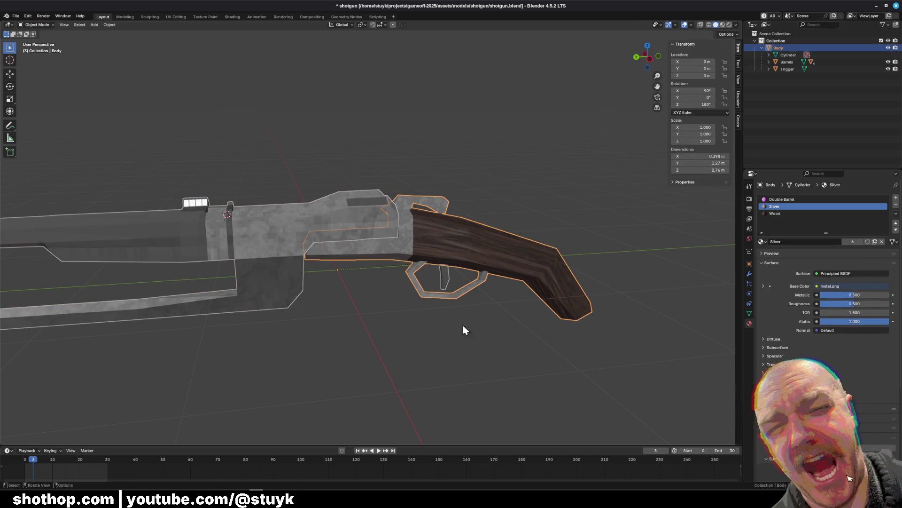
{"action": "mouse_move", "coordinate": [353, 337]}
{"action": "middle_mouse_down"}
{"action": "mouse_move", "coordinate": [409, 303]}
{"action": "mouse_move", "coordinate": [353, 295]}
{"action": "mouse_move", "coordinate": [396, 299]}
{"action": "middle_mouse_up"}
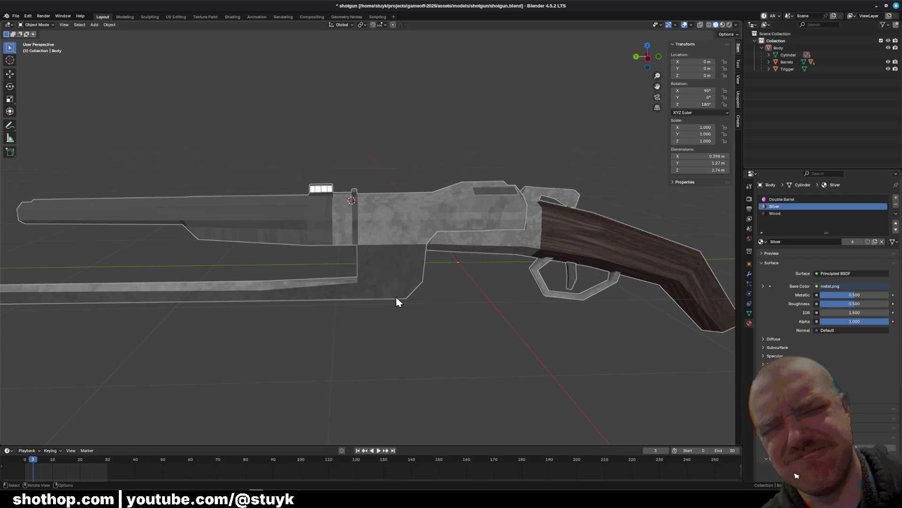
{"action": "left_click", "coordinate": [362, 282]}
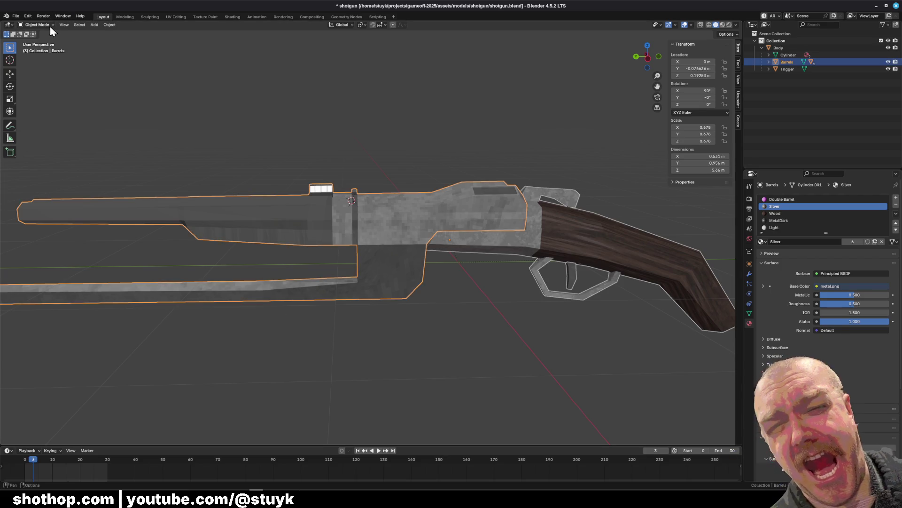
{"action": "left_click", "coordinate": [51, 43]}
{"action": "mouse_move", "coordinate": [376, 282]}
{"action": "middle_mouse_down"}
{"action": "mouse_move", "coordinate": [451, 275]}
{"action": "mouse_move", "coordinate": [425, 280]}
{"action": "middle_mouse_up"}
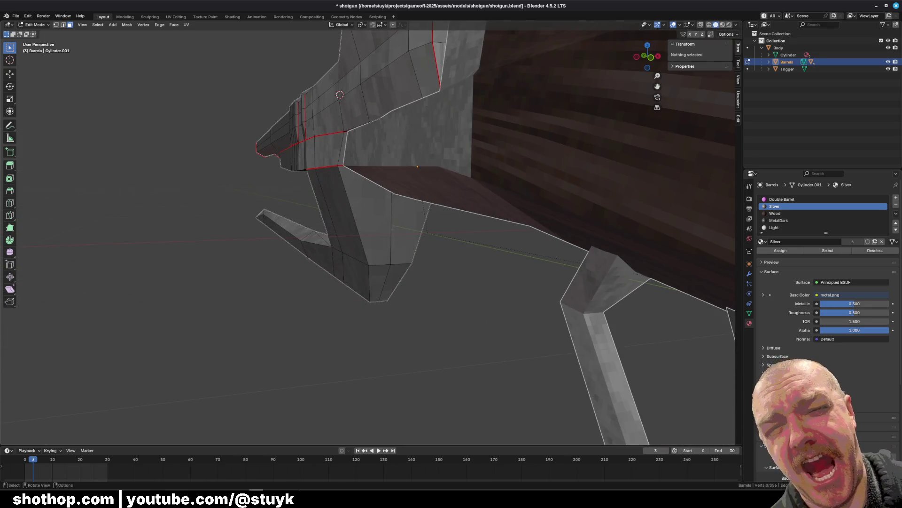
Mark the edge loop around the front of the barrels as a seam
{"action": "left_click", "coordinate": [390, 259], "text": "alt"}
{"action": "key", "text": "ctrl+z"}
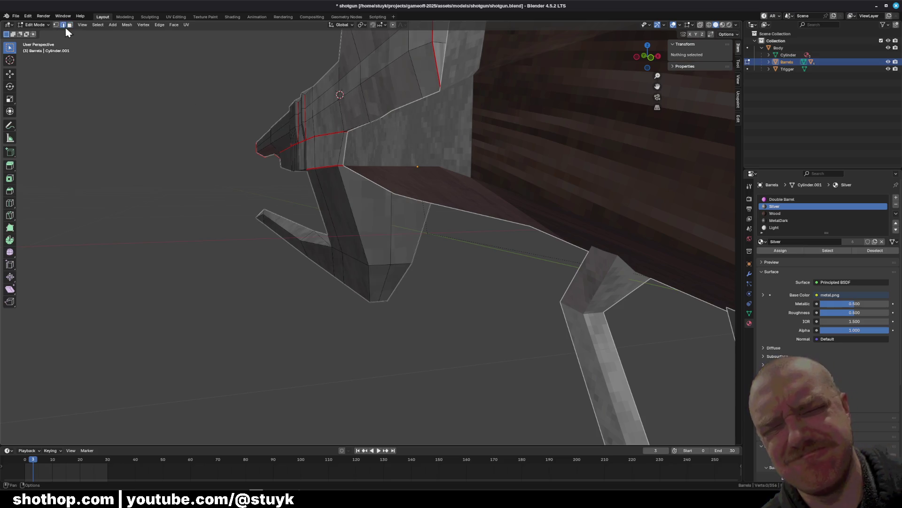
{"action": "left_click", "coordinate": [402, 278], "text": "alt"}
{"action": "mouse_move", "coordinate": [402, 278]}
{"action": "middle_mouse_down"}
{"action": "mouse_move", "coordinate": [382, 246]}
{"action": "mouse_move", "coordinate": [412, 281]}
{"action": "mouse_move", "coordinate": [392, 332]}
{"action": "middle_mouse_up"}
{"action": "key", "text": "ctrl+e"}
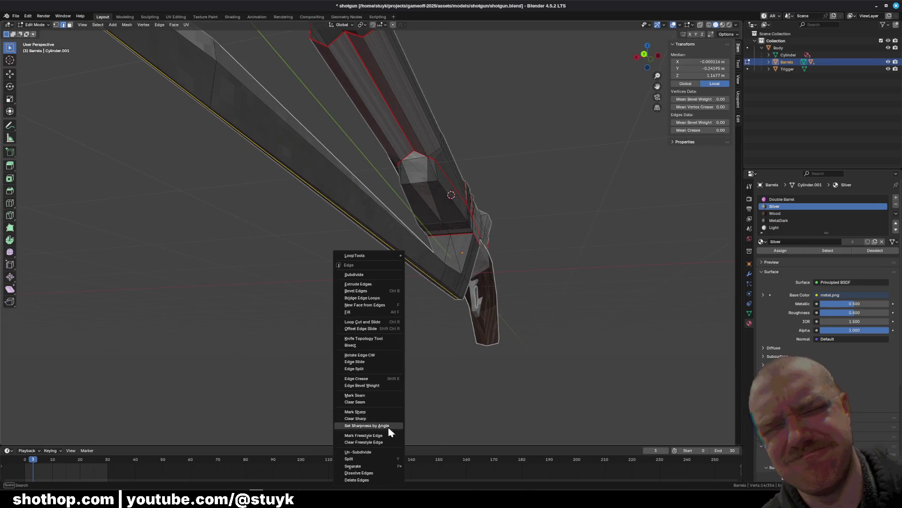
{"action": "left_click", "coordinate": [382, 395]}
{"action": "mouse_move", "coordinate": [382, 396]}
{"action": "middle_mouse_down"}
{"action": "mouse_move", "coordinate": [429, 354]}
{"action": "mouse_move", "coordinate": [475, 355]}
{"action": "mouse_move", "coordinate": [415, 359]}
{"action": "middle_mouse_up"}
{"action": "scroll", "coordinate": [515, 355], "scroll_direction": "up", "scroll_amount": 6}
Mark the bottom edges of the lower support piece as seams
{"action": "left_click", "coordinate": [415, 359]}
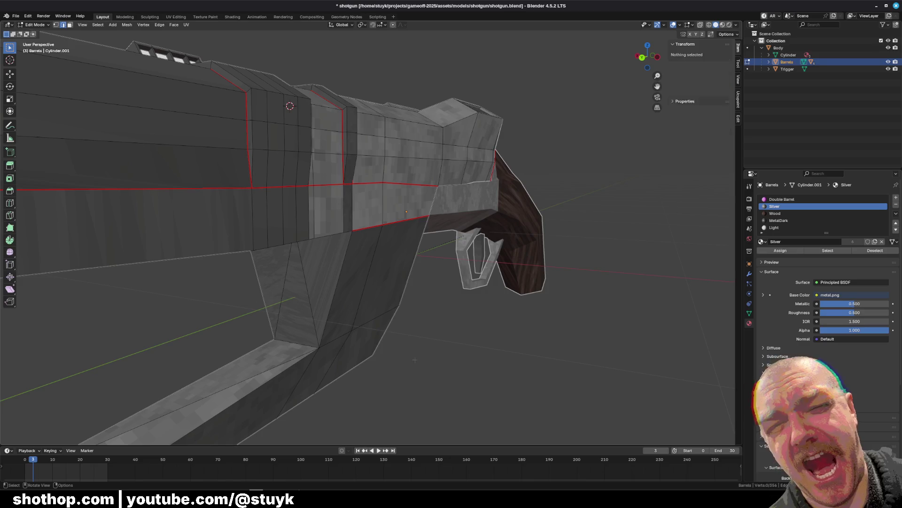
{"action": "left_click", "coordinate": [296, 343]}
{"action": "left_click", "coordinate": [366, 323], "text": "shift"}
{"action": "mouse_move", "coordinate": [366, 323]}
{"action": "middle_mouse_down"}
{"action": "mouse_move", "coordinate": [313, 318]}
{"action": "mouse_move", "coordinate": [452, 343]}
{"action": "mouse_move", "coordinate": [538, 374]}
{"action": "middle_mouse_up"}
{"action": "right_click", "coordinate": [538, 374]}
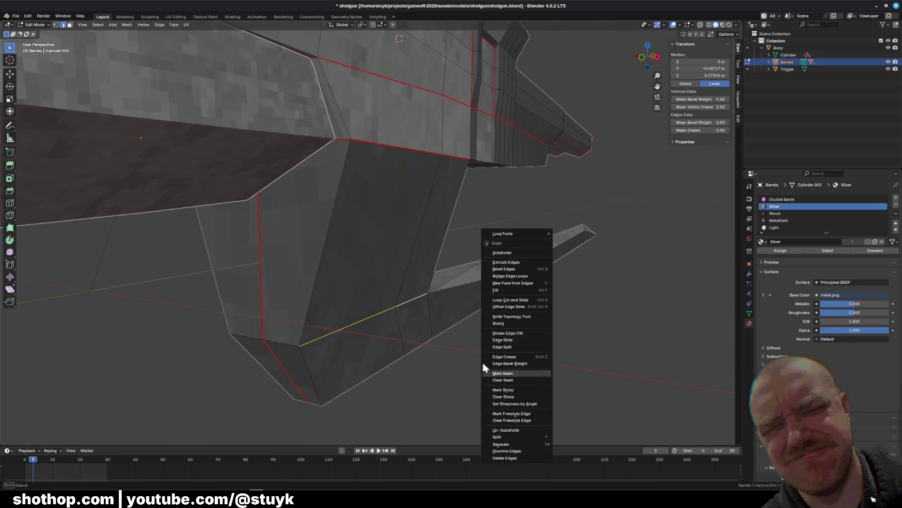
{"action": "scroll", "coordinate": [248, 334], "scroll_direction": "up", "scroll_amount": 5}
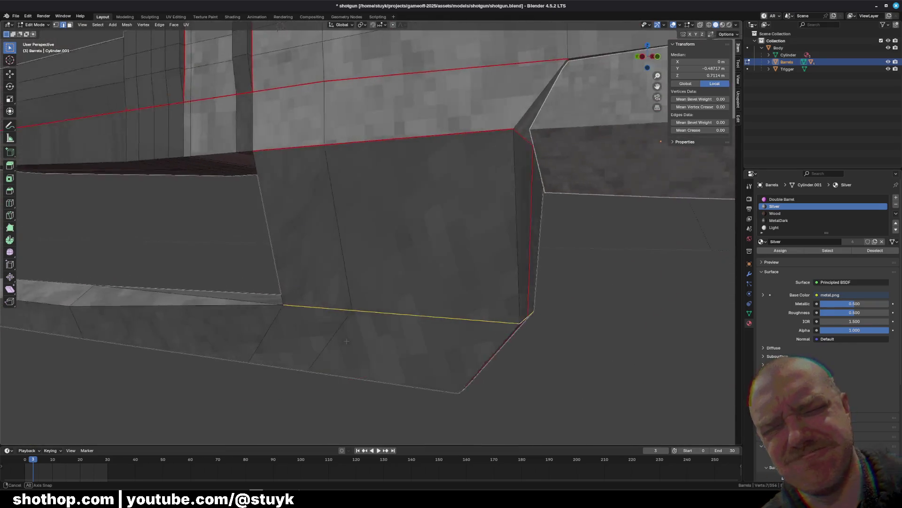
{"action": "right_click", "coordinate": [241, 306]}
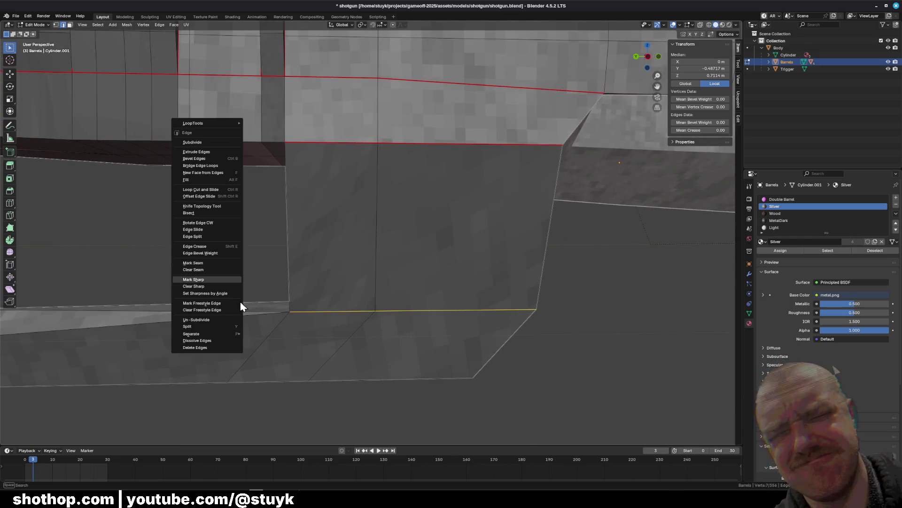
{"action": "left_click", "coordinate": [208, 263]}
{"action": "key", "text": "alt+a"}
{"action": "scroll", "coordinate": [235, 291], "scroll_direction": "down", "scroll_amount": 3}
{"action": "mouse_move", "coordinate": [235, 292]}
{"action": "middle_mouse_down"}
{"action": "mouse_move", "coordinate": [291, 264]}
{"action": "mouse_move", "coordinate": [358, 282]}
{"action": "mouse_move", "coordinate": [404, 282]}
{"action": "middle_mouse_up"}
{"action": "scroll", "coordinate": [358, 282], "scroll_direction": "down", "scroll_amount": 3}
Select the whole Barrels mesh in the UV Editing workspace and unwrap it
{"action": "key", "text": "a"}
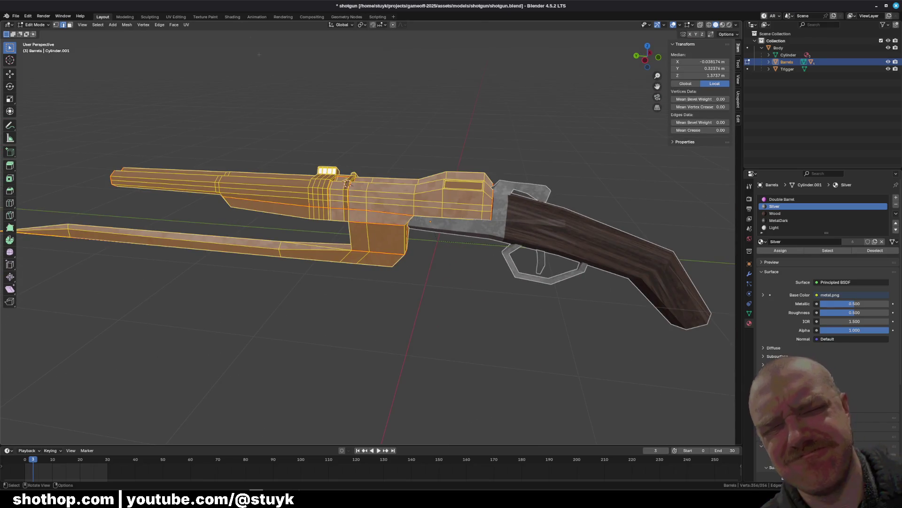
{"action": "left_click", "coordinate": [177, 18]}
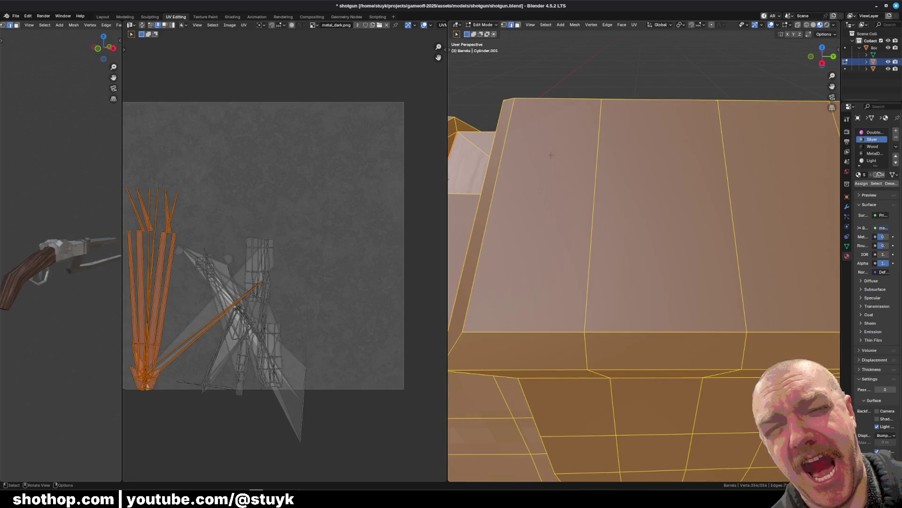
{"action": "key", "text": "KP_Decimal"}
{"action": "middle_click_drag", "start_coordinate": [276, 336], "coordinate": [339, 297]}
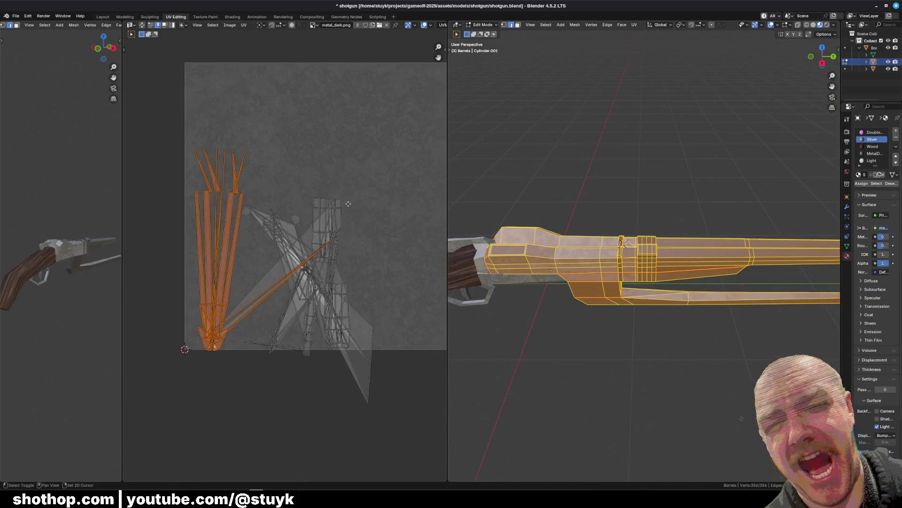
{"action": "middle_click_drag", "start_coordinate": [348, 204], "coordinate": [342, 203]}
{"action": "left_click", "coordinate": [634, 25]}
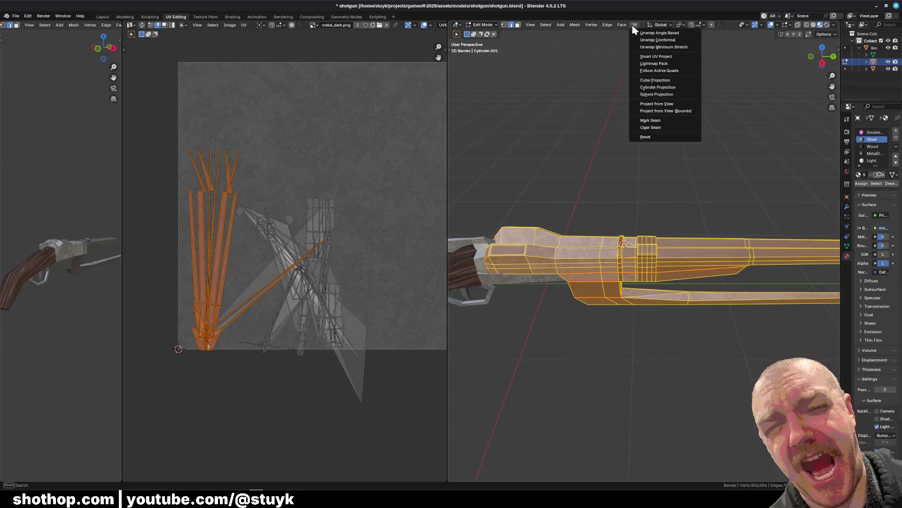
{"action": "left_click", "coordinate": [659, 34]}
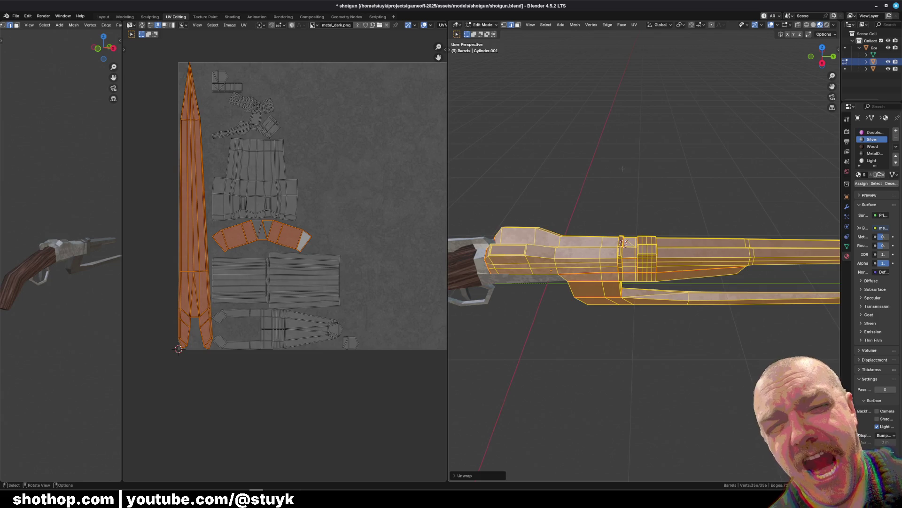
Deselect the mesh and orbit around the shotgun to inspect the unwrapped barrels
{"action": "key", "text": "KP_9"}
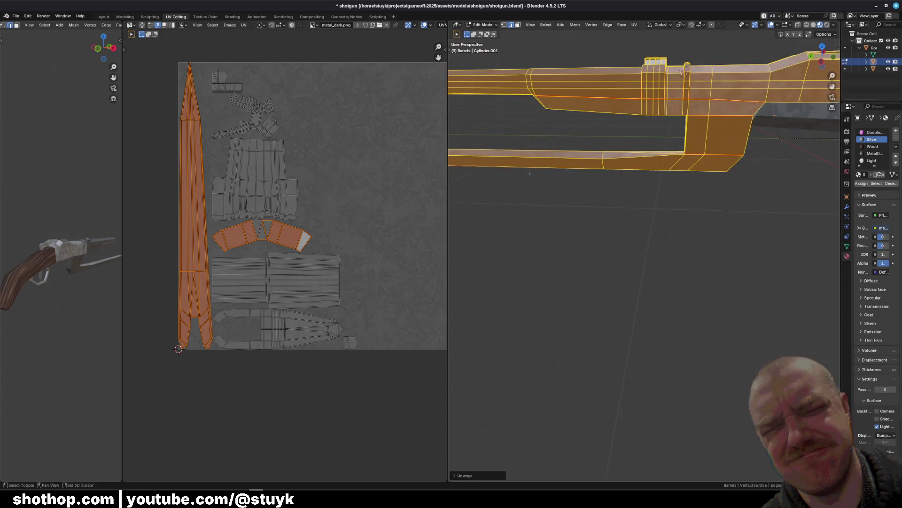
{"action": "middle_click_drag", "start_coordinate": [659, 157], "coordinate": [627, 254]}
{"action": "scroll", "coordinate": [678, 115], "scroll_direction": "up", "scroll_amount": 3}
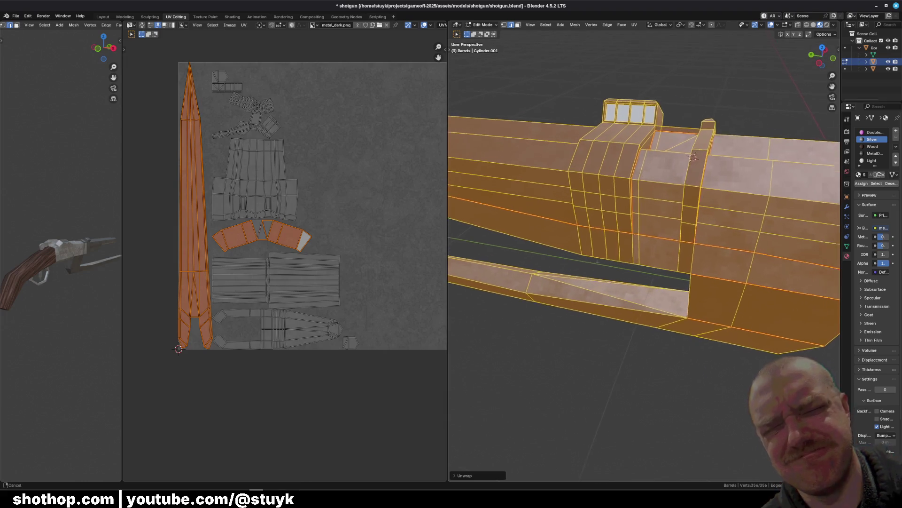
{"action": "key", "text": "alt+a"}
{"action": "scroll", "coordinate": [678, 115], "scroll_direction": "down", "scroll_amount": 3}
{"action": "mouse_move", "coordinate": [678, 115]}
{"action": "middle_mouse_down"}
{"action": "mouse_move", "coordinate": [624, 212]}
{"action": "mouse_move", "coordinate": [749, 217]}
{"action": "mouse_move", "coordinate": [705, 230]}
{"action": "middle_mouse_up"}
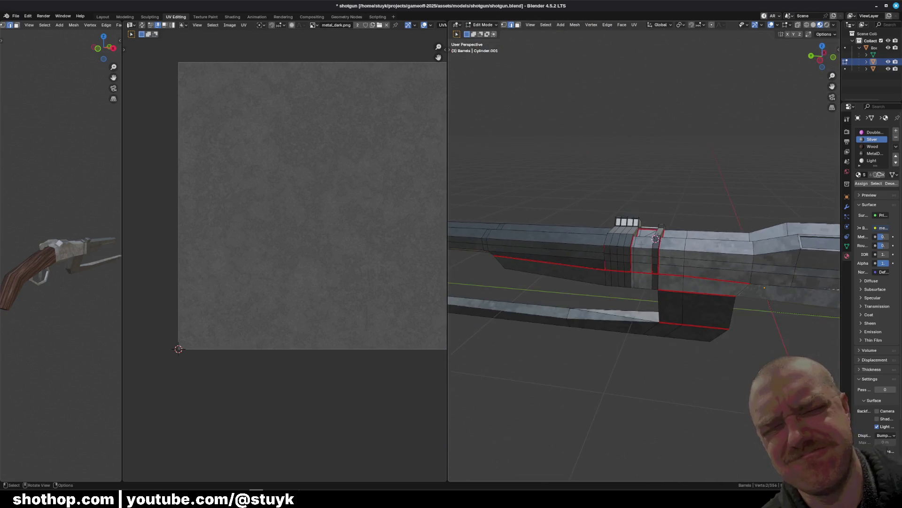
{"action": "key", "text": "a"}
{"action": "scroll", "coordinate": [291, 230], "scroll_direction": "up", "scroll_amount": 3}
{"action": "scroll", "coordinate": [290, 230], "scroll_direction": "down", "scroll_amount": 4}
{"action": "scroll", "coordinate": [294, 225], "scroll_direction": "up", "scroll_amount": 3}
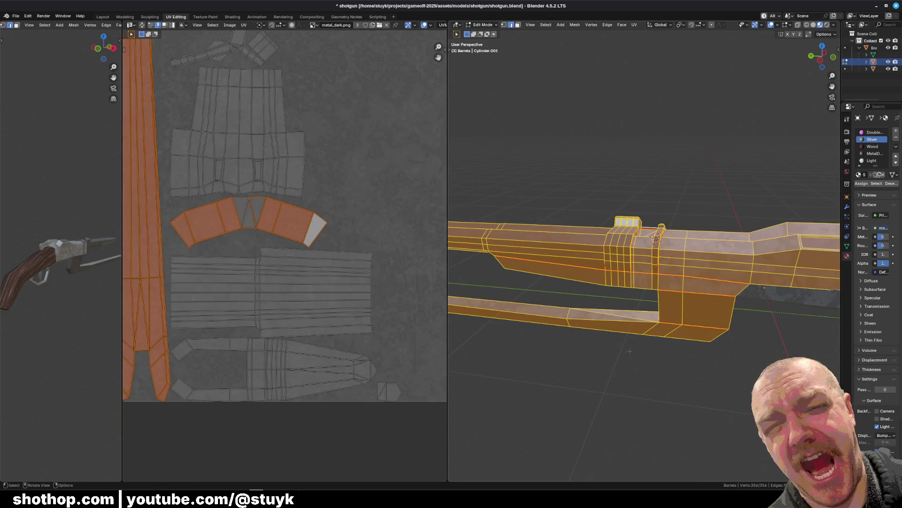
{"action": "mouse_move", "coordinate": [541, 235]}
{"action": "middle_mouse_down"}
{"action": "mouse_move", "coordinate": [593, 255]}
{"action": "mouse_move", "coordinate": [637, 227]}
{"action": "middle_mouse_up"}
{"action": "key", "text": "alt+a"}
{"action": "key", "text": "a"}
{"action": "mouse_move", "coordinate": [629, 343]}
{"action": "middle_mouse_down"}
{"action": "mouse_move", "coordinate": [616, 345]}
{"action": "mouse_move", "coordinate": [628, 343]}
{"action": "middle_mouse_up"}
{"action": "key", "text": "alt+a"}
{"action": "key", "text": "a"}
{"action": "scroll", "coordinate": [629, 344], "scroll_direction": "up", "scroll_amount": 4}
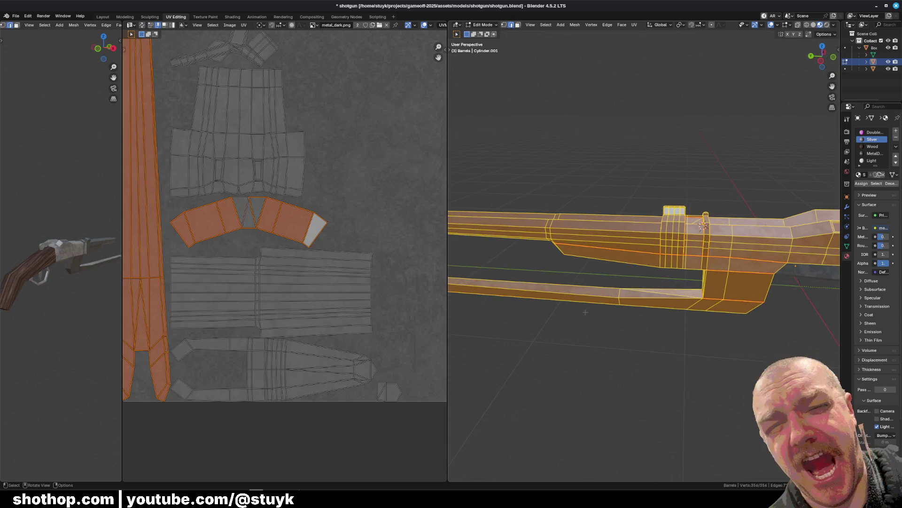
{"action": "middle_click_drag", "start_coordinate": [608, 276], "coordinate": [629, 248]}
{"action": "middle_click_drag", "start_coordinate": [644, 188], "coordinate": [564, 202]}
{"action": "scroll", "coordinate": [333, 106], "scroll_direction": "down", "scroll_amount": 1}
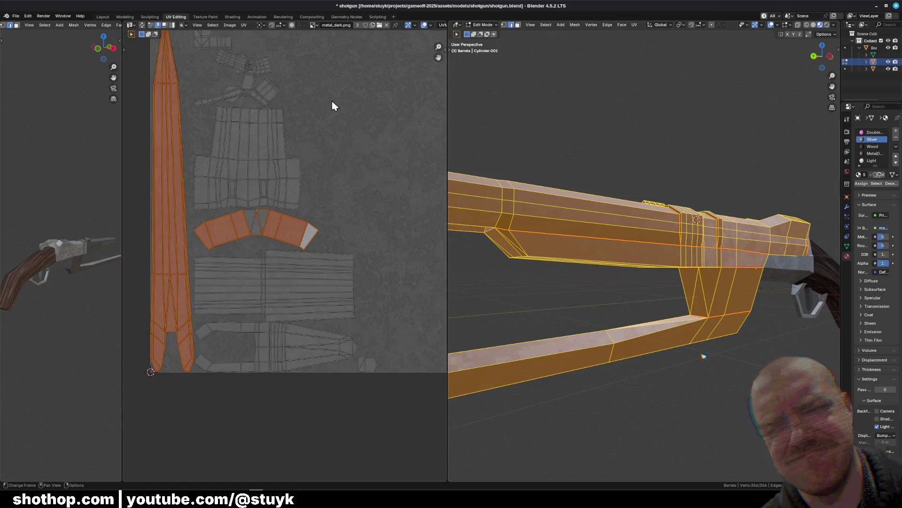
{"action": "scroll", "coordinate": [286, 208], "scroll_direction": "up", "scroll_amount": 6}
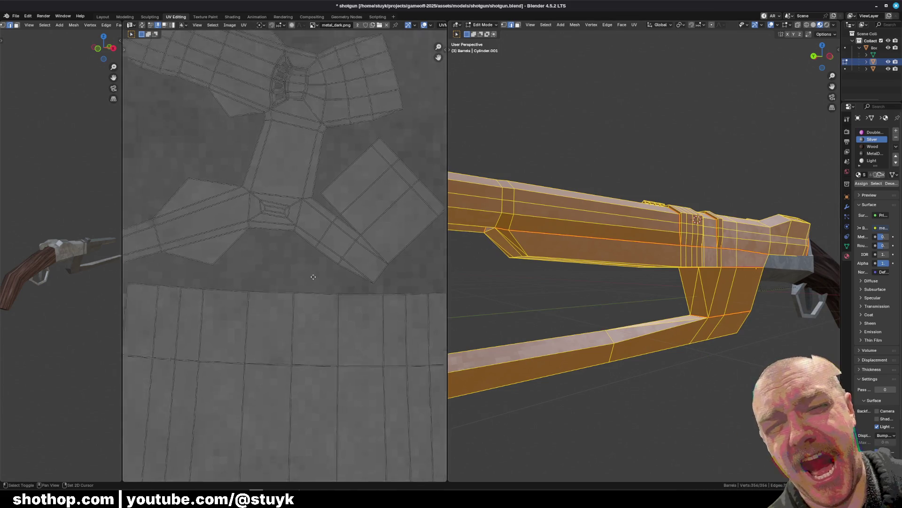
{"action": "scroll", "coordinate": [327, 315], "scroll_direction": "down", "scroll_amount": 1}
{"action": "middle_click_drag", "start_coordinate": [541, 235], "coordinate": [509, 261]}
{"action": "scroll", "coordinate": [306, 188], "scroll_direction": "down", "scroll_amount": 3}
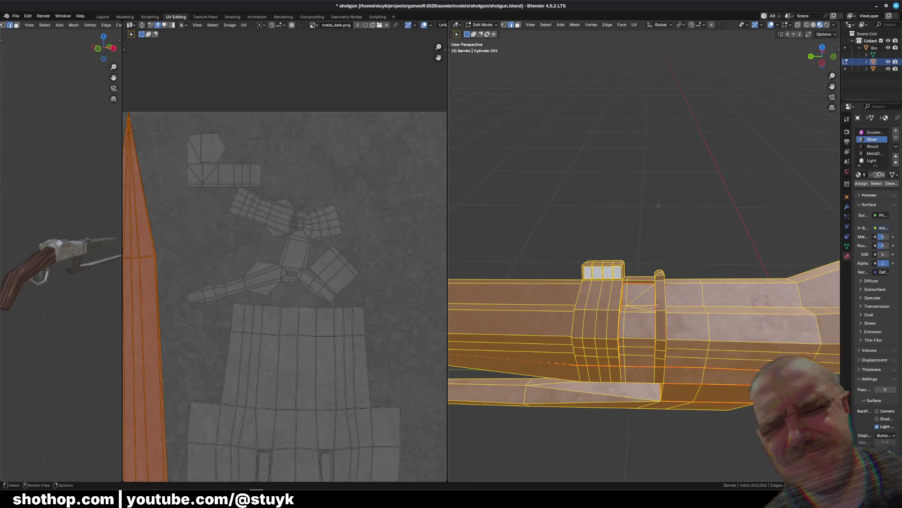
{"action": "scroll", "coordinate": [301, 279], "scroll_direction": "down", "scroll_amount": 5, "text": "ctrl"}
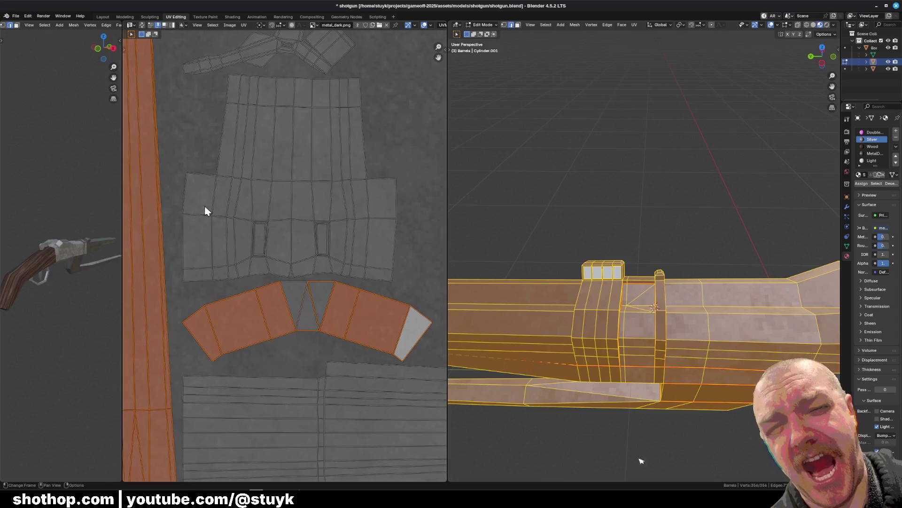
{"action": "middle_click_drag", "start_coordinate": [700, 450], "coordinate": [675, 422]}
{"action": "middle_click_drag", "start_coordinate": [705, 264], "coordinate": [722, 234]}
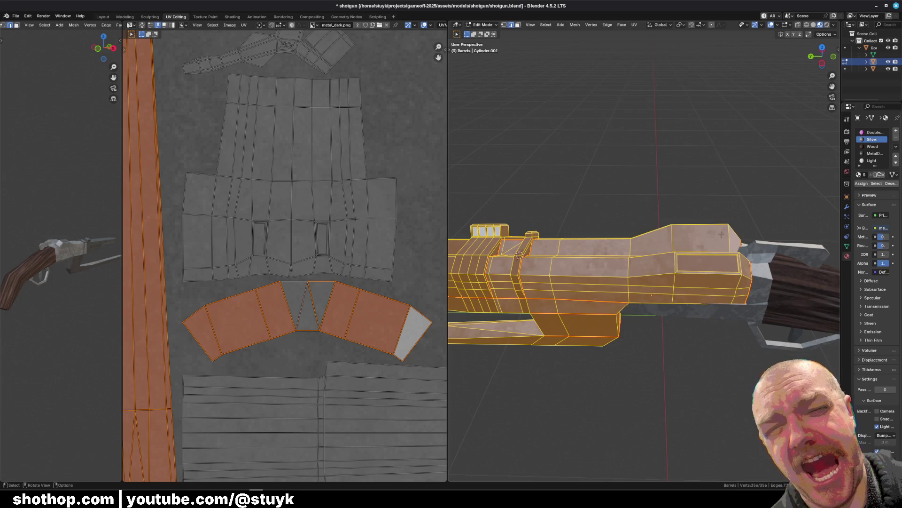
{"action": "scroll", "coordinate": [270, 285], "scroll_direction": "up", "scroll_amount": 4, "text": "ctrl"}
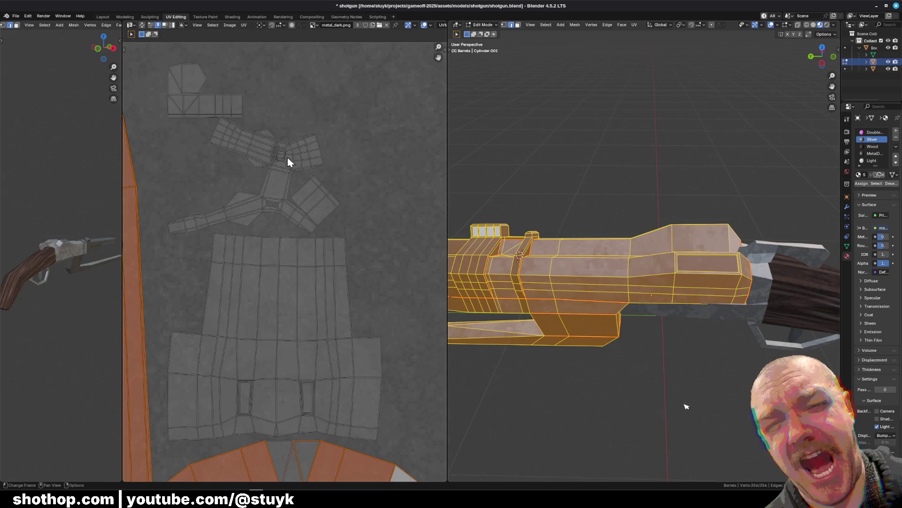
{"action": "middle_click_drag", "start_coordinate": [611, 282], "coordinate": [639, 272]}
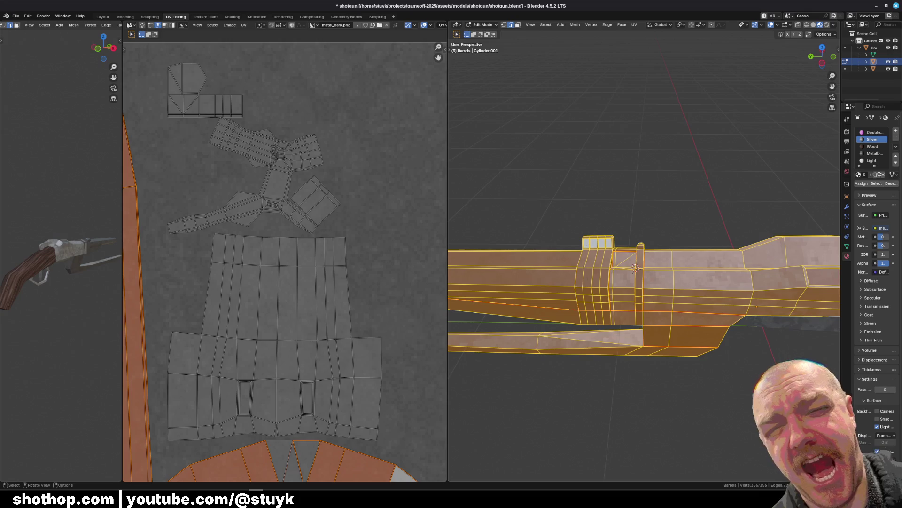
{"action": "middle_click_drag", "start_coordinate": [575, 398], "coordinate": [580, 211], "text": "shift"}
{"action": "key", "text": "alt+a"}
{"action": "scroll", "coordinate": [582, 137], "scroll_direction": "up", "scroll_amount": 1}
{"action": "middle_click_drag", "start_coordinate": [582, 136], "coordinate": [639, 395]}
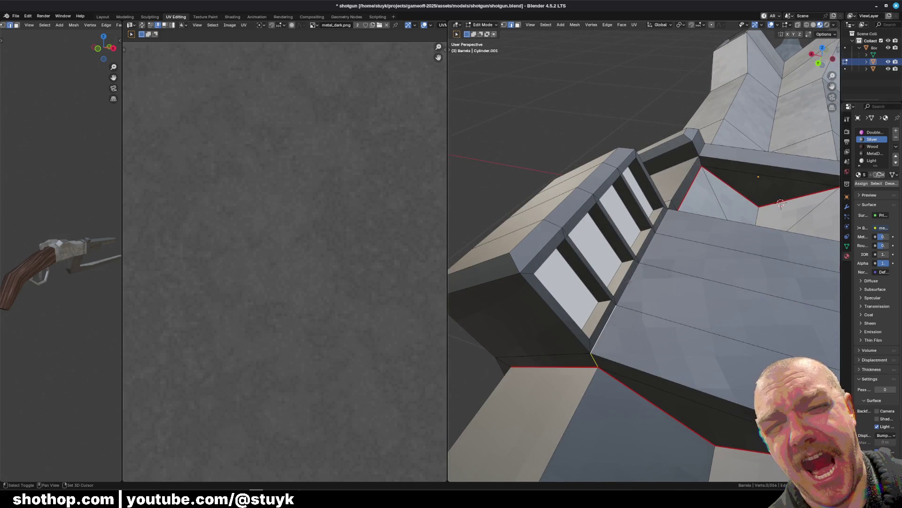
Mark the edge loops around the first and last rectangular openings on top of the barrel as seams
{"action": "mouse_move", "coordinate": [687, 251]}
{"action": "middle_mouse_down"}
{"action": "mouse_move", "coordinate": [630, 244]}
{"action": "mouse_move", "coordinate": [573, 297]}
{"action": "middle_mouse_up"}
{"action": "left_click", "coordinate": [619, 329], "text": "shift"}
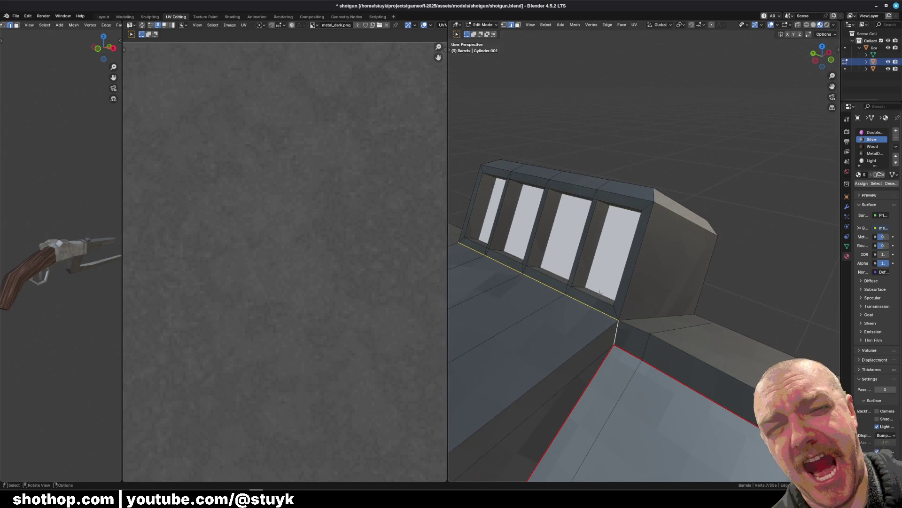
{"action": "left_click", "coordinate": [587, 281], "text": "alt+shift"}
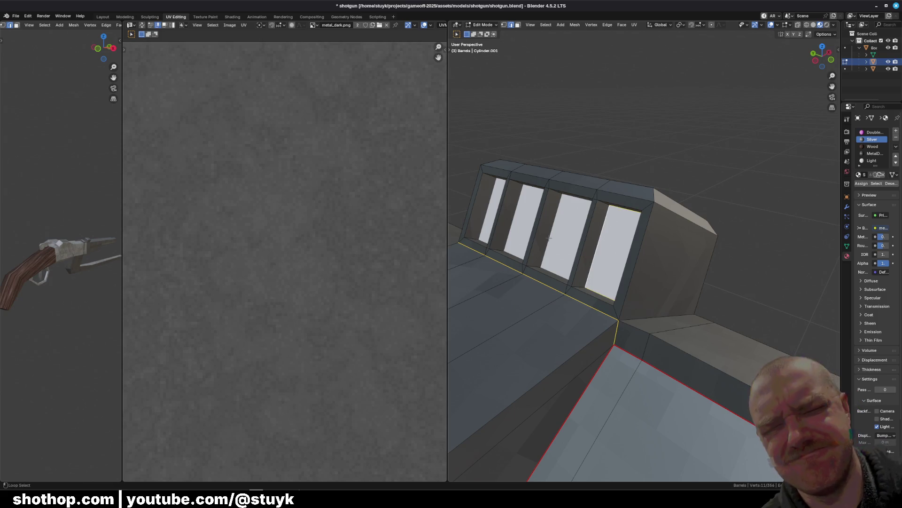
{"action": "left_click", "coordinate": [486, 214], "text": "alt+shift"}
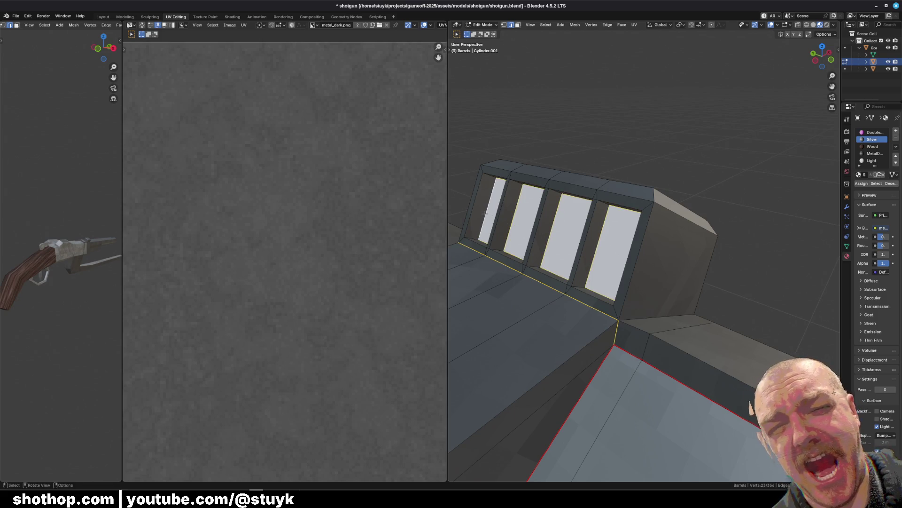
{"action": "right_click", "coordinate": [486, 214]}
{"action": "left_click", "coordinate": [471, 343]}
{"action": "mouse_move", "coordinate": [564, 310]}
{"action": "middle_mouse_down"}
{"action": "mouse_move", "coordinate": [620, 300]}
{"action": "mouse_move", "coordinate": [611, 296]}
{"action": "middle_mouse_up"}
{"action": "scroll", "coordinate": [620, 300], "scroll_direction": "down", "scroll_amount": 3}
{"action": "scroll", "coordinate": [611, 297], "scroll_direction": "up", "scroll_amount": 5}
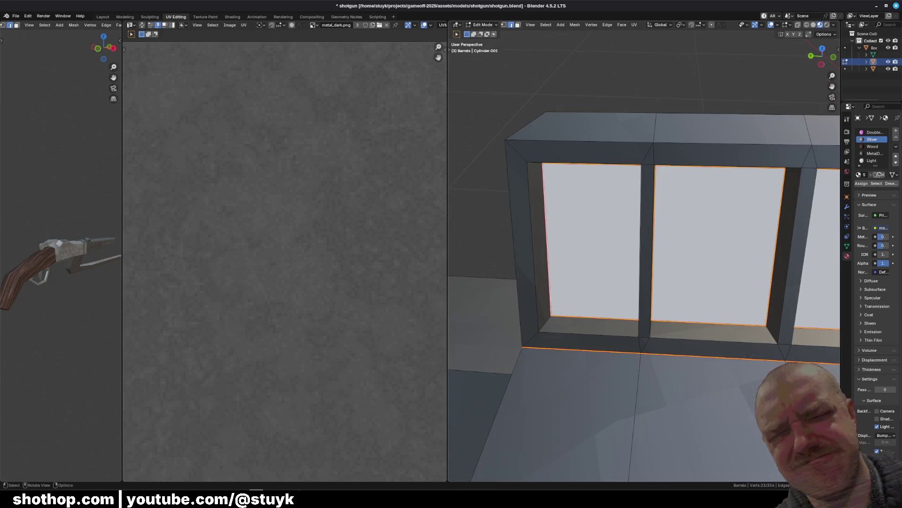
{"action": "left_click", "coordinate": [546, 322]}
{"action": "scroll", "coordinate": [639, 336], "scroll_direction": "down", "scroll_amount": 2}
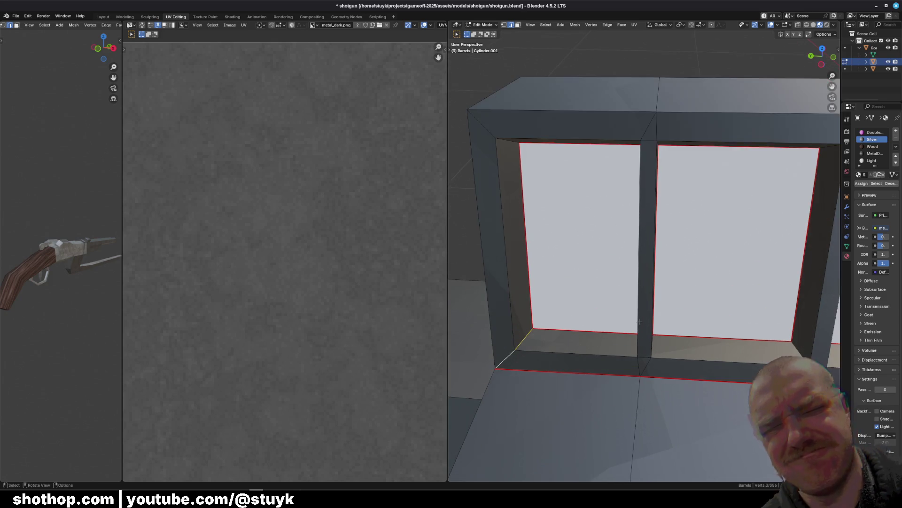
{"action": "scroll", "coordinate": [640, 129], "scroll_direction": "down", "scroll_amount": 4}
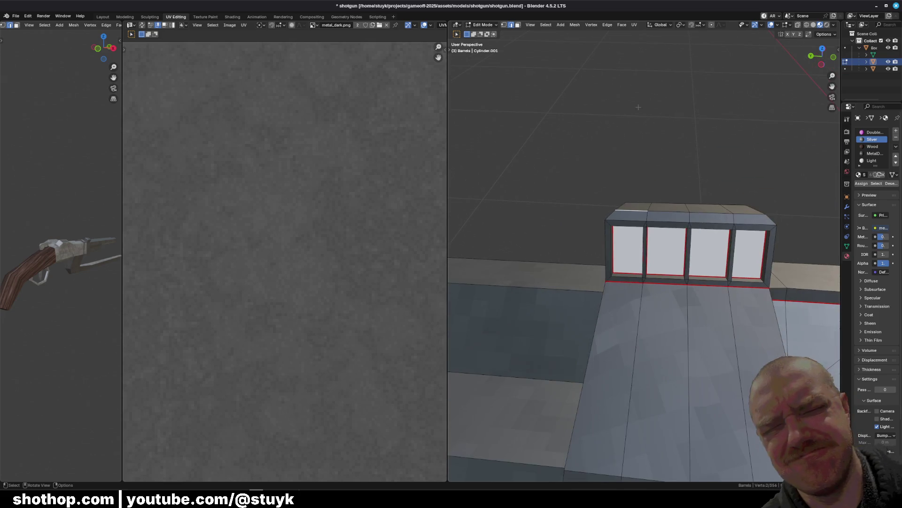
Re-unwrap the whole barrel mesh using the new opening seams
{"action": "key", "text": "a"}
{"action": "key", "text": "u"}
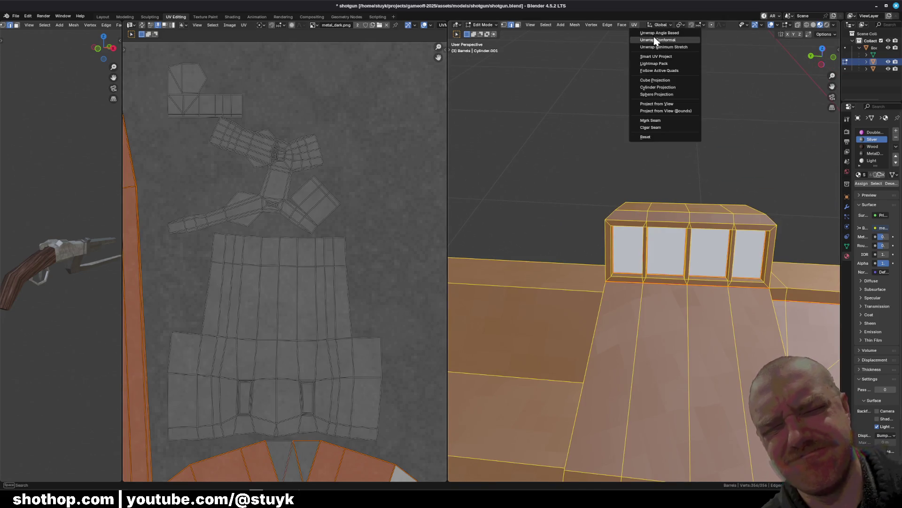
{"action": "left_click", "coordinate": [656, 32]}
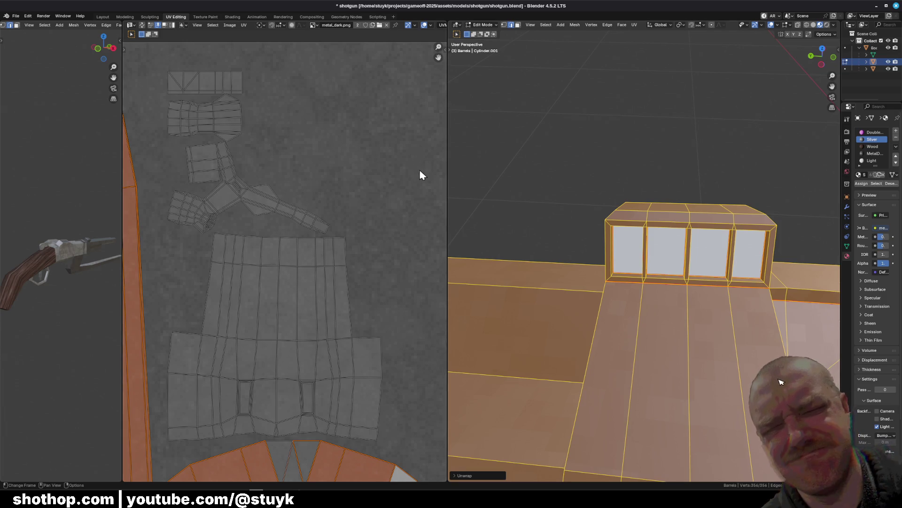
{"action": "scroll", "coordinate": [362, 188], "scroll_direction": "down", "scroll_amount": 3}
{"action": "scroll", "coordinate": [347, 212], "scroll_direction": "up", "scroll_amount": 6}
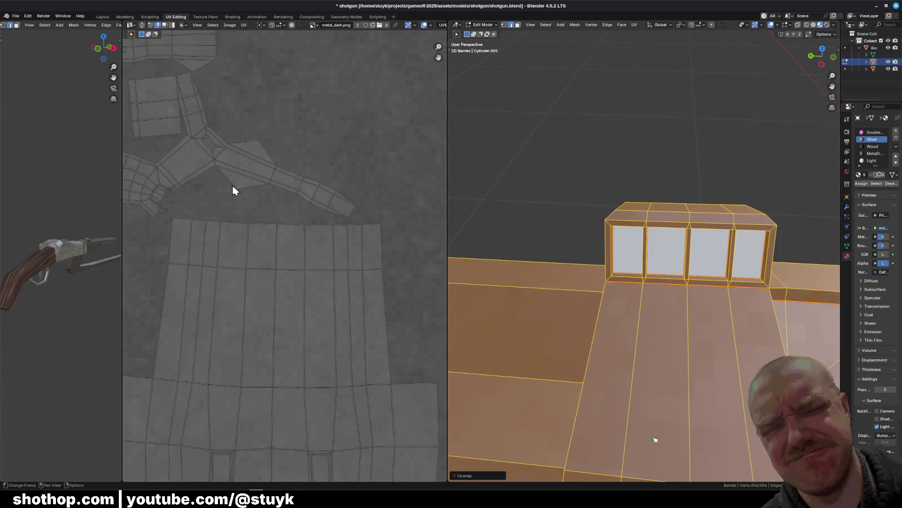
{"action": "mouse_move", "coordinate": [695, 330]}
{"action": "middle_mouse_down"}
{"action": "mouse_move", "coordinate": [605, 297]}
{"action": "mouse_move", "coordinate": [591, 316]}
{"action": "mouse_move", "coordinate": [564, 314]}
{"action": "middle_mouse_up"}
Mark the left and top front edges of the housing as seams
{"action": "left_click", "coordinate": [654, 317]}
{"action": "left_click", "coordinate": [582, 314]}
{"action": "left_click", "coordinate": [582, 200], "text": "shift"}
{"action": "middle_click_drag", "start_coordinate": [583, 200], "coordinate": [673, 187]}
{"action": "left_click", "coordinate": [673, 187], "text": "shift"}
{"action": "left_click", "coordinate": [601, 188], "text": "shift"}
{"action": "left_click", "coordinate": [499, 191], "text": "shift"}
{"action": "mouse_move", "coordinate": [495, 236]}
{"action": "middle_mouse_down"}
{"action": "mouse_move", "coordinate": [523, 234]}
{"action": "mouse_move", "coordinate": [545, 249]}
{"action": "middle_mouse_up"}
{"action": "left_click", "coordinate": [523, 233], "text": "shift"}
{"action": "right_click", "coordinate": [546, 249]}
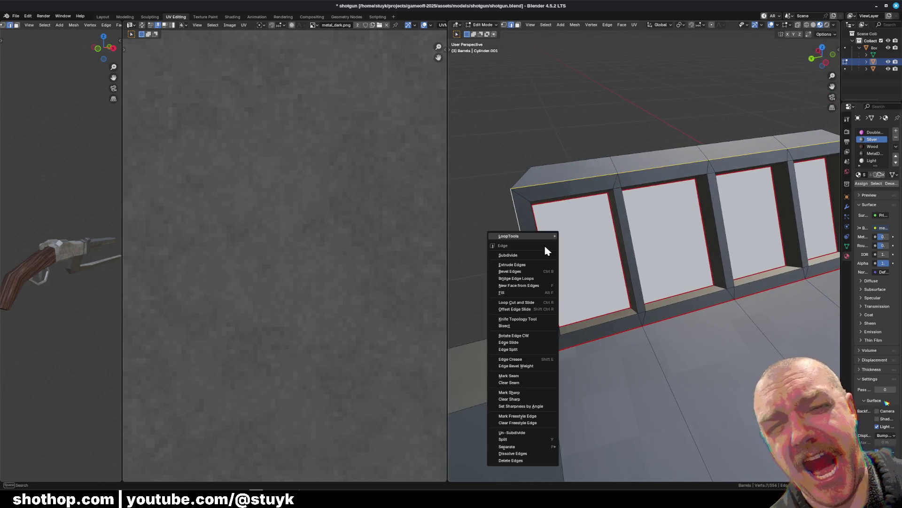
{"action": "left_click", "coordinate": [540, 376]}
{"action": "key", "text": "alt+a"}
Apply a Smart UV Project unwrap to the whole mesh
{"action": "mouse_move", "coordinate": [540, 377]}
{"action": "middle_mouse_down"}
{"action": "mouse_move", "coordinate": [638, 215]}
{"action": "mouse_move", "coordinate": [625, 202]}
{"action": "middle_mouse_up"}
{"action": "key", "text": "a"}
{"action": "left_click", "coordinate": [633, 25]}
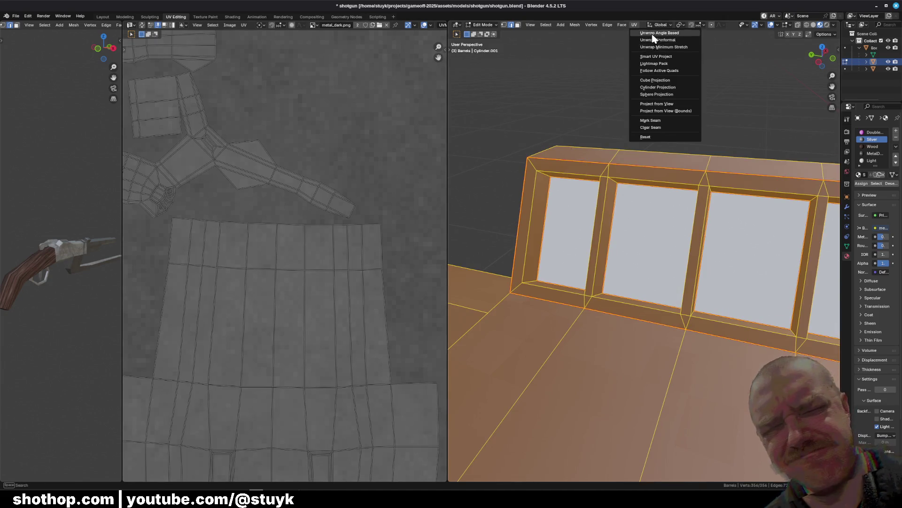
{"action": "left_click", "coordinate": [649, 60]}
{"action": "left_click", "coordinate": [637, 124]}
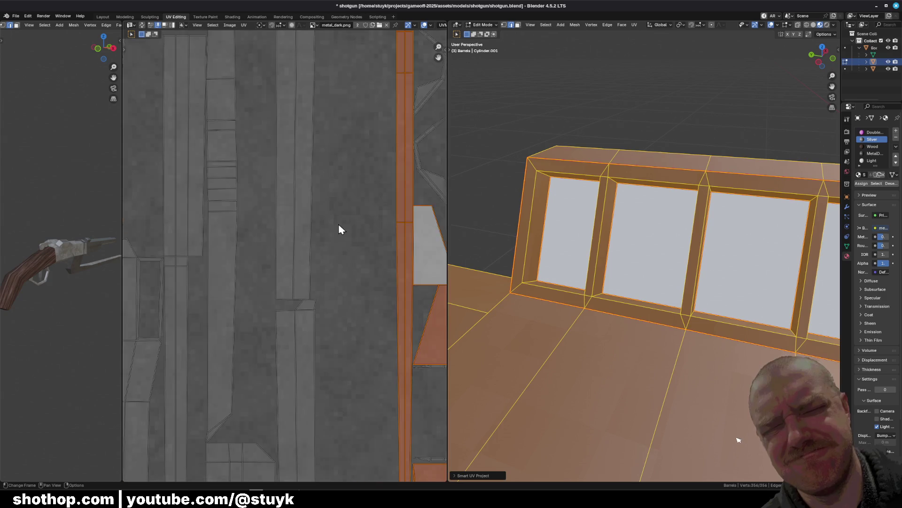
{"action": "scroll", "coordinate": [338, 224], "scroll_direction": "down", "scroll_amount": 3}
Unwrap the mesh from its seams again, recomputing the barrel's UV layout
{"action": "left_click", "coordinate": [635, 27]}
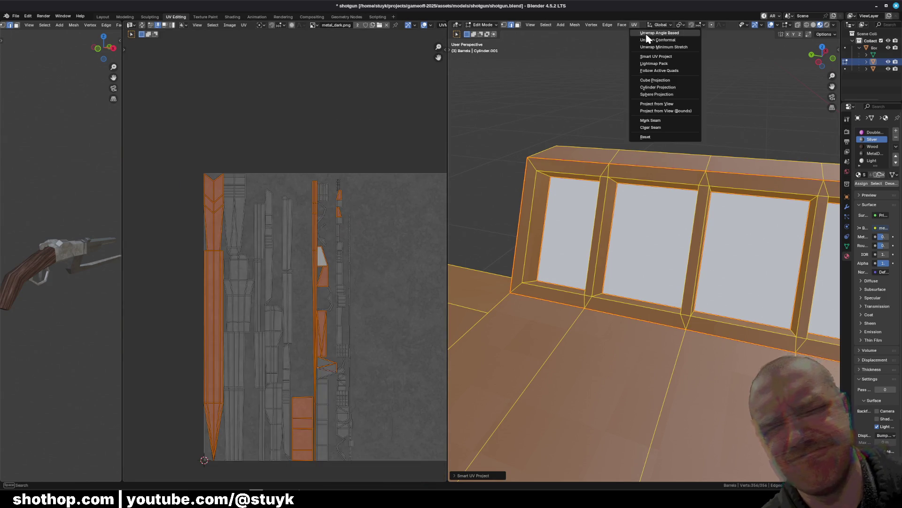
{"action": "left_click", "coordinate": [646, 37]}
{"action": "scroll", "coordinate": [290, 233], "scroll_direction": "up", "scroll_amount": 5}
{"action": "scroll", "coordinate": [288, 238], "scroll_direction": "down", "scroll_amount": 5}
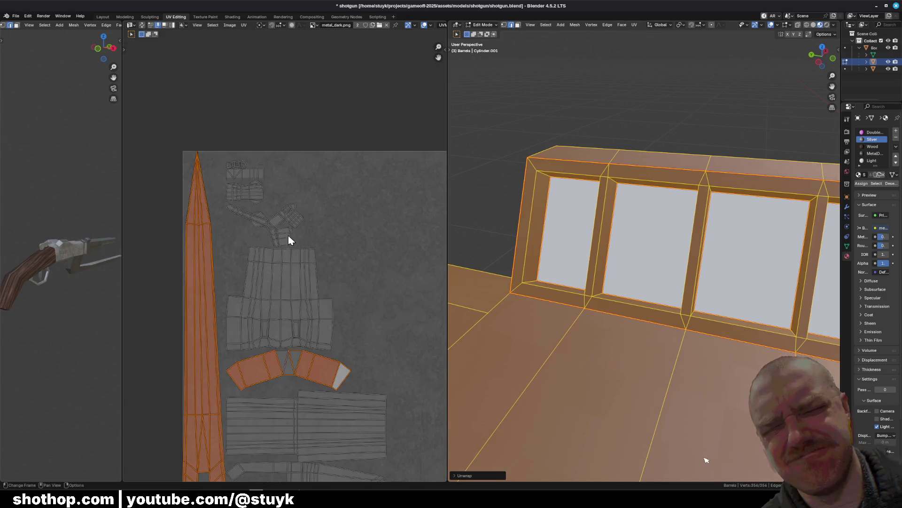
{"action": "scroll", "coordinate": [282, 235], "scroll_direction": "up", "scroll_amount": 3}
{"action": "scroll", "coordinate": [270, 234], "scroll_direction": "up", "scroll_amount": 1, "text": "shift"}
{"action": "scroll", "coordinate": [270, 234], "scroll_direction": "up", "scroll_amount": 6}
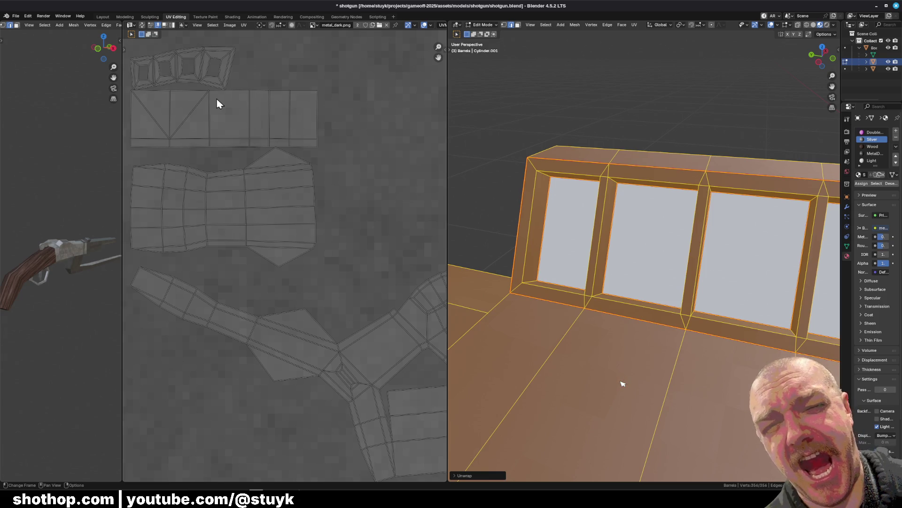
{"action": "left_click", "coordinate": [634, 25]}
{"action": "left_click", "coordinate": [652, 47]}
{"action": "scroll", "coordinate": [381, 187], "scroll_direction": "down", "scroll_amount": 5}
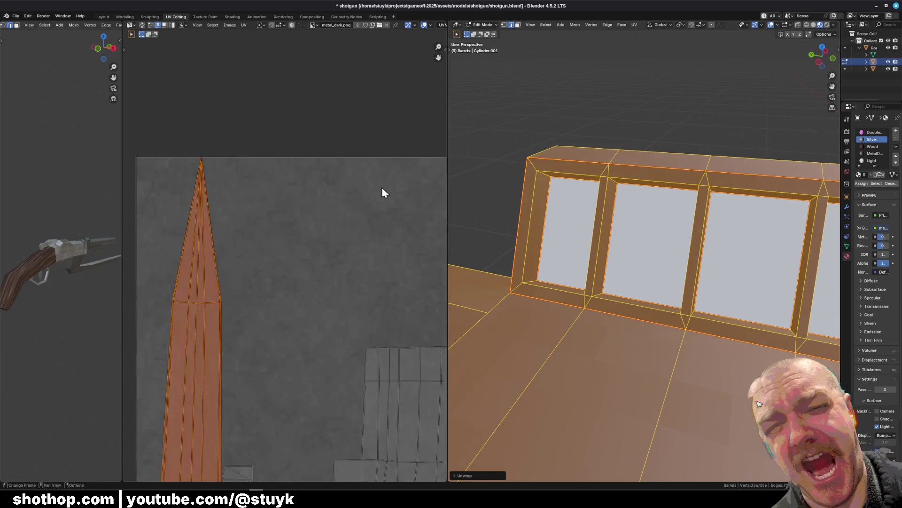
{"action": "scroll", "coordinate": [321, 312], "scroll_direction": "up", "scroll_amount": 6}
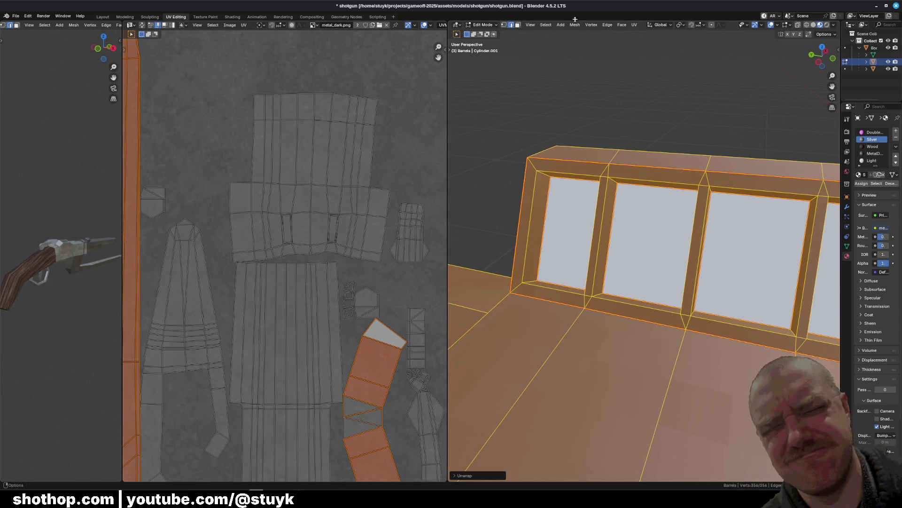
{"action": "left_click", "coordinate": [630, 25]}
{"action": "left_click", "coordinate": [641, 49]}
Bring the orange barrel UV islands into view, inspect the barrel, and deselect everything
{"action": "mouse_move", "coordinate": [310, 108]}
{"action": "middle_mouse_down"}
{"action": "mouse_move", "coordinate": [258, 231]}
{"action": "mouse_move", "coordinate": [273, 292]}
{"action": "mouse_move", "coordinate": [236, 128]}
{"action": "middle_mouse_up"}
{"action": "mouse_move", "coordinate": [240, 181]}
{"action": "middle_mouse_down"}
{"action": "mouse_move", "coordinate": [372, 174]}
{"action": "mouse_move", "coordinate": [325, 212]}
{"action": "mouse_move", "coordinate": [306, 322]}
{"action": "mouse_move", "coordinate": [260, 227]}
{"action": "mouse_move", "coordinate": [263, 155]}
{"action": "mouse_move", "coordinate": [294, 168]}
{"action": "mouse_move", "coordinate": [329, 226]}
{"action": "mouse_move", "coordinate": [347, 296]}
{"action": "mouse_move", "coordinate": [301, 244]}
{"action": "mouse_move", "coordinate": [269, 269]}
{"action": "middle_mouse_up"}
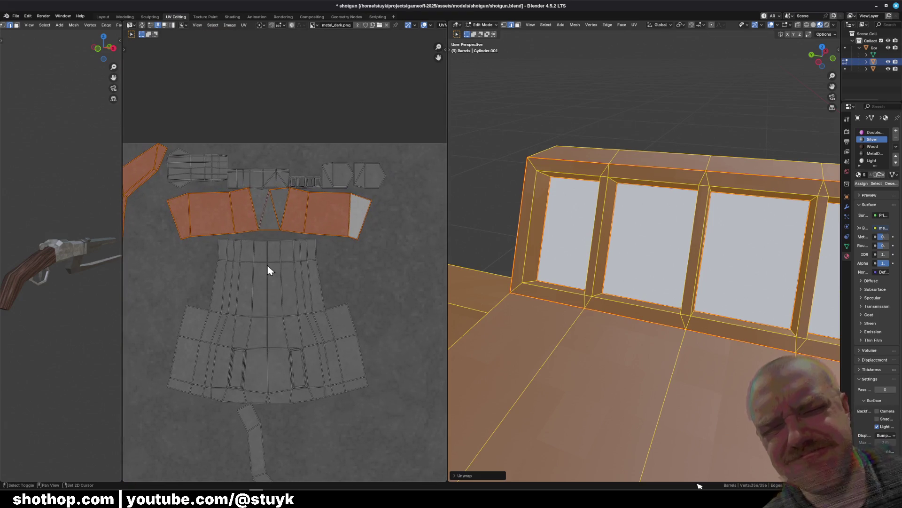
{"action": "scroll", "coordinate": [270, 181], "scroll_direction": "up", "scroll_amount": 5}
{"action": "scroll", "coordinate": [270, 181], "scroll_direction": "down", "scroll_amount": 2}
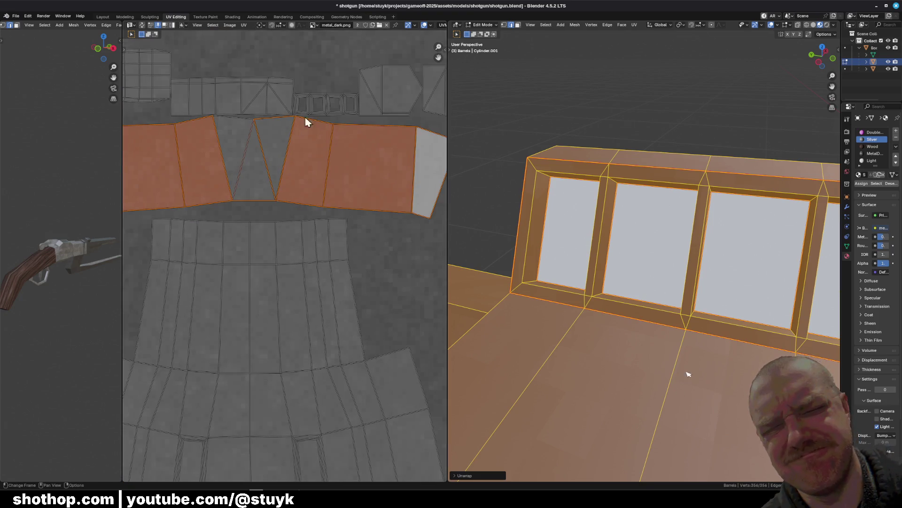
{"action": "mouse_move", "coordinate": [568, 197]}
{"action": "middle_mouse_down"}
{"action": "mouse_move", "coordinate": [596, 187]}
{"action": "mouse_move", "coordinate": [509, 299]}
{"action": "mouse_move", "coordinate": [520, 256]}
{"action": "middle_mouse_up"}
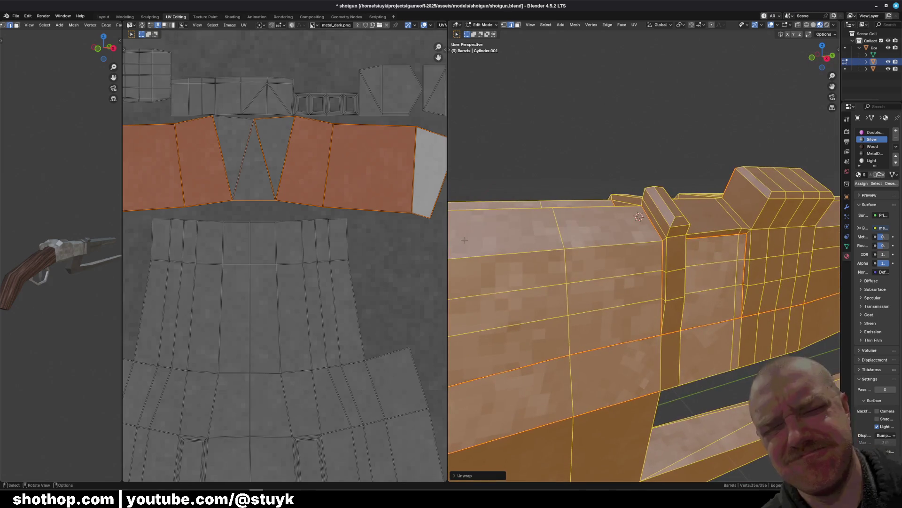
{"action": "scroll", "coordinate": [282, 226], "scroll_direction": "down", "scroll_amount": 3}
{"action": "scroll", "coordinate": [293, 236], "scroll_direction": "up", "scroll_amount": 3}
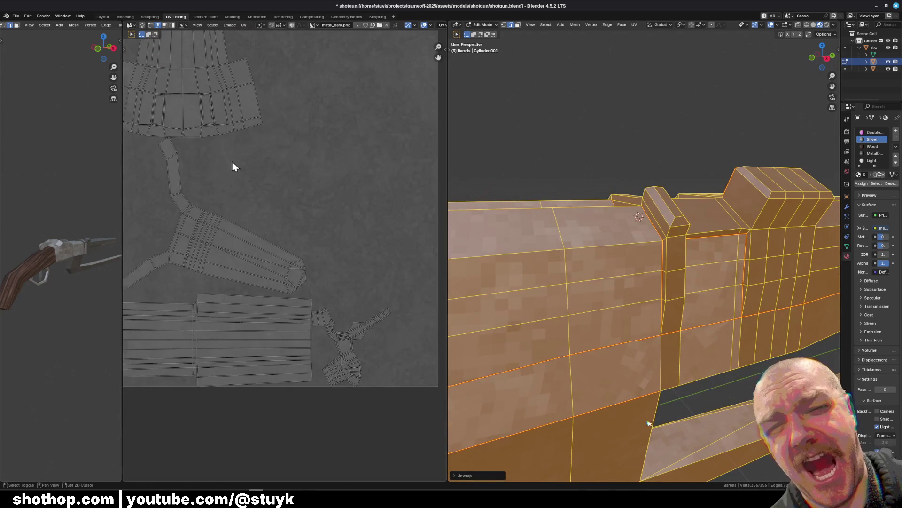
{"action": "scroll", "coordinate": [328, 348], "scroll_direction": "down", "scroll_amount": 2}
{"action": "scroll", "coordinate": [342, 356], "scroll_direction": "up", "scroll_amount": 4}
{"action": "scroll", "coordinate": [342, 356], "scroll_direction": "down", "scroll_amount": 2}
{"action": "middle_click_drag", "start_coordinate": [611, 245], "coordinate": [666, 199]}
{"action": "mouse_move", "coordinate": [516, 262]}
{"action": "middle_mouse_down", "text": "shift"}
{"action": "mouse_move", "coordinate": [667, 268]}
{"action": "mouse_move", "coordinate": [602, 266]}
{"action": "mouse_move", "coordinate": [620, 180]}
{"action": "mouse_move", "coordinate": [603, 207]}
{"action": "middle_mouse_up", "text": "shift"}
{"action": "scroll", "coordinate": [620, 181], "scroll_direction": "down", "scroll_amount": 3}
{"action": "key", "text": "alt+a"}
Switch to vertex select and narrow the upright's selected top along X and Z
{"action": "middle_click_drag", "start_coordinate": [611, 239], "coordinate": [602, 198]}
{"action": "scroll", "coordinate": [601, 197], "scroll_direction": "up", "scroll_amount": 2}
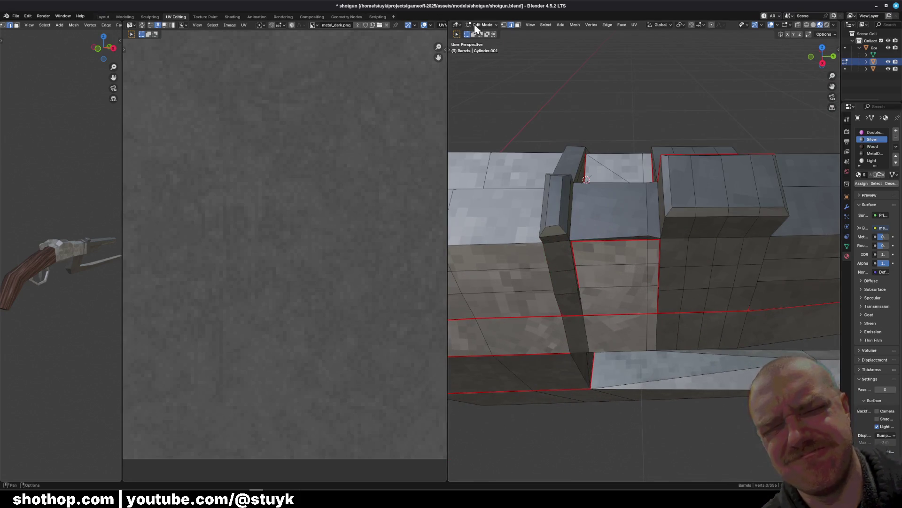
{"action": "left_click", "coordinate": [504, 26]}
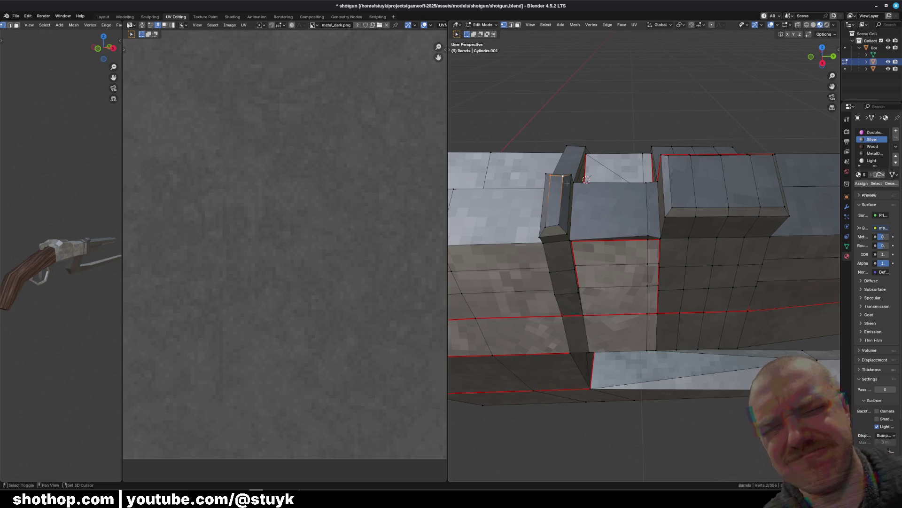
{"action": "key", "text": "s"}
{"action": "key", "text": "x"}
{"action": "left_click", "coordinate": [571, 186]}
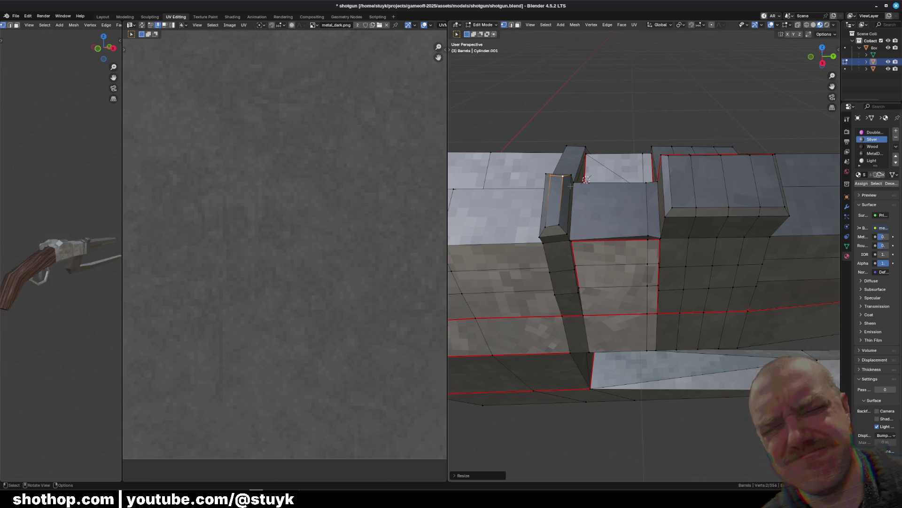
{"action": "key", "text": "s"}
{"action": "key", "text": "y"}
{"action": "key", "text": "y"}
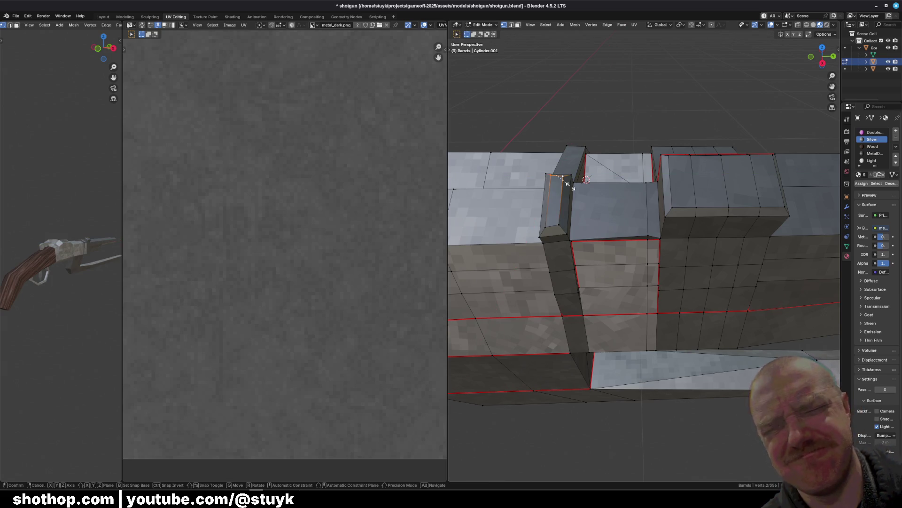
{"action": "key", "text": "z"}
{"action": "left_click", "coordinate": [570, 185]}
Adjust a corner vertex of the post with vertical scales
{"action": "left_click", "coordinate": [546, 227]}
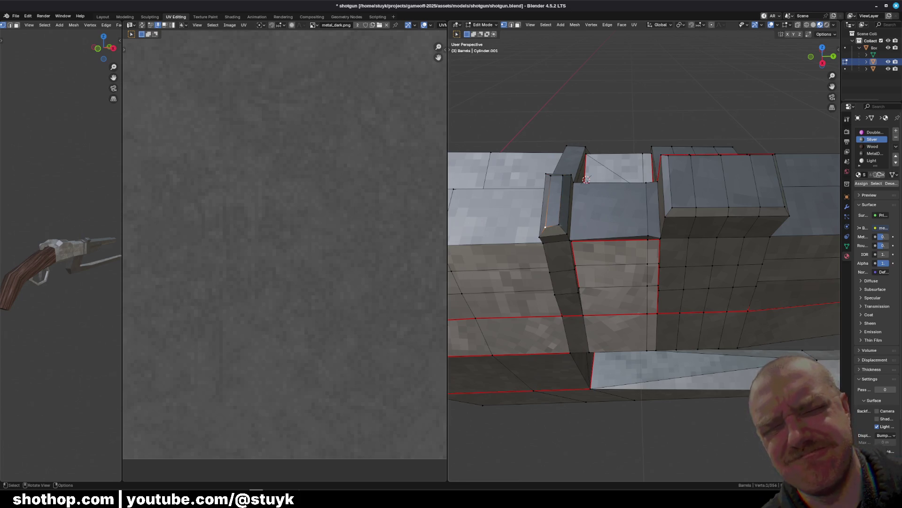
{"action": "key", "text": "s"}
{"action": "key", "text": "z"}
{"action": "left_click", "coordinate": [566, 225]}
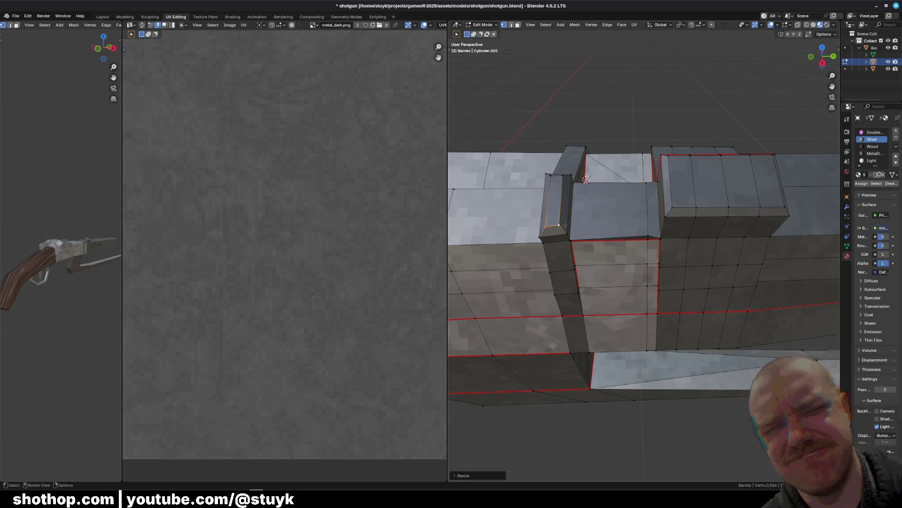
{"action": "key", "text": "s"}
{"action": "key", "text": "z"}
{"action": "left_click", "coordinate": [562, 229]}
Flatten the post's two top vertices to one height with S, Z, 0
{"action": "scroll", "coordinate": [586, 179], "scroll_direction": "up", "scroll_amount": 6}
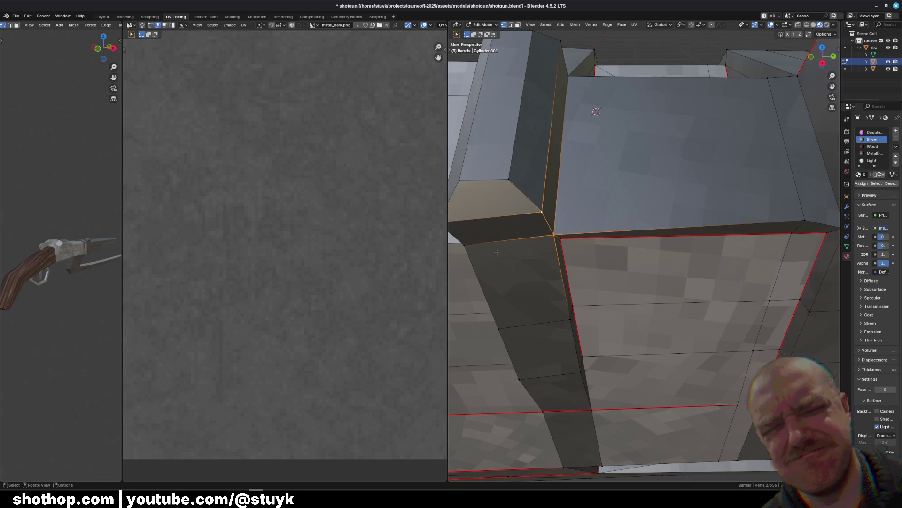
{"action": "middle_click_drag", "start_coordinate": [552, 235], "coordinate": [612, 247], "text": "shift"}
{"action": "left_click", "coordinate": [676, 214], "text": "shift"}
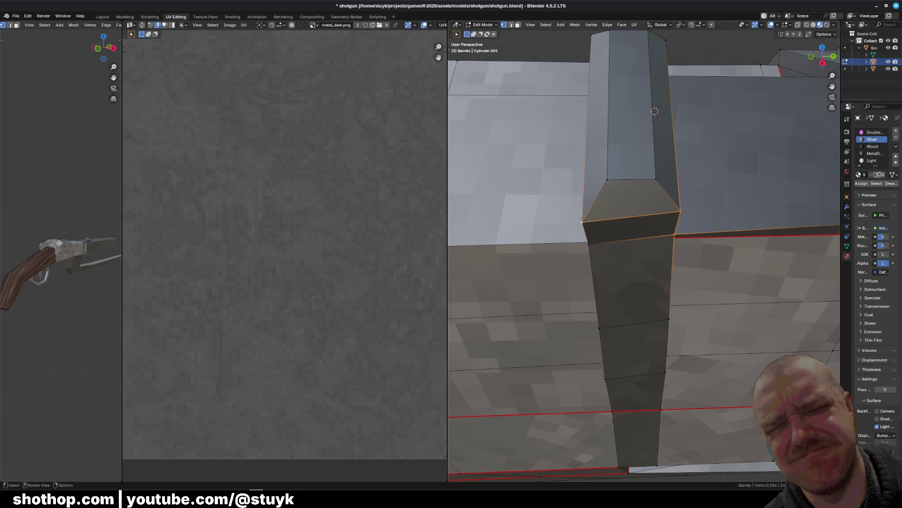
{"action": "left_click", "coordinate": [680, 212], "text": "shift"}
{"action": "key", "text": "s"}
{"action": "key", "text": "z"}
{"action": "key", "text": "0"}
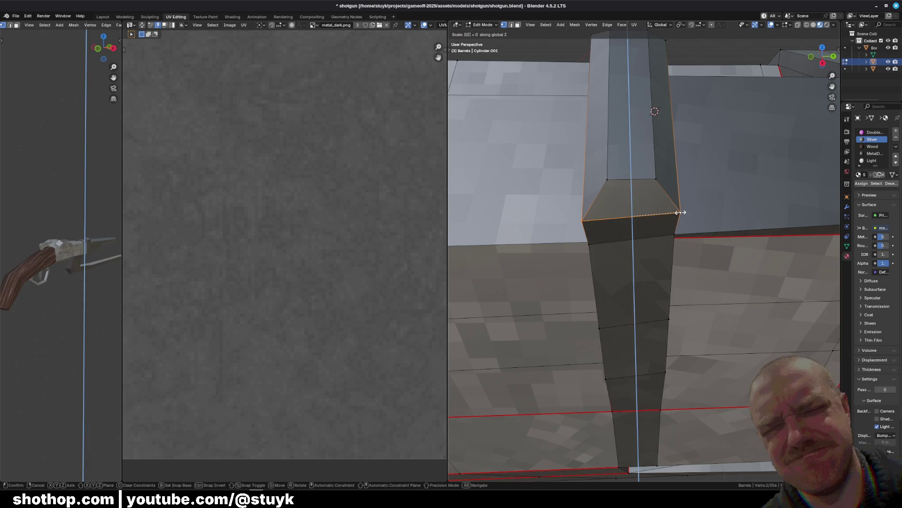
{"action": "key", "text": "Return"}
Level the opposite pair of top corner vertices to one height
{"action": "left_click", "coordinate": [594, 245]}
{"action": "middle_click_drag", "start_coordinate": [593, 245], "coordinate": [712, 230]}
{"action": "left_click", "coordinate": [645, 229], "text": "shift"}
{"action": "key", "text": "s"}
{"action": "key", "text": "z"}
{"action": "key", "text": "0"}
{"action": "key", "text": "Return"}
Flatten the top-left edge of the post with S, Z, 0
{"action": "left_click", "coordinate": [591, 161]}
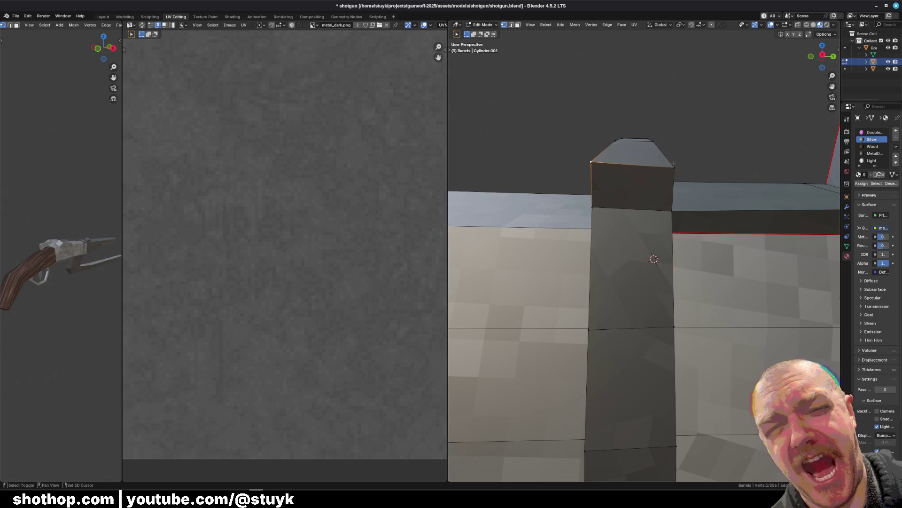
{"action": "key", "text": "s"}
{"action": "key", "text": "z"}
{"action": "key", "text": "0"}
{"action": "key", "text": "Return"}
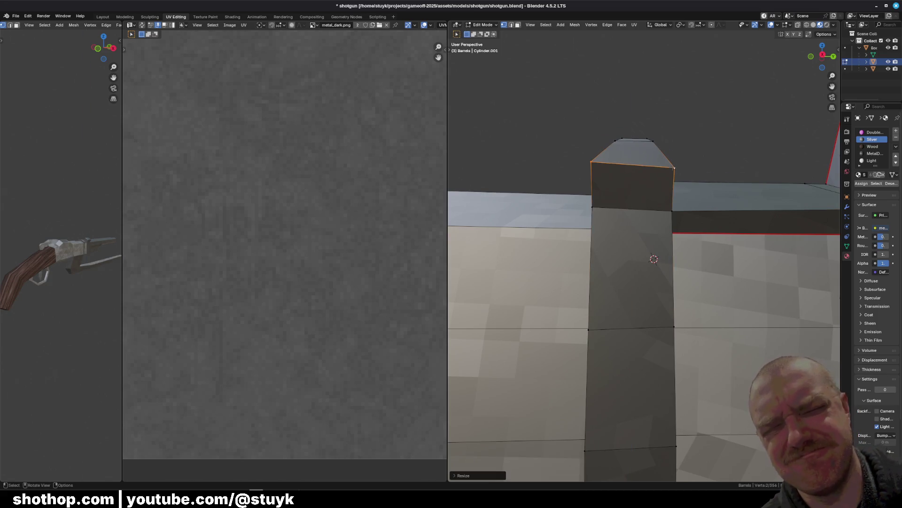
Flatten the remaining top edge of the post with S, Z, 0
{"action": "middle_click_drag", "start_coordinate": [658, 245], "coordinate": [671, 210]}
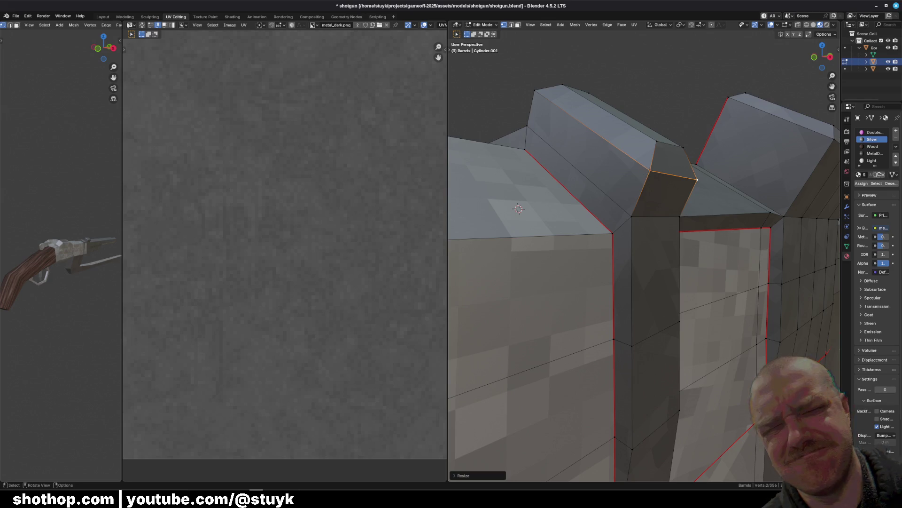
{"action": "left_click", "coordinate": [698, 180], "text": "shift"}
{"action": "middle_click_drag", "start_coordinate": [697, 179], "coordinate": [653, 189]}
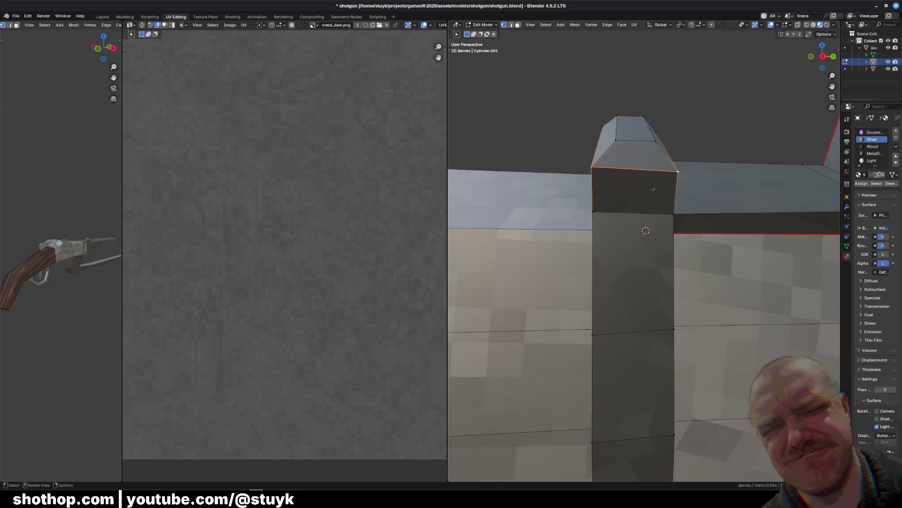
{"action": "key", "text": "s"}
{"action": "key", "text": "z"}
{"action": "key", "text": "0"}
{"action": "key", "text": "Return"}
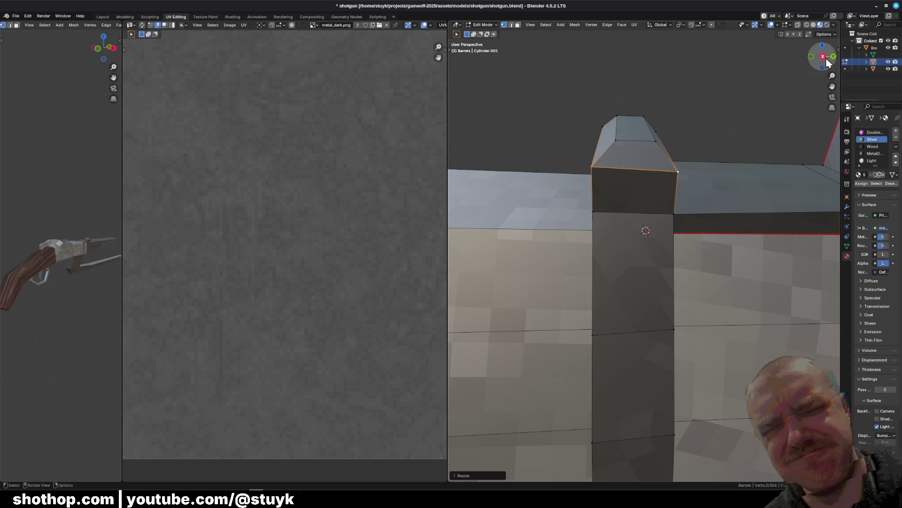
Check the flattened top edge in Right Orthographic view
{"action": "left_click", "coordinate": [823, 56]}
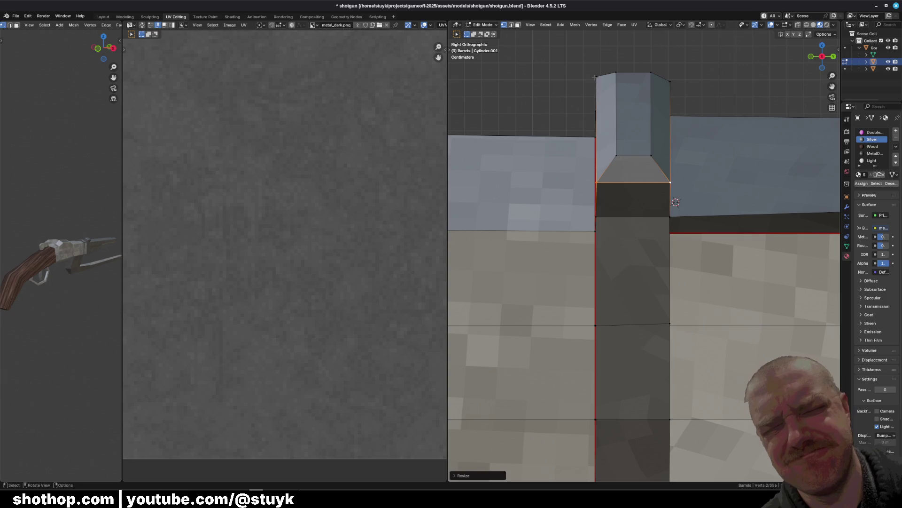
{"action": "left_click_drag", "start_coordinate": [594, 75], "coordinate": [672, 81]}
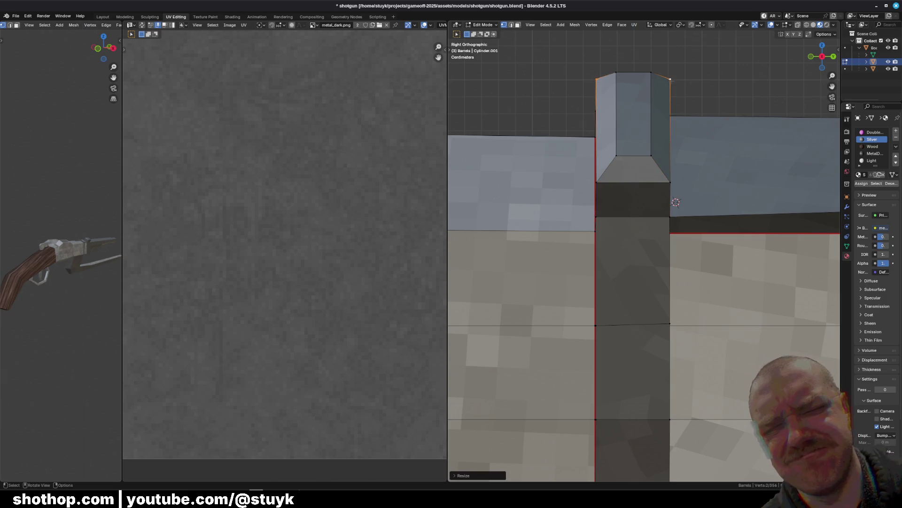
{"action": "left_click", "coordinate": [697, 81]}
{"action": "mouse_move", "coordinate": [697, 81]}
{"action": "middle_mouse_down"}
{"action": "mouse_move", "coordinate": [748, 126]}
{"action": "mouse_move", "coordinate": [669, 106]}
{"action": "mouse_move", "coordinate": [633, 121]}
{"action": "middle_mouse_up"}
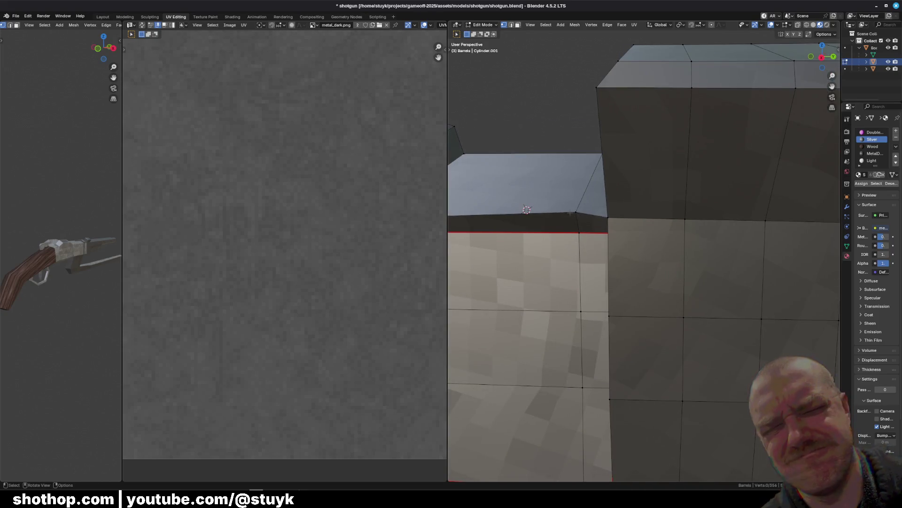
Flatten the post's top corners and four right-block vertices to one height
{"action": "left_click", "coordinate": [574, 212]}
{"action": "scroll", "coordinate": [570, 214], "scroll_direction": "down", "scroll_amount": 2}
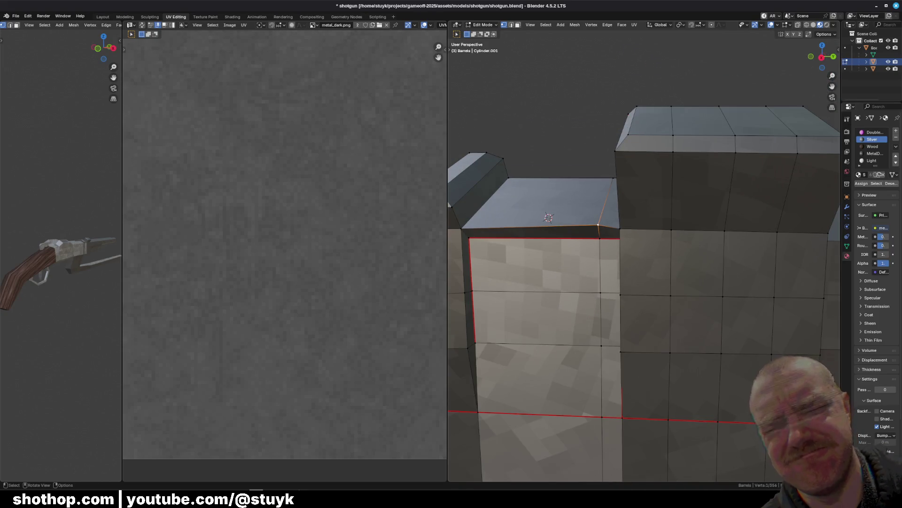
{"action": "left_click", "coordinate": [626, 227], "text": "shift"}
{"action": "mouse_move", "coordinate": [625, 227]}
{"action": "middle_mouse_down"}
{"action": "mouse_move", "coordinate": [658, 216]}
{"action": "mouse_move", "coordinate": [591, 232]}
{"action": "middle_mouse_up"}
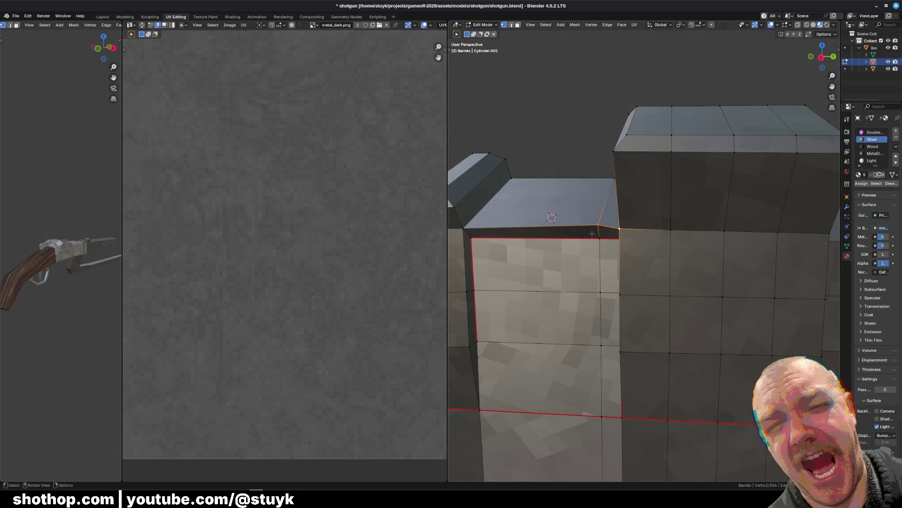
{"action": "left_click_drag", "start_coordinate": [664, 225], "coordinate": [832, 247], "text": "shift"}
{"action": "middle_click_drag", "start_coordinate": [832, 246], "coordinate": [564, 216]}
{"action": "left_click_drag", "start_coordinate": [564, 216], "coordinate": [621, 224], "text": "shift"}
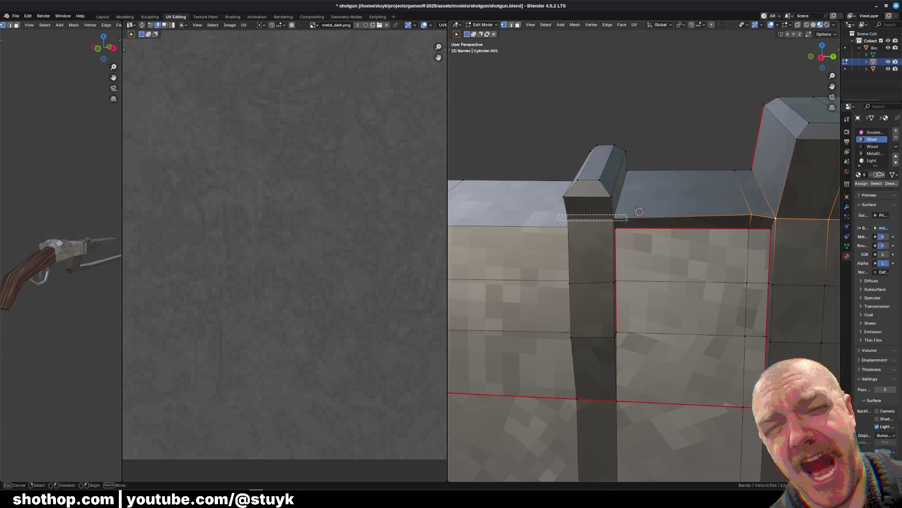
{"action": "key", "text": "s"}
{"action": "key", "text": "z"}
{"action": "key", "text": "0"}
{"action": "key", "text": "Return"}
Frame the top face and level another corner vertex with S, Z, 0
{"action": "key", "text": "alt+a"}
{"action": "mouse_move", "coordinate": [621, 224]}
{"action": "middle_mouse_down"}
{"action": "mouse_move", "coordinate": [603, 168]}
{"action": "mouse_move", "coordinate": [588, 202]}
{"action": "mouse_move", "coordinate": [683, 256]}
{"action": "middle_mouse_up"}
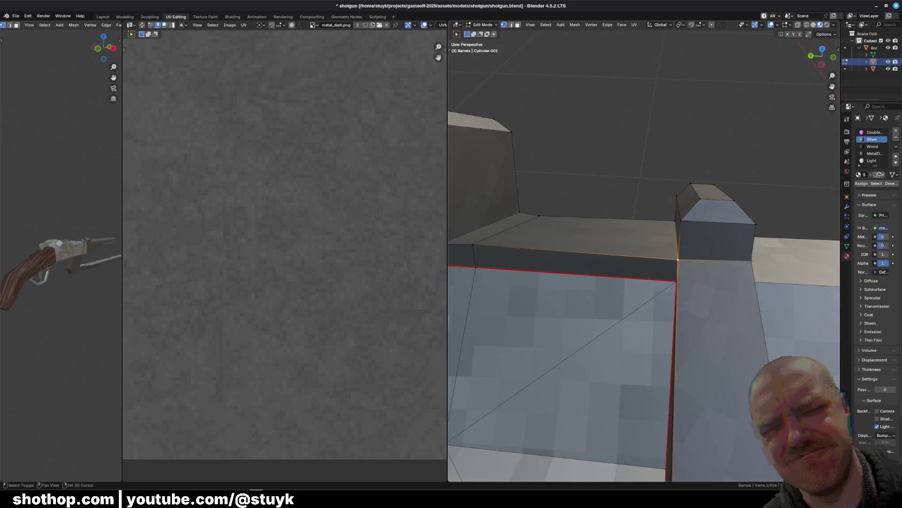
{"action": "key", "text": "KP_Decimal"}
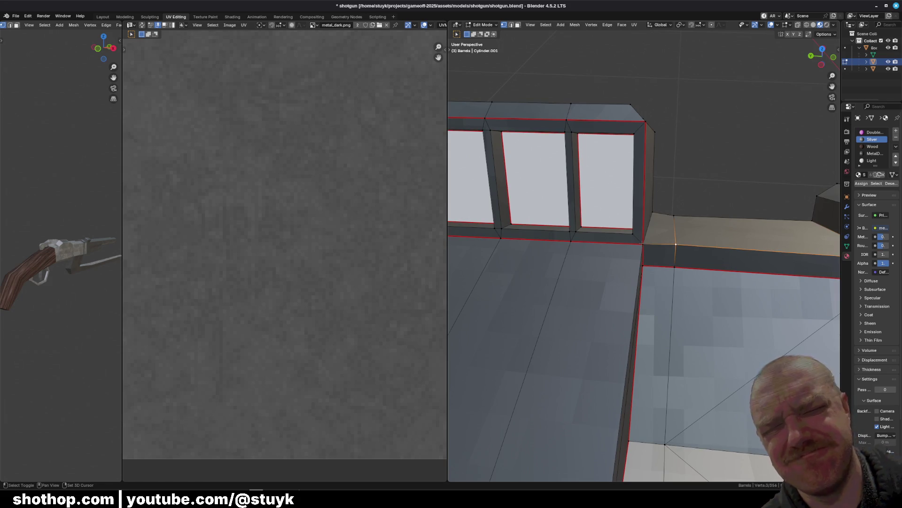
{"action": "left_click", "coordinate": [643, 243], "text": "shift"}
{"action": "key", "text": "s"}
{"action": "key", "text": "z"}
{"action": "key", "text": "0"}
{"action": "key", "text": "Return"}
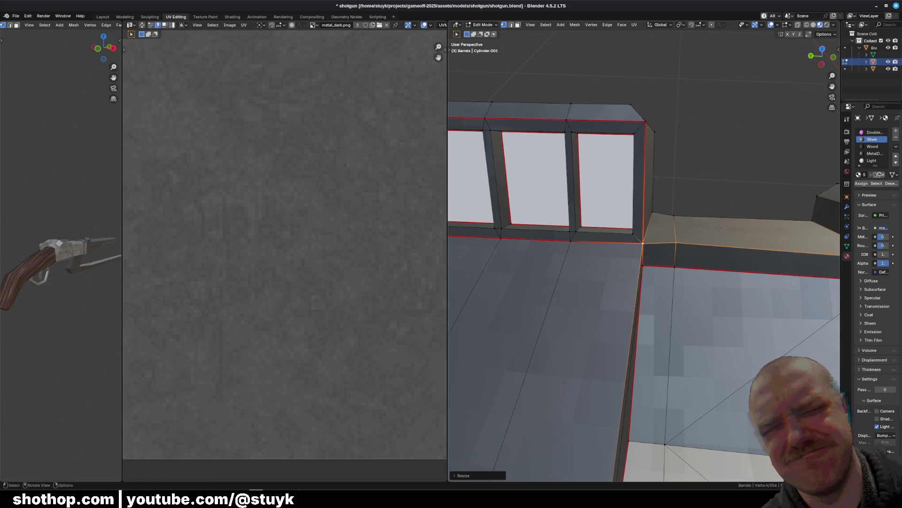
Flatten the selected edge around the upright's base vertically, then inspect the barrel
{"action": "mouse_move", "coordinate": [782, 259]}
{"action": "middle_mouse_down"}
{"action": "mouse_move", "coordinate": [511, 207]}
{"action": "mouse_move", "coordinate": [798, 75]}
{"action": "middle_mouse_up"}
{"action": "key", "text": "alt+a"}
{"action": "middle_click_drag", "start_coordinate": [648, 200], "coordinate": [621, 288]}
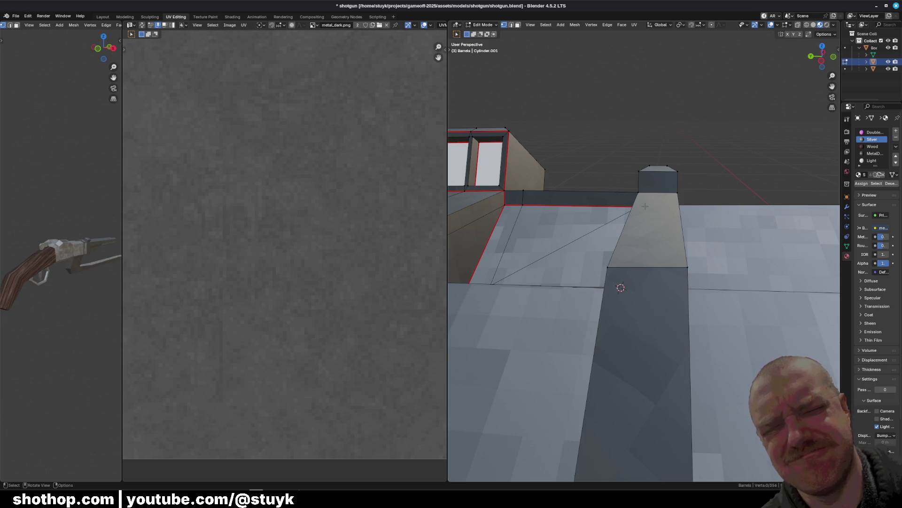
{"action": "mouse_move", "coordinate": [621, 287]}
{"action": "middle_mouse_down"}
{"action": "mouse_move", "coordinate": [608, 302]}
{"action": "mouse_move", "coordinate": [591, 405]}
{"action": "mouse_move", "coordinate": [659, 444]}
{"action": "mouse_move", "coordinate": [663, 242]}
{"action": "middle_mouse_up"}
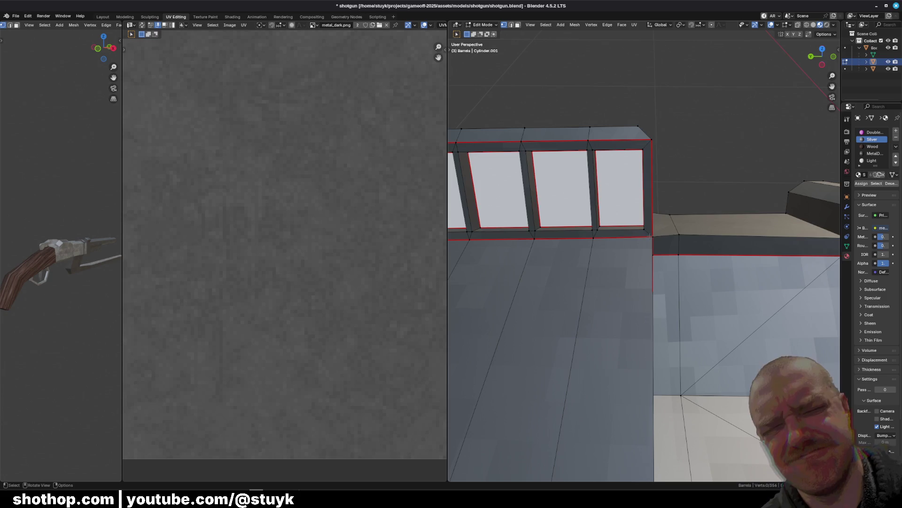
{"action": "scroll", "coordinate": [652, 237], "scroll_direction": "down", "scroll_amount": 2}
{"action": "scroll", "coordinate": [651, 239], "scroll_direction": "up", "scroll_amount": 3}
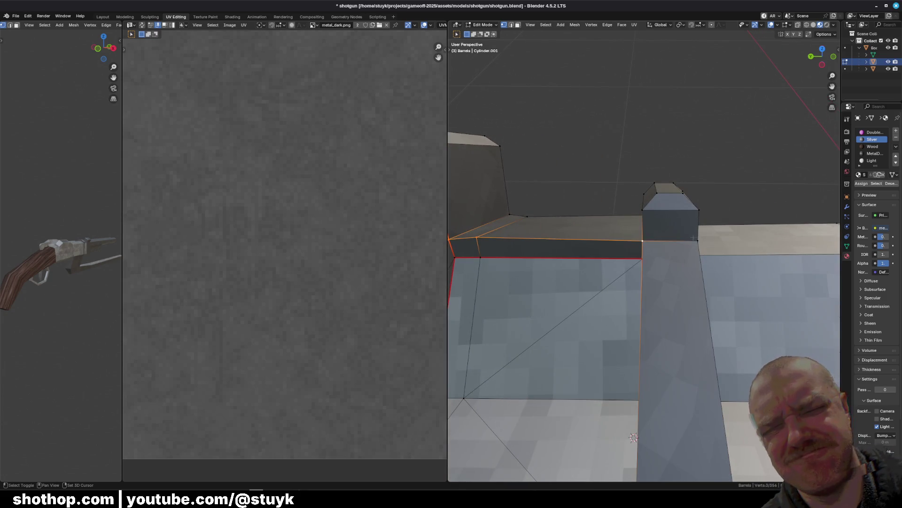
{"action": "key", "text": "s"}
{"action": "key", "text": "z"}
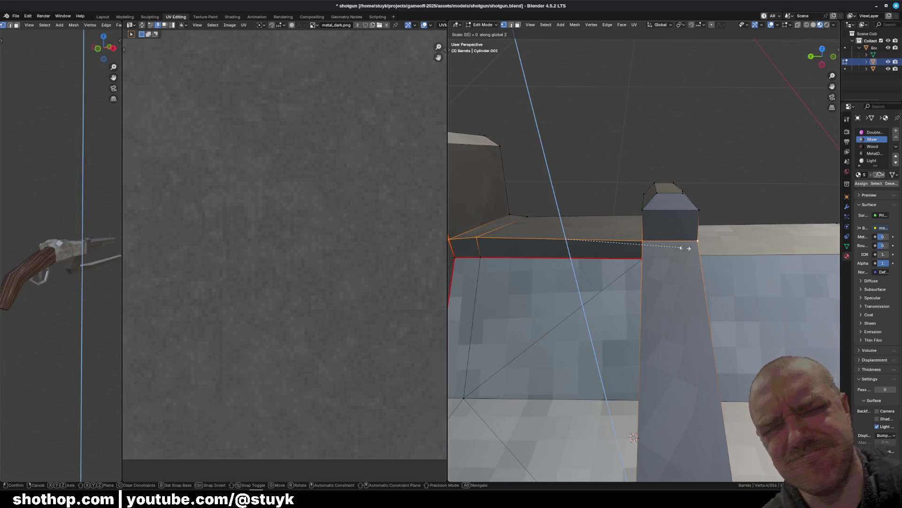
{"action": "key", "text": "Return"}
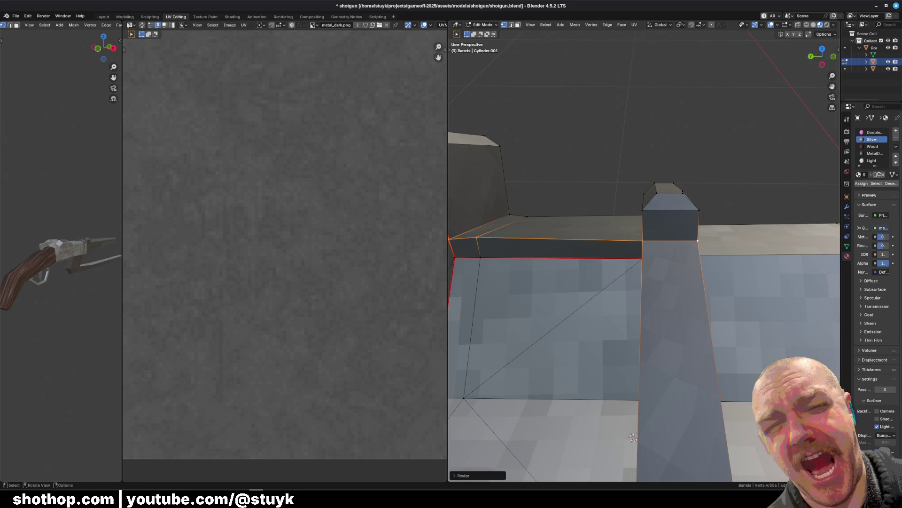
{"action": "middle_click_drag", "start_coordinate": [633, 437], "coordinate": [606, 357]}
{"action": "middle_click_drag", "start_coordinate": [802, 190], "coordinate": [786, 169]}
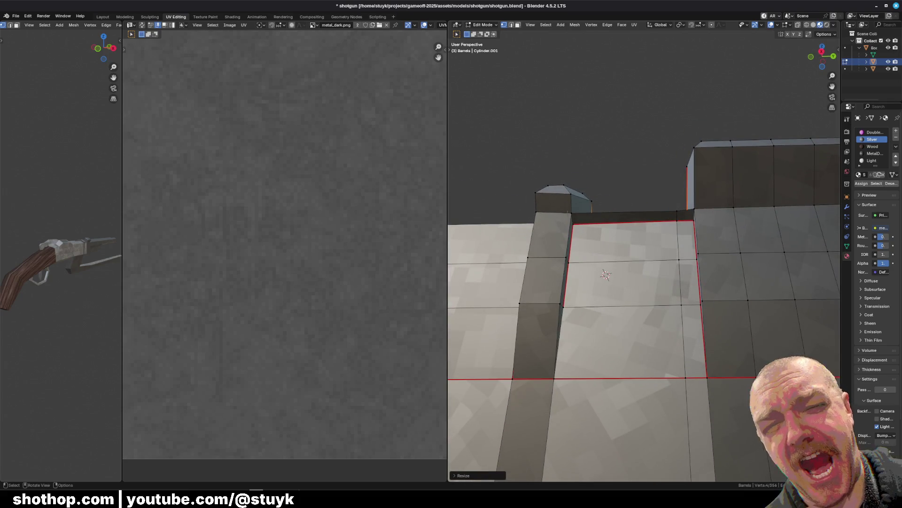
{"action": "mouse_move", "coordinate": [653, 198]}
{"action": "middle_mouse_down"}
{"action": "mouse_move", "coordinate": [653, 272]}
{"action": "mouse_move", "coordinate": [658, 230]}
{"action": "middle_mouse_up"}
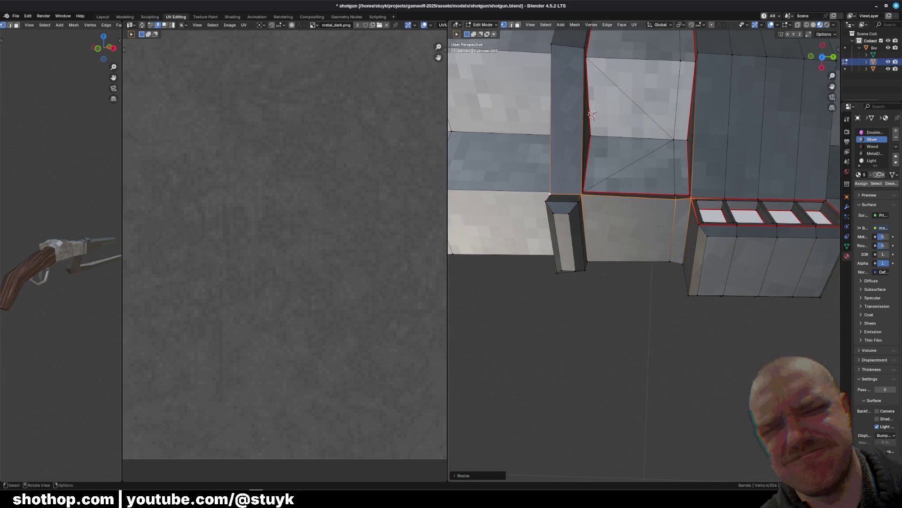
Flatten the selected edge loop along the X axis
{"action": "mouse_move", "coordinate": [592, 114]}
{"action": "middle_mouse_down"}
{"action": "mouse_move", "coordinate": [733, 367]}
{"action": "mouse_move", "coordinate": [700, 334]}
{"action": "mouse_move", "coordinate": [733, 366]}
{"action": "mouse_move", "coordinate": [699, 165]}
{"action": "mouse_move", "coordinate": [544, 132]}
{"action": "middle_mouse_up"}
{"action": "key", "text": "s"}
{"action": "key", "text": "x"}
{"action": "key", "text": "Return"}
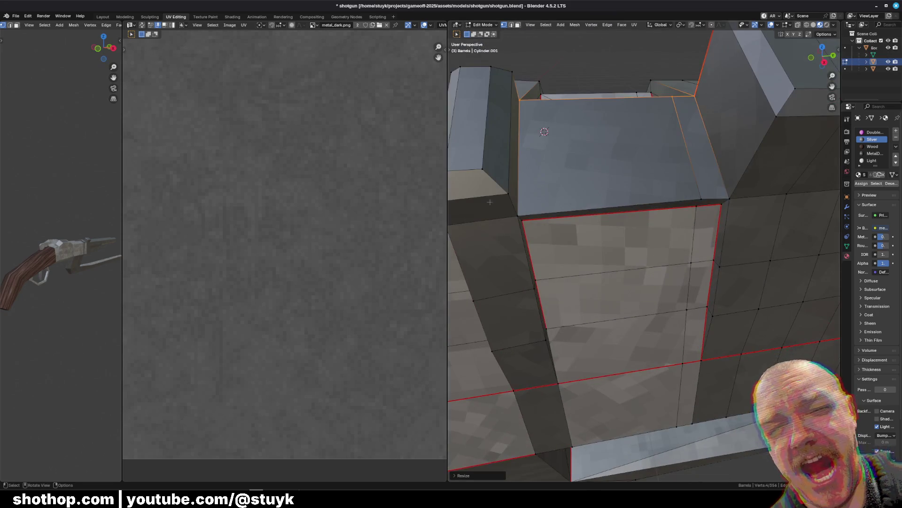
Resize the edge loop between two top-face corner vertices
{"action": "left_click", "coordinate": [514, 218]}
{"action": "middle_click_drag", "start_coordinate": [514, 218], "coordinate": [466, 214]}
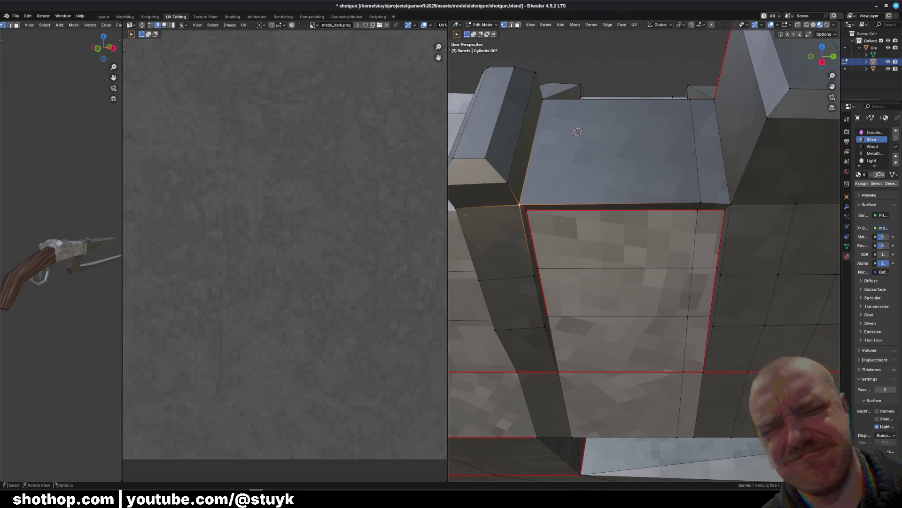
{"action": "left_click", "coordinate": [724, 206], "text": "shift"}
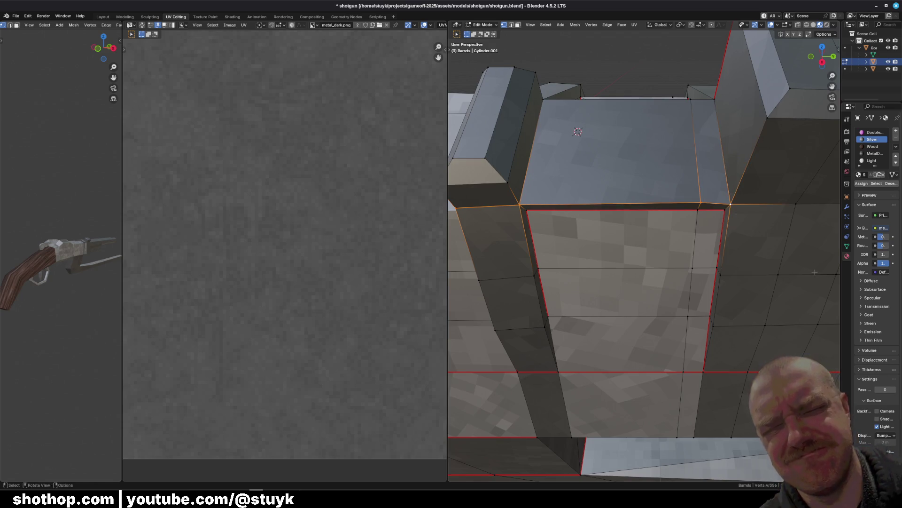
{"action": "middle_click_drag", "start_coordinate": [724, 206], "coordinate": [595, 230]}
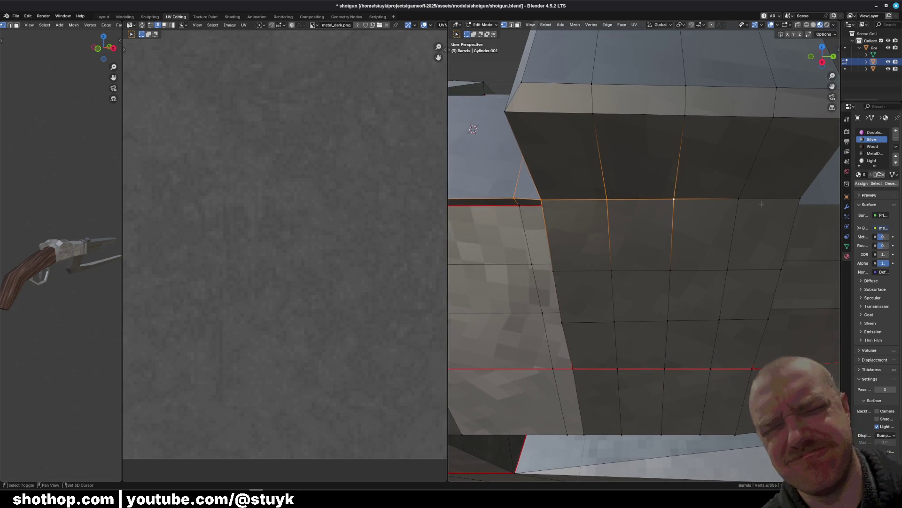
{"action": "key", "text": "s"}
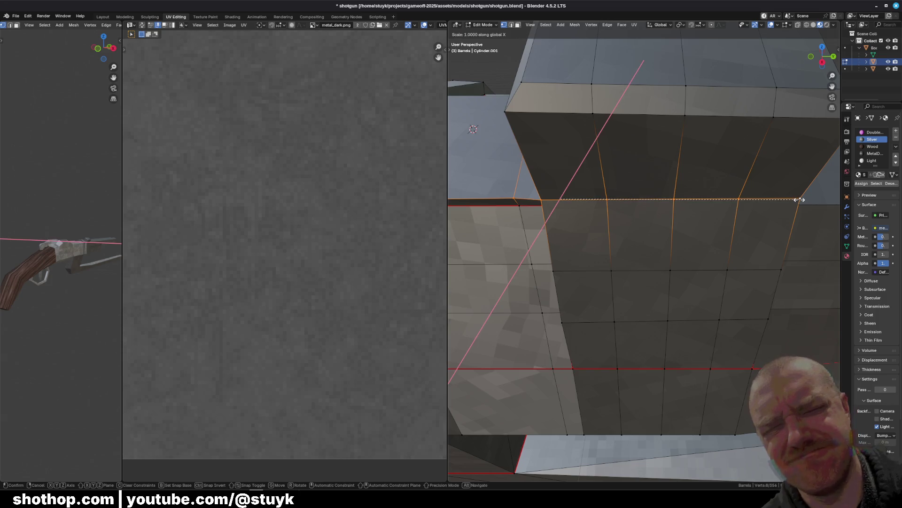
{"action": "left_click", "coordinate": [801, 200]}
{"action": "scroll", "coordinate": [743, 220], "scroll_direction": "down", "scroll_amount": 5}
Slightly rescale the column's edge loop along X and resize a strip vertex
{"action": "key", "text": "alt+a"}
{"action": "mouse_move", "coordinate": [743, 221]}
{"action": "middle_mouse_down"}
{"action": "mouse_move", "coordinate": [549, 167]}
{"action": "mouse_move", "coordinate": [639, 155]}
{"action": "middle_mouse_up"}
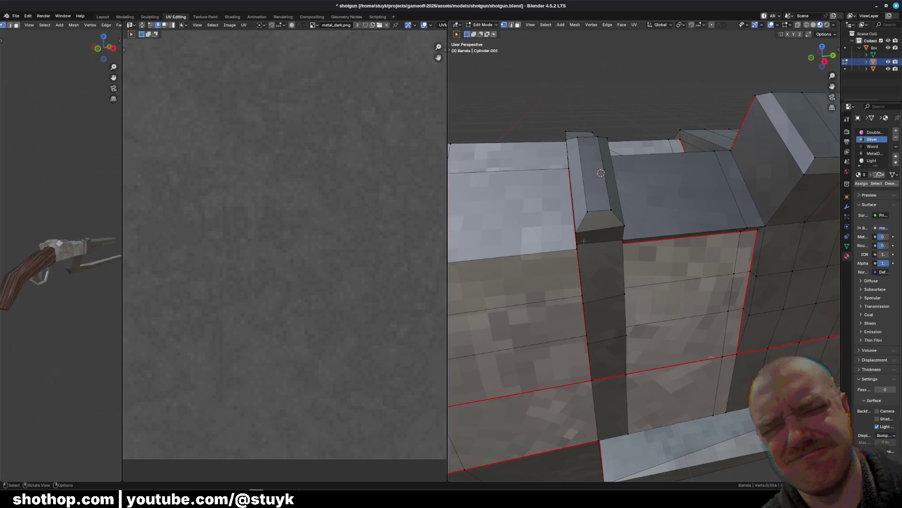
{"action": "key", "text": "s"}
{"action": "key", "text": "x"}
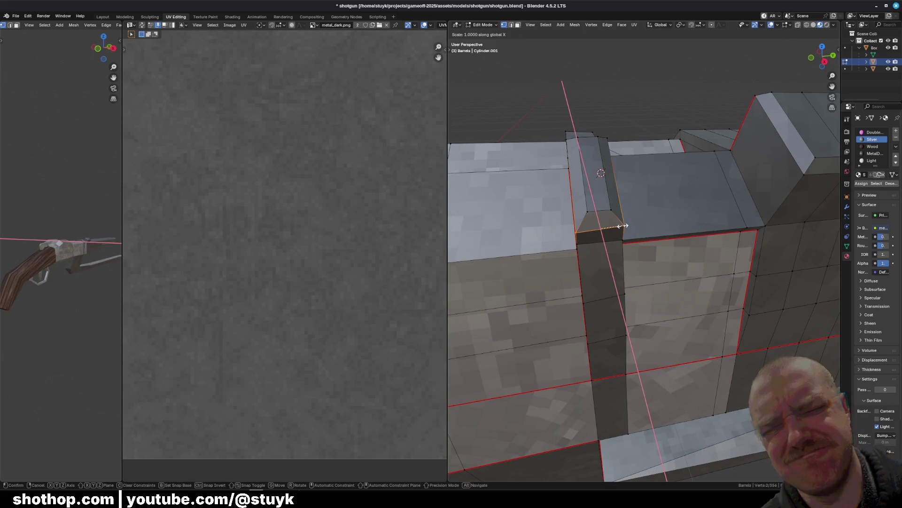
{"action": "key", "text": "Return"}
{"action": "middle_click_drag", "start_coordinate": [644, 217], "coordinate": [639, 179]}
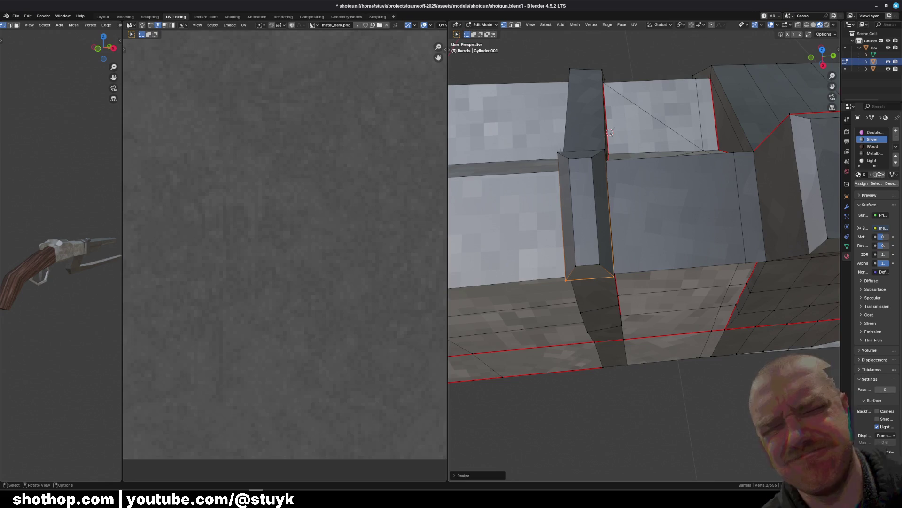
{"action": "left_click", "coordinate": [558, 153]}
{"action": "key", "text": "s"}
{"action": "key", "text": "Return"}
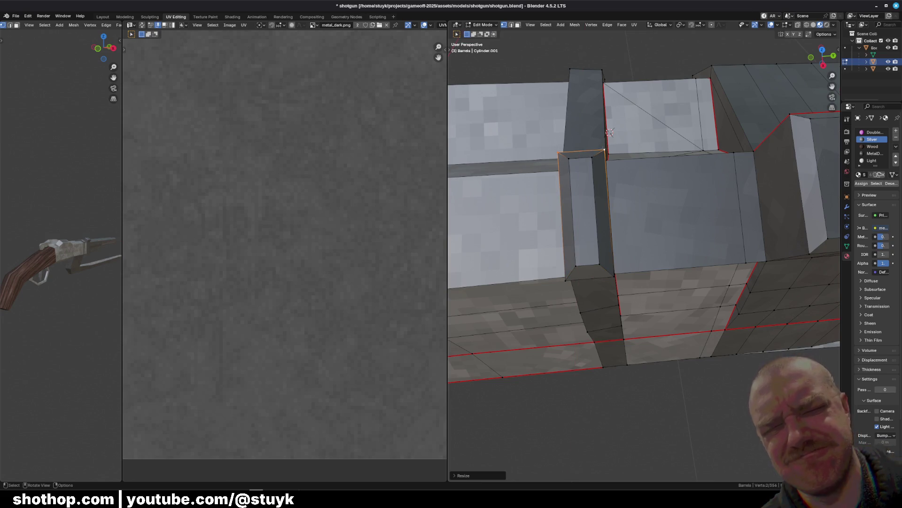
Scale the selected strip vertices along the X axis
{"action": "mouse_move", "coordinate": [610, 132]}
{"action": "middle_mouse_down"}
{"action": "mouse_move", "coordinate": [659, 286]}
{"action": "mouse_move", "coordinate": [533, 316]}
{"action": "mouse_move", "coordinate": [519, 231]}
{"action": "mouse_move", "coordinate": [518, 243]}
{"action": "mouse_move", "coordinate": [637, 225]}
{"action": "mouse_move", "coordinate": [535, 331]}
{"action": "middle_mouse_up"}
{"action": "key", "text": "s"}
{"action": "key", "text": "x"}
{"action": "left_click", "coordinate": [637, 225]}
{"action": "scroll", "coordinate": [637, 225], "scroll_direction": "down", "scroll_amount": 2}
Straighten the strip's top two edges along X with S, X, 0
{"action": "left_click", "coordinate": [534, 324]}
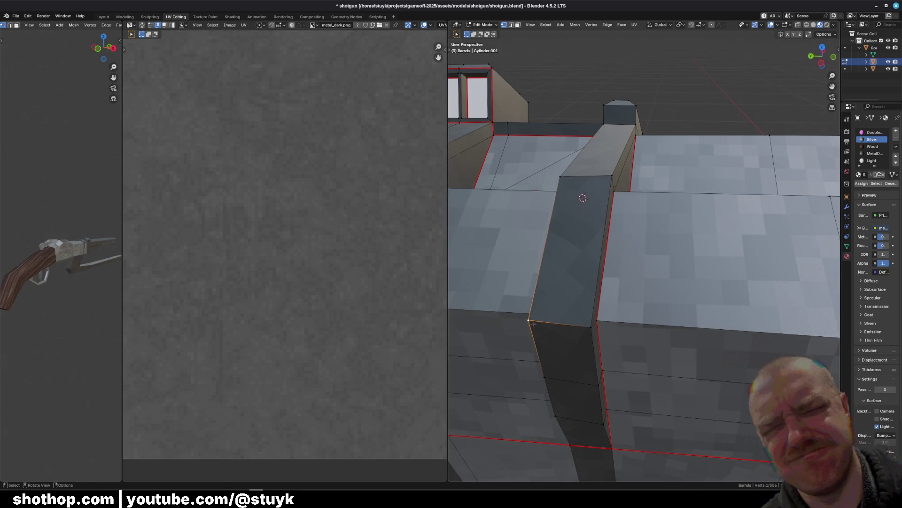
{"action": "key", "text": "s"}
{"action": "key", "text": "x"}
{"action": "key", "text": "0"}
{"action": "key", "text": "Return"}
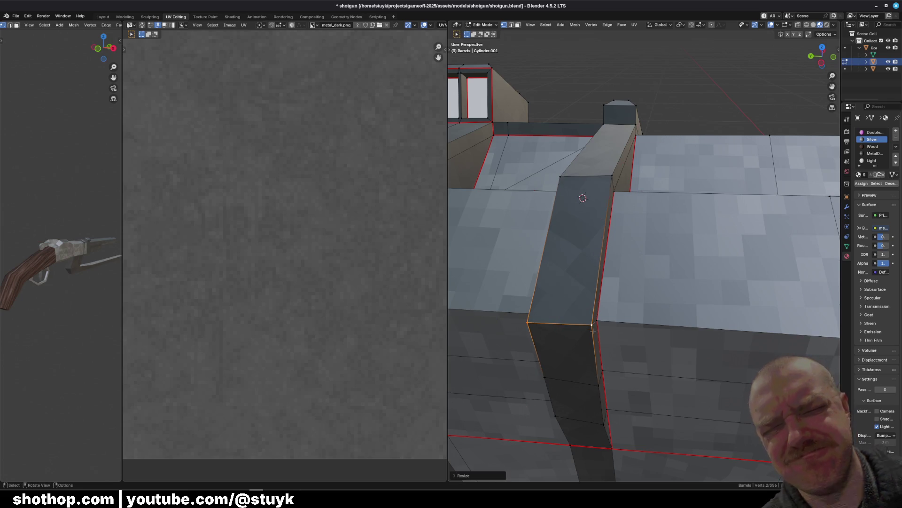
{"action": "left_click", "coordinate": [545, 378]}
{"action": "key", "text": "s"}
{"action": "key", "text": "x"}
{"action": "key", "text": "0"}
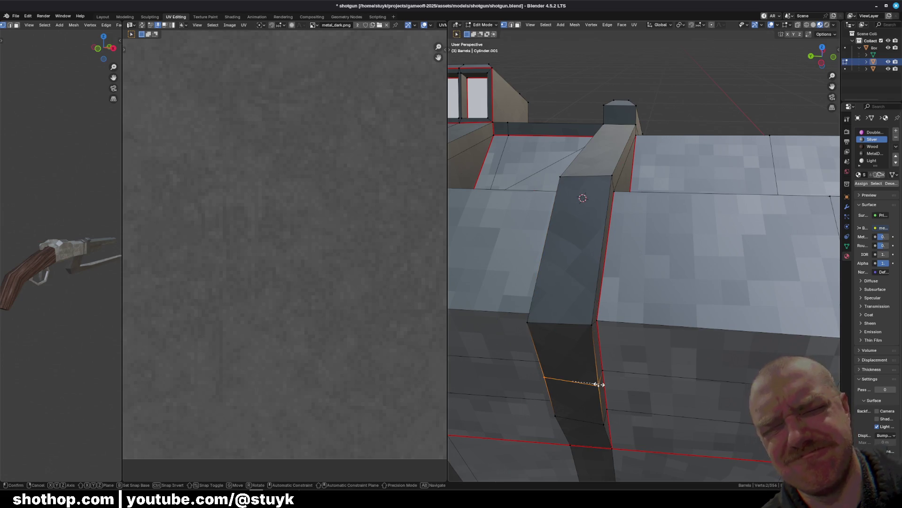
{"action": "key", "text": "Return"}
Straighten the lower strip edge along X with S, X, 0
{"action": "left_click", "coordinate": [574, 417]}
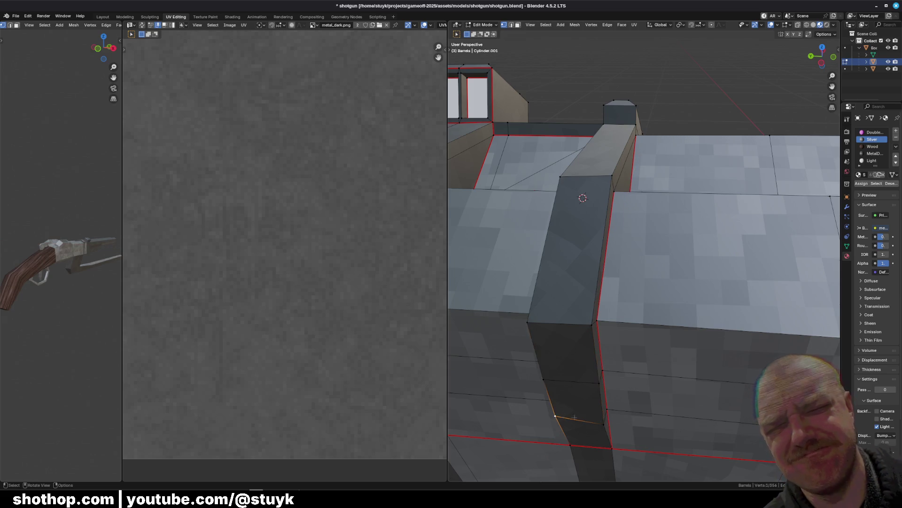
{"action": "left_click", "coordinate": [605, 423], "text": "shift"}
{"action": "key", "text": "s"}
{"action": "key", "text": "x"}
{"action": "key", "text": "0"}
{"action": "key", "text": "Return"}
{"action": "mouse_move", "coordinate": [606, 424]}
{"action": "middle_mouse_down"}
{"action": "mouse_move", "coordinate": [626, 289]}
{"action": "mouse_move", "coordinate": [733, 155]}
{"action": "mouse_move", "coordinate": [805, 35]}
{"action": "middle_mouse_up"}
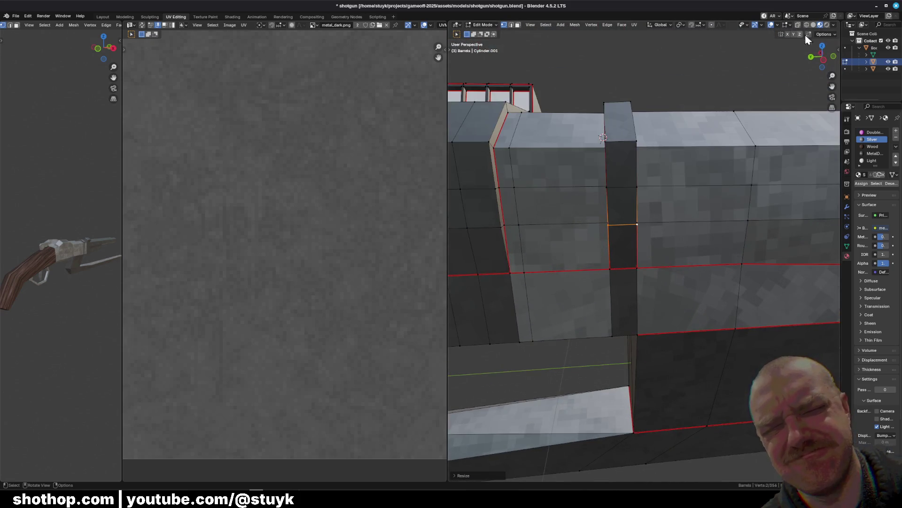
In orthographic side view, flatten a column edge vertically with S, Z, 0
{"action": "left_click", "coordinate": [822, 60]}
{"action": "scroll", "coordinate": [644, 254], "scroll_direction": "up", "scroll_amount": 2}
{"action": "key", "text": "alt+a"}
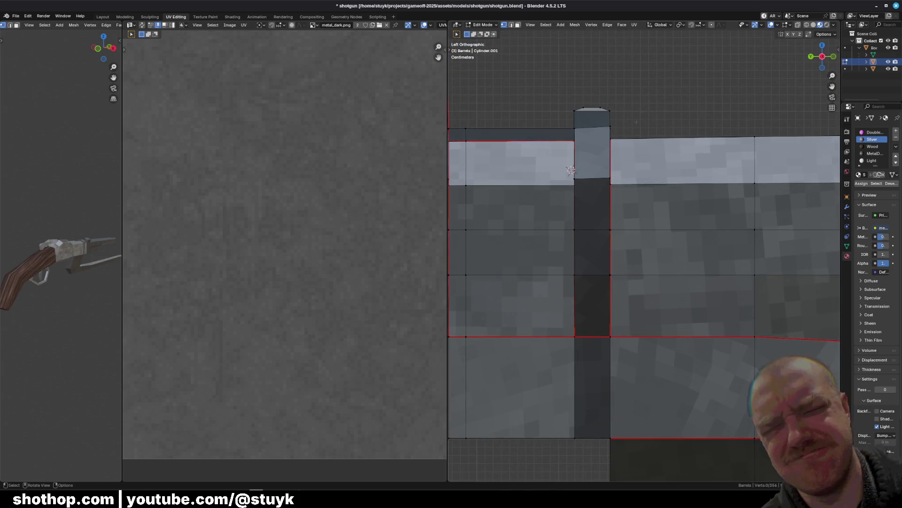
{"action": "scroll", "coordinate": [571, 167], "scroll_direction": "up", "scroll_amount": 3}
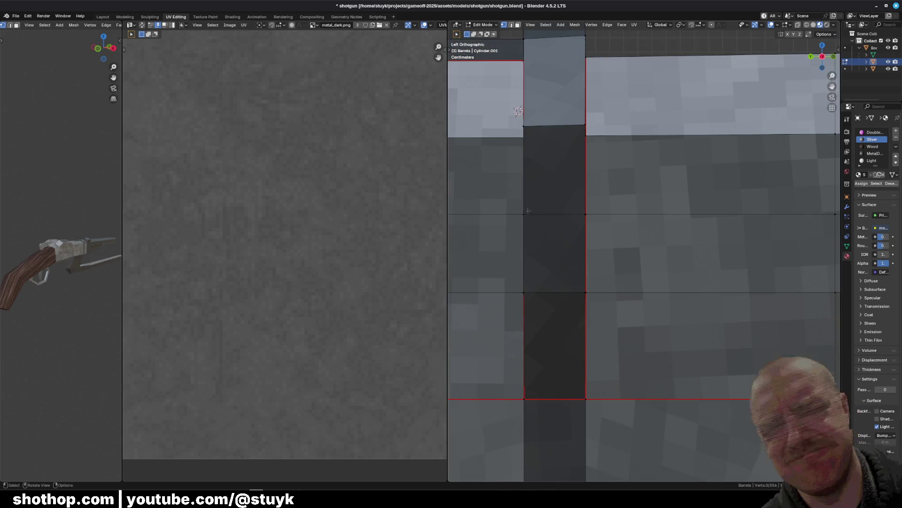
{"action": "left_click", "coordinate": [584, 125], "text": "shift"}
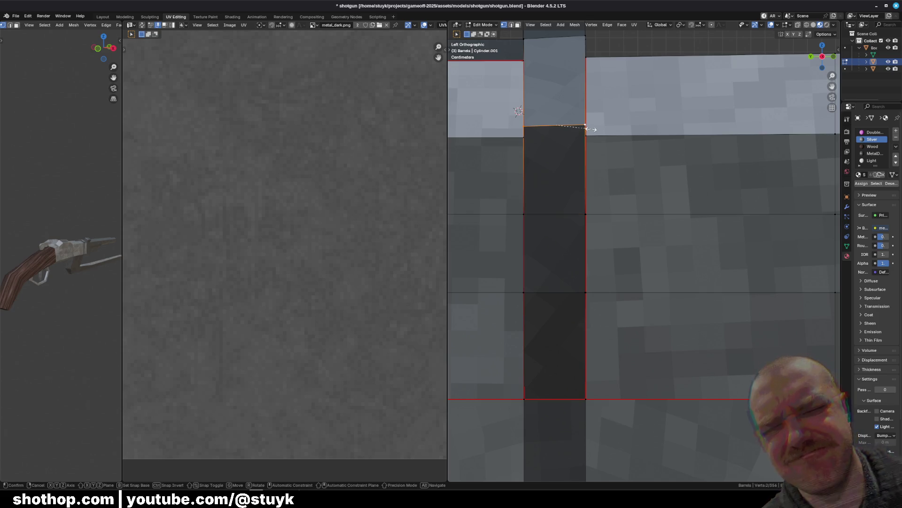
{"action": "key", "text": "s"}
{"action": "key", "text": "z"}
{"action": "key", "text": "0"}
{"action": "key", "text": "Return"}
Level the column's top edge with S, Z, 0 and select its top face
{"action": "middle_click_drag", "start_coordinate": [585, 125], "coordinate": [576, 204], "text": "shift"}
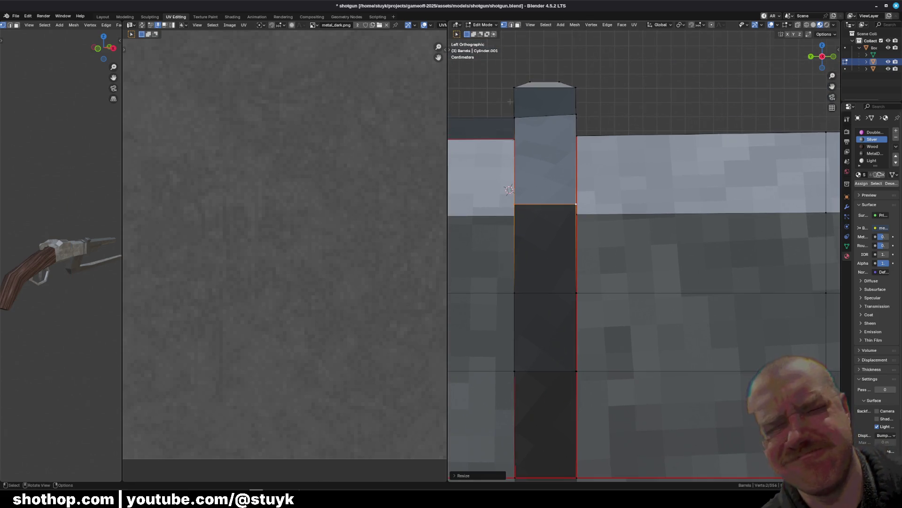
{"action": "left_click", "coordinate": [577, 114], "text": "shift"}
{"action": "left_click", "coordinate": [547, 112], "text": "alt"}
{"action": "key", "text": "s"}
{"action": "key", "text": "z"}
{"action": "key", "text": "0"}
{"action": "key", "text": "Return"}
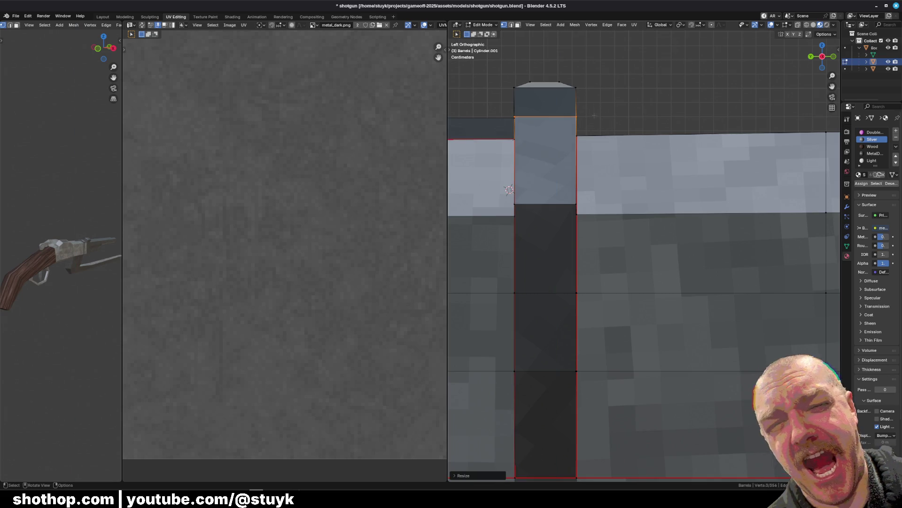
{"action": "middle_click_drag", "start_coordinate": [508, 92], "coordinate": [559, 134]}
{"action": "left_click", "coordinate": [484, 165], "text": "shift"}
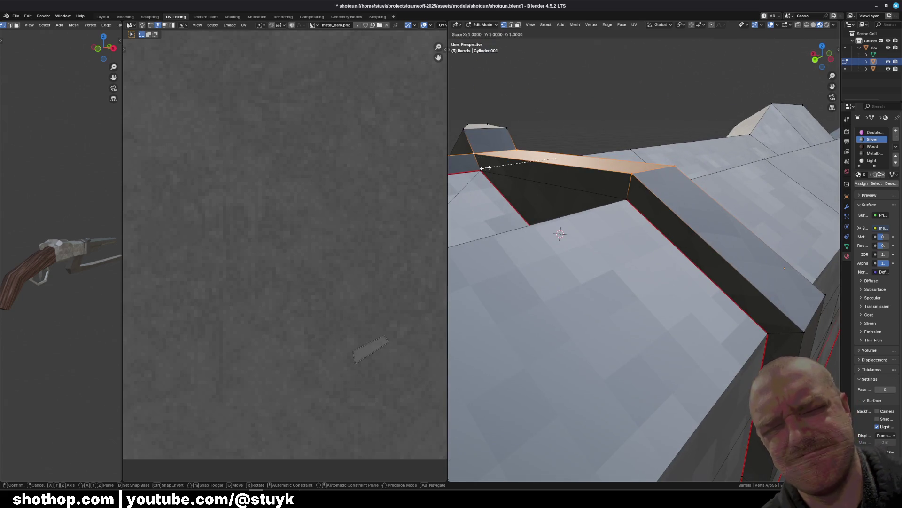
In orthographic side view, box-select the block's top-edge vertices and try a vertical scale, then undo it
{"action": "middle_click_drag", "start_coordinate": [560, 234], "coordinate": [541, 209]}
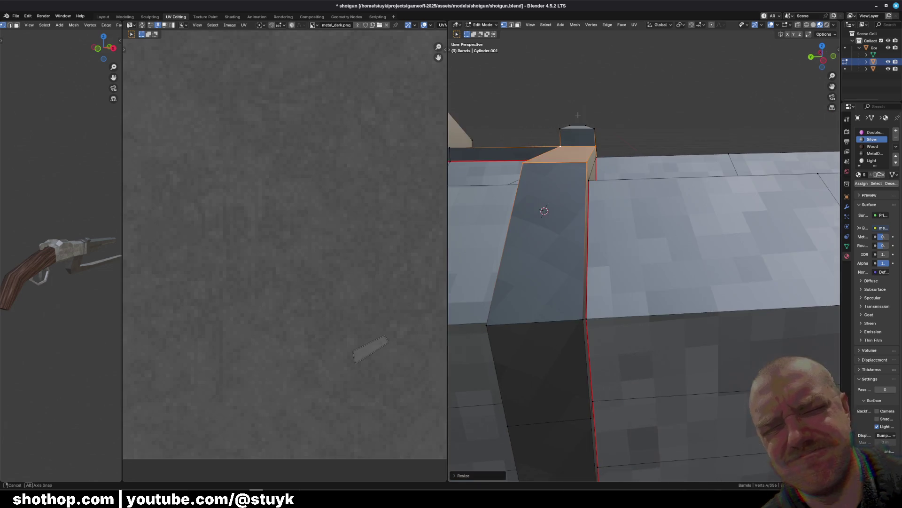
{"action": "key", "text": "alt+a"}
{"action": "left_click", "coordinate": [820, 62]}
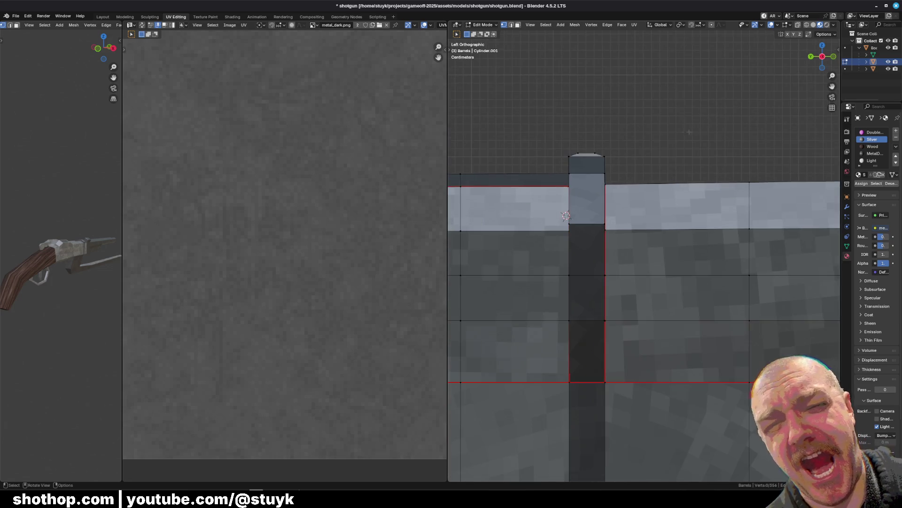
{"action": "middle_click_drag", "start_coordinate": [532, 246], "coordinate": [716, 279], "text": "shift"}
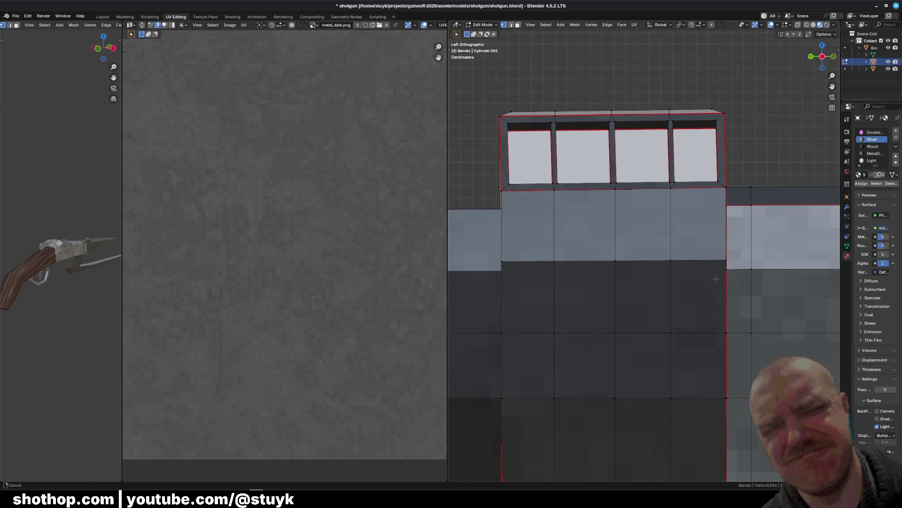
{"action": "left_click_drag", "start_coordinate": [489, 103], "coordinate": [749, 115]}
{"action": "key", "text": "s"}
{"action": "key", "text": "z"}
{"action": "left_click", "coordinate": [669, 97]}
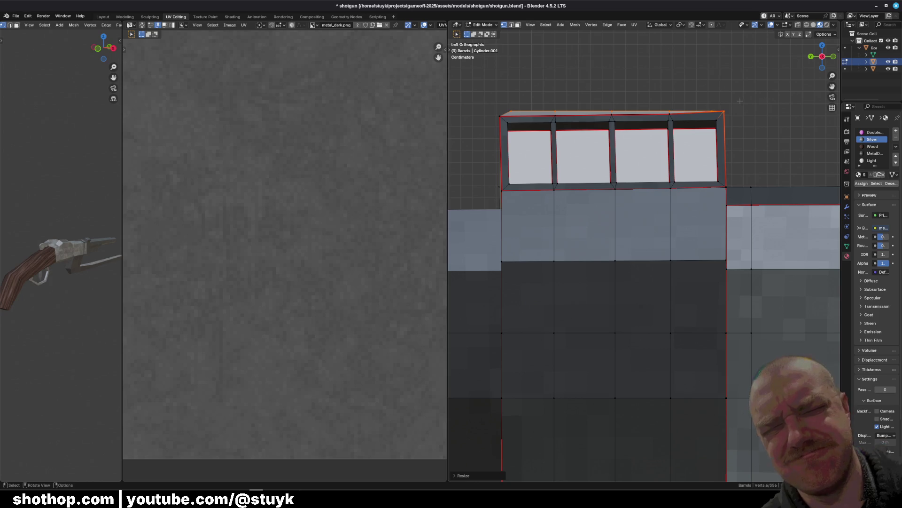
{"action": "key", "text": "ctrl+z"}
Rescale the remaining top vertices along Z, then reselect the full top row and clear the selection
{"action": "left_click_drag", "start_coordinate": [736, 120], "coordinate": [737, 120], "text": "ctrl"}
{"action": "key", "text": "s"}
{"action": "key", "text": "z"}
{"action": "left_click", "coordinate": [746, 141]}
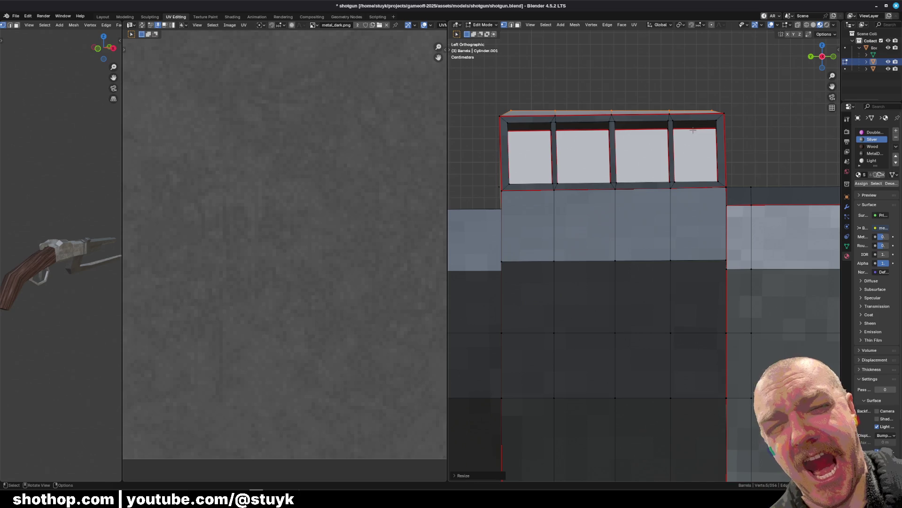
{"action": "left_click", "coordinate": [494, 120]}
{"action": "left_click_drag", "start_coordinate": [498, 116], "coordinate": [742, 114]}
{"action": "key", "text": "s"}
{"action": "left_click", "coordinate": [748, 120]}
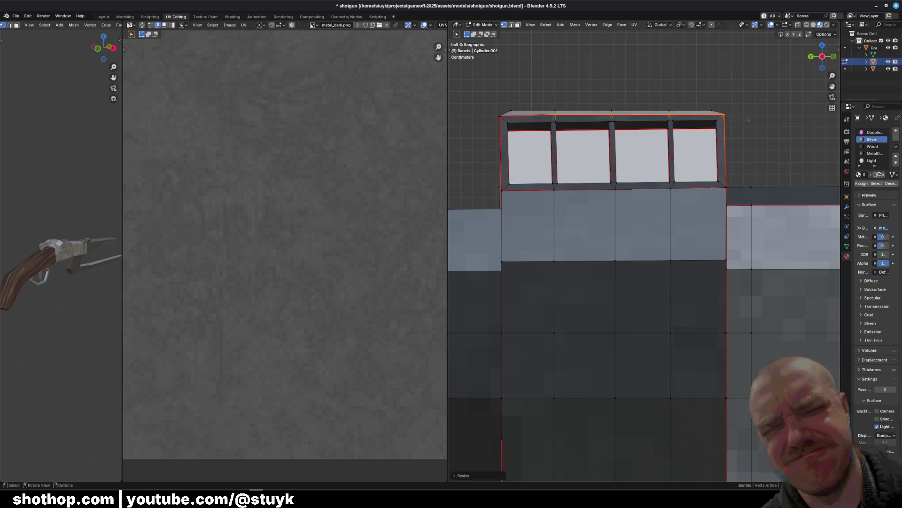
{"action": "key", "text": "alt+a"}
Reselect every top-edge vertex and scale them to 0 along Z so the edge sits level
{"action": "mouse_move", "coordinate": [822, 56]}
{"action": "left_mouse_down"}
{"action": "mouse_move", "coordinate": [811, 75]}
{"action": "mouse_move", "coordinate": [814, 63]}
{"action": "left_mouse_up"}
{"action": "left_click", "coordinate": [825, 63]}
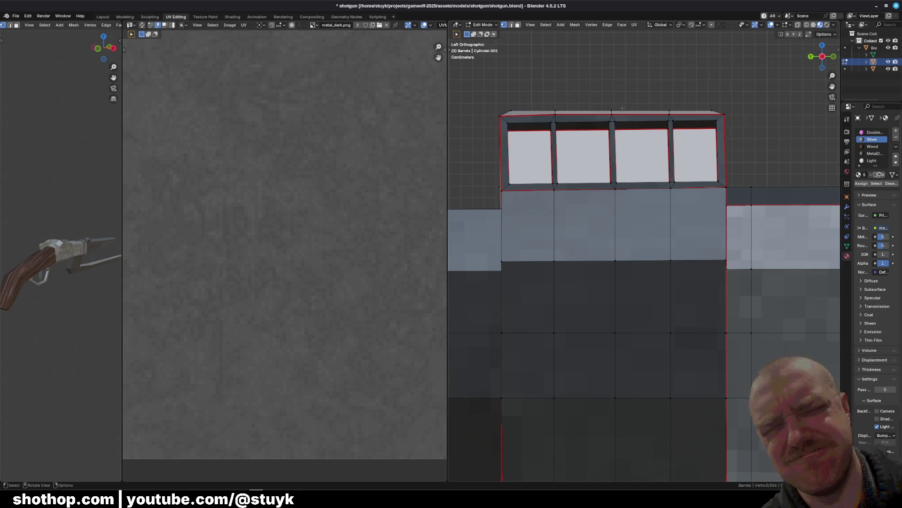
{"action": "left_click_drag", "start_coordinate": [493, 119], "coordinate": [748, 114]}
{"action": "left_click", "coordinate": [724, 114]}
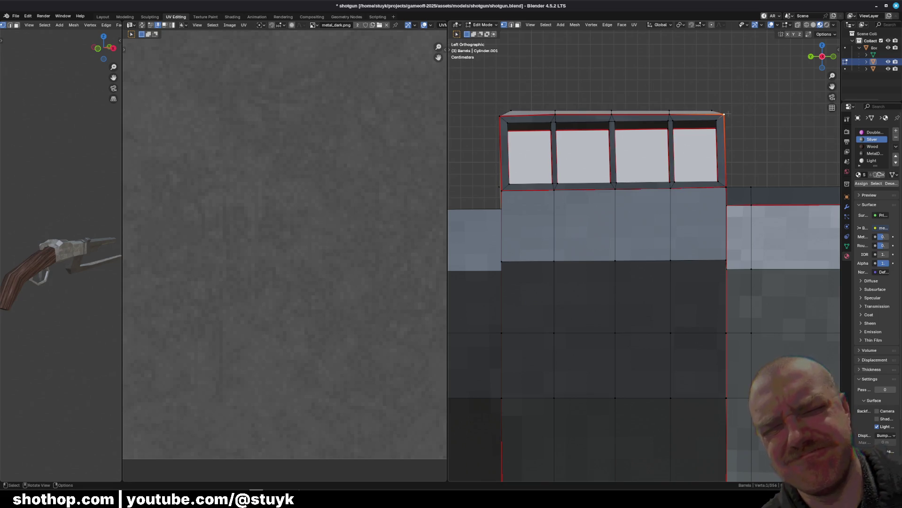
{"action": "left_click_drag", "start_coordinate": [727, 113], "coordinate": [487, 118]}
{"action": "key", "text": "s"}
{"action": "key", "text": "z"}
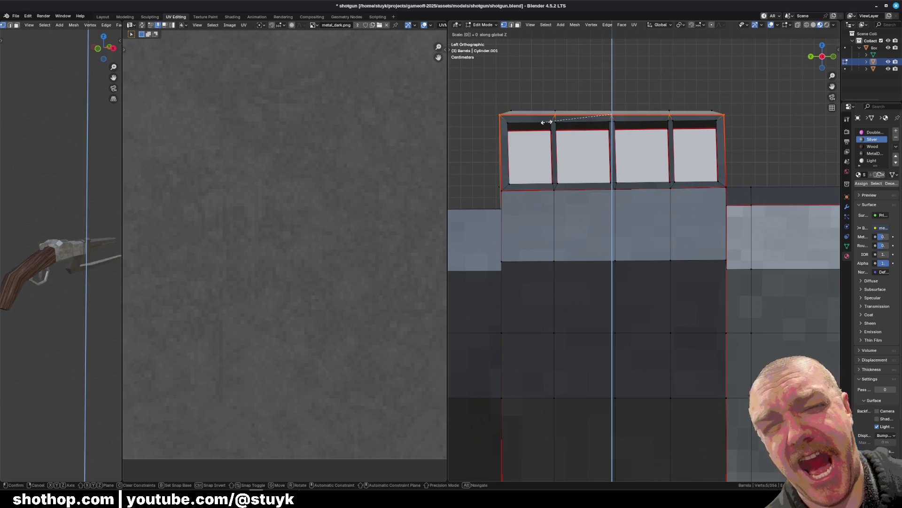
{"action": "key", "text": "Return"}
{"action": "left_click", "coordinate": [694, 160]}
{"action": "mouse_move", "coordinate": [616, 139]}
{"action": "middle_mouse_down"}
{"action": "mouse_move", "coordinate": [689, 196]}
{"action": "mouse_move", "coordinate": [722, 151]}
{"action": "middle_mouse_up"}
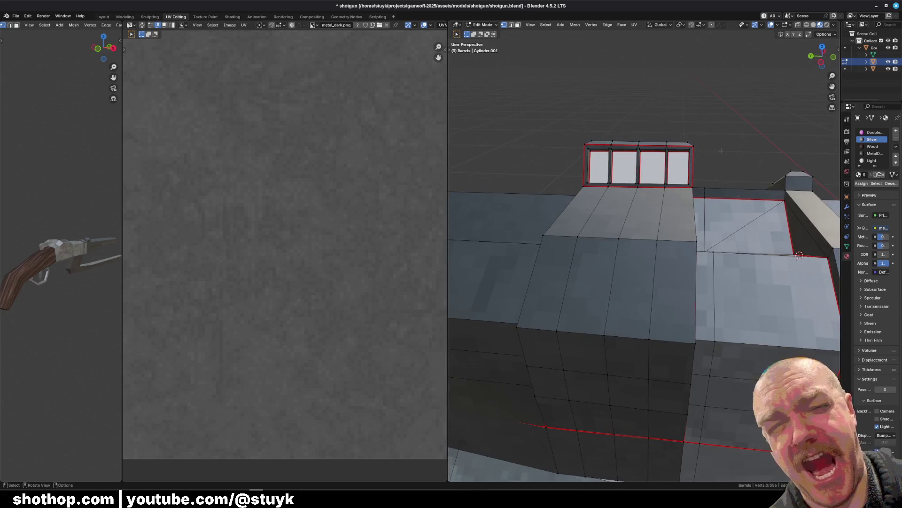
{"action": "mouse_move", "coordinate": [673, 114]}
{"action": "middle_mouse_down"}
{"action": "mouse_move", "coordinate": [671, 242]}
{"action": "mouse_move", "coordinate": [754, 242]}
{"action": "mouse_move", "coordinate": [574, 266]}
{"action": "middle_mouse_up"}
{"action": "mouse_move", "coordinate": [618, 173]}
{"action": "middle_mouse_down"}
{"action": "mouse_move", "coordinate": [681, 358]}
{"action": "mouse_move", "coordinate": [731, 385]}
{"action": "mouse_move", "coordinate": [559, 380]}
{"action": "mouse_move", "coordinate": [634, 407]}
{"action": "middle_mouse_up"}
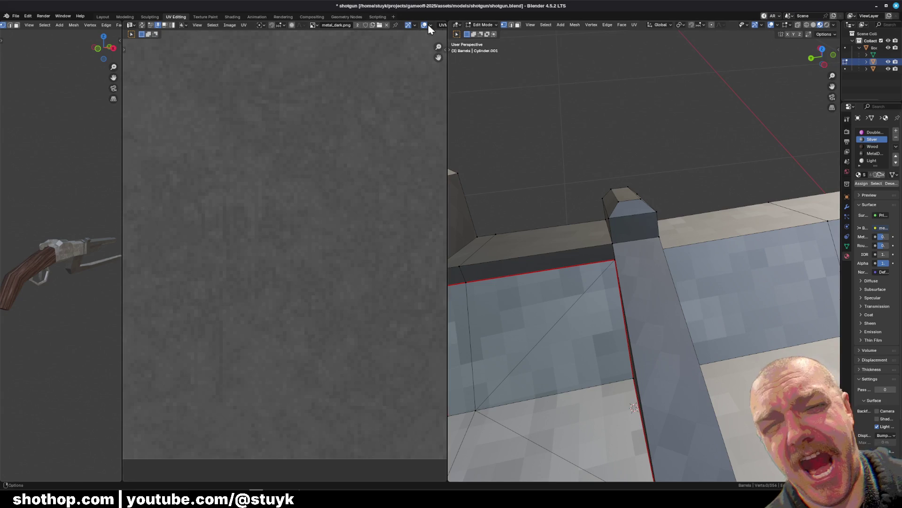
{"action": "middle_click_drag", "start_coordinate": [517, 103], "coordinate": [550, 115]}
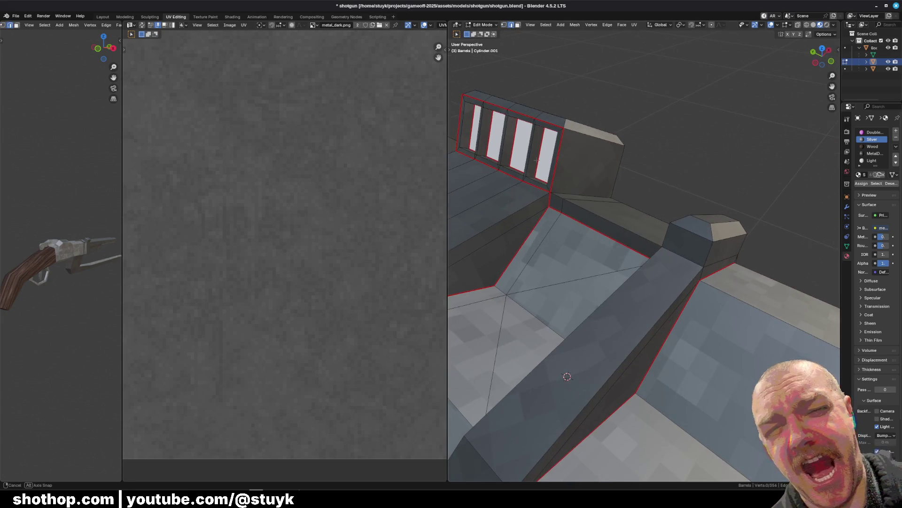
{"action": "mouse_move", "coordinate": [567, 376]}
{"action": "middle_mouse_down"}
{"action": "mouse_move", "coordinate": [602, 317]}
{"action": "mouse_move", "coordinate": [572, 267]}
{"action": "mouse_move", "coordinate": [711, 260]}
{"action": "mouse_move", "coordinate": [727, 296]}
{"action": "mouse_move", "coordinate": [682, 255]}
{"action": "middle_mouse_up"}
{"action": "left_click", "coordinate": [740, 311], "text": "shift"}
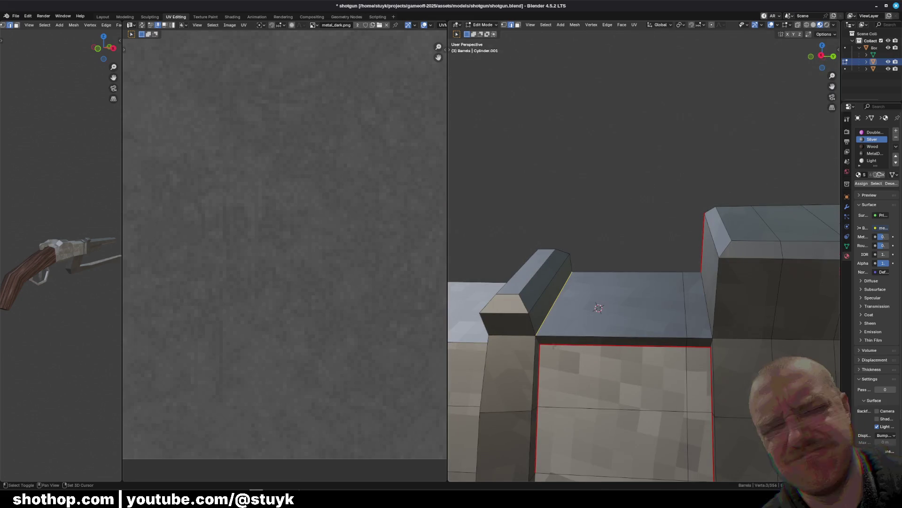
{"action": "right_click", "coordinate": [538, 342]}
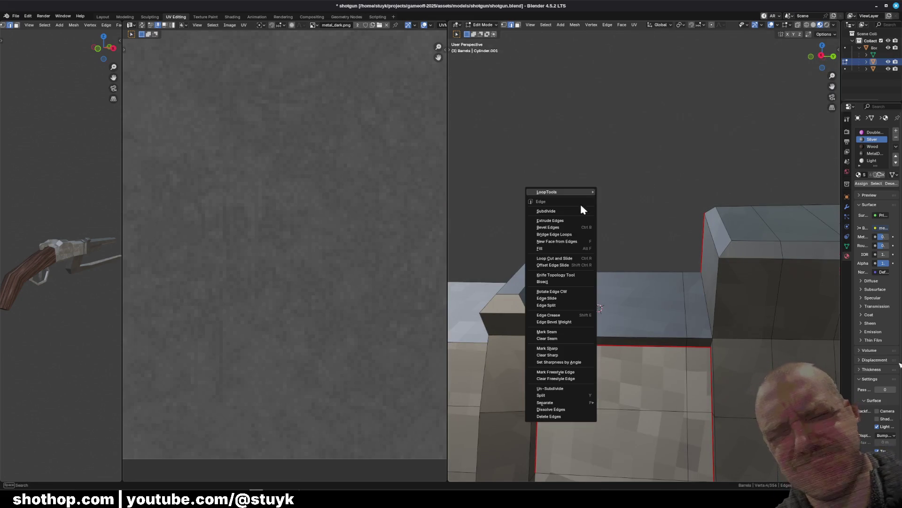
Mark the chosen barrel edge as a seam and unwrap the whole Barrels mesh
{"action": "left_click", "coordinate": [572, 332]}
{"action": "key", "text": "a"}
{"action": "middle_click_drag", "start_coordinate": [607, 208], "coordinate": [699, 254]}
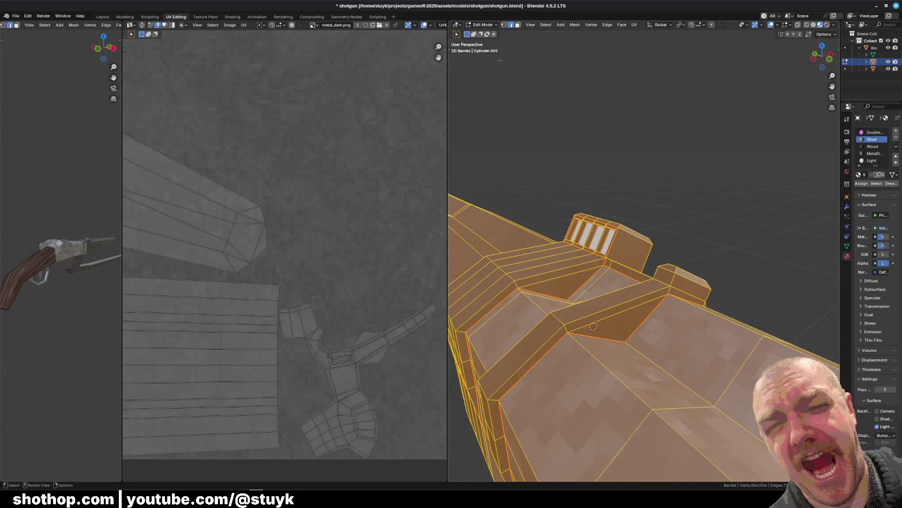
{"action": "left_click", "coordinate": [634, 24]}
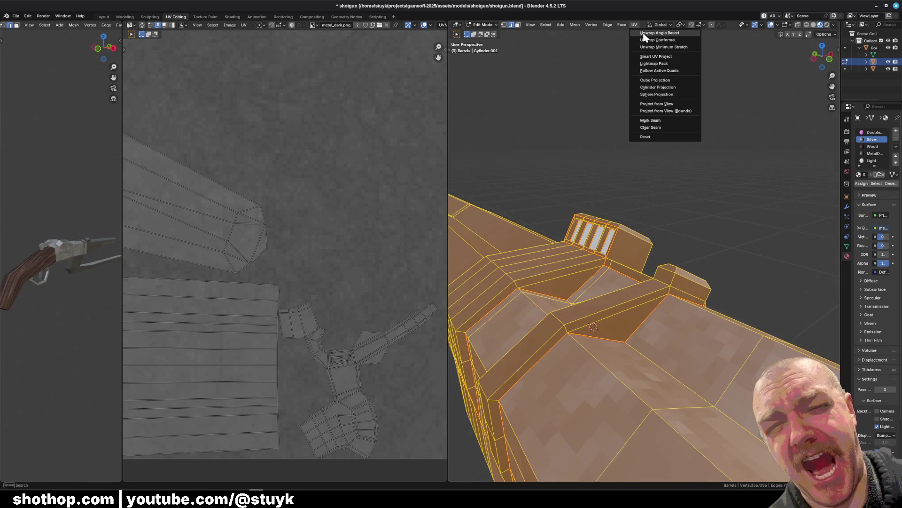
{"action": "left_click", "coordinate": [643, 35]}
Inspect the large UV island in the UV editor, then deselect and look for the next edge
{"action": "scroll", "coordinate": [199, 235], "scroll_direction": "up", "scroll_amount": 5}
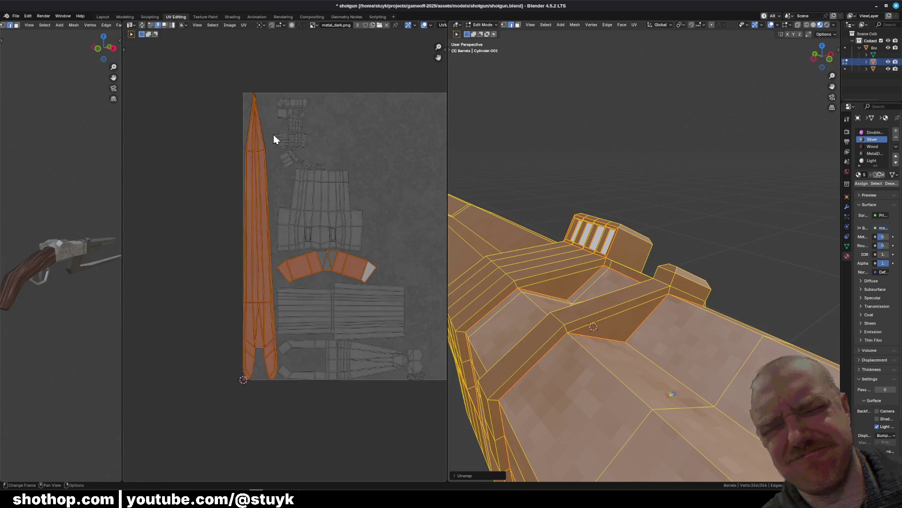
{"action": "scroll", "coordinate": [265, 143], "scroll_direction": "up", "scroll_amount": 4}
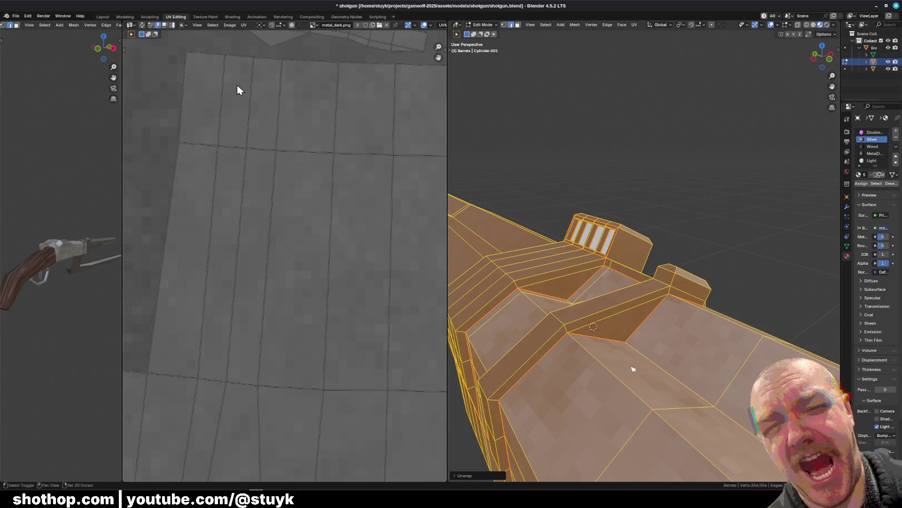
{"action": "middle_click_drag", "start_coordinate": [237, 85], "coordinate": [288, 307]}
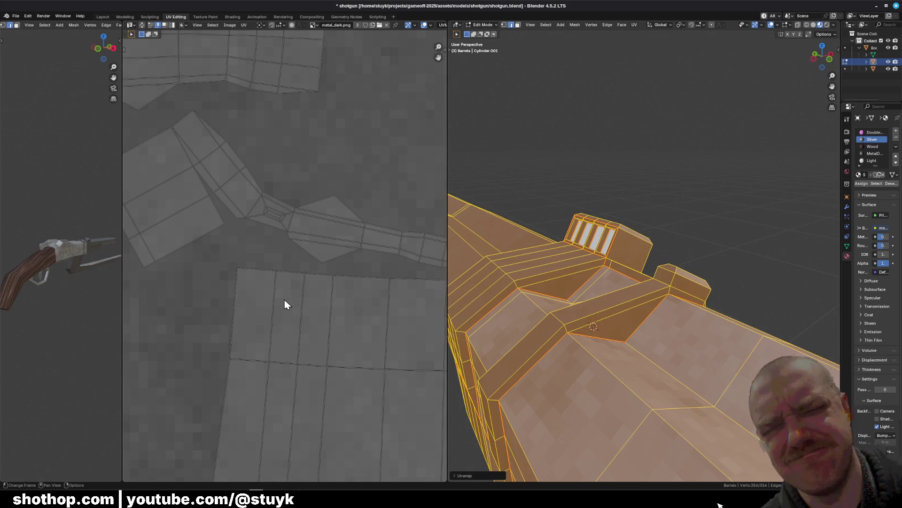
{"action": "key", "text": "alt+a"}
{"action": "middle_click_drag", "start_coordinate": [726, 228], "coordinate": [667, 207]}
{"action": "middle_click_drag", "start_coordinate": [623, 278], "coordinate": [659, 291]}
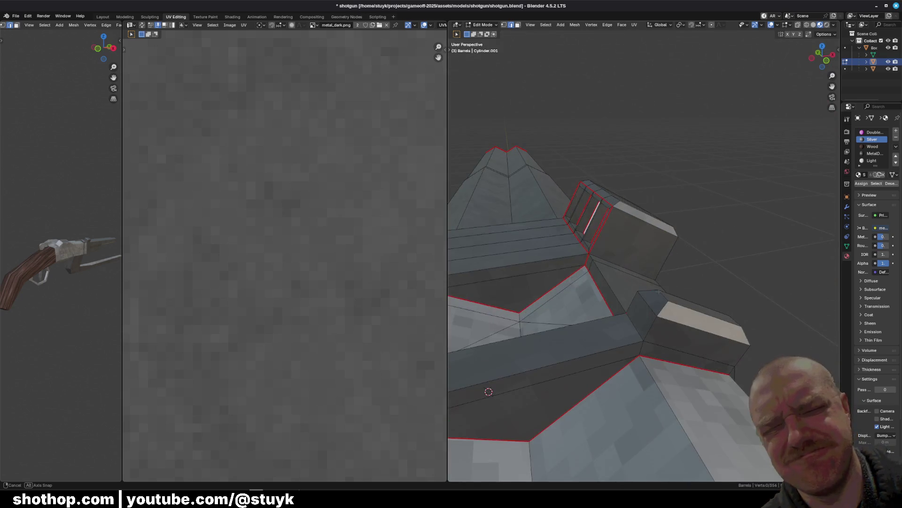
Mark the newly selected barrel edge as a seam and re-unwrap all of the Barrels mesh
{"action": "left_click", "coordinate": [641, 348], "text": "shift"}
{"action": "right_click", "coordinate": [639, 348]}
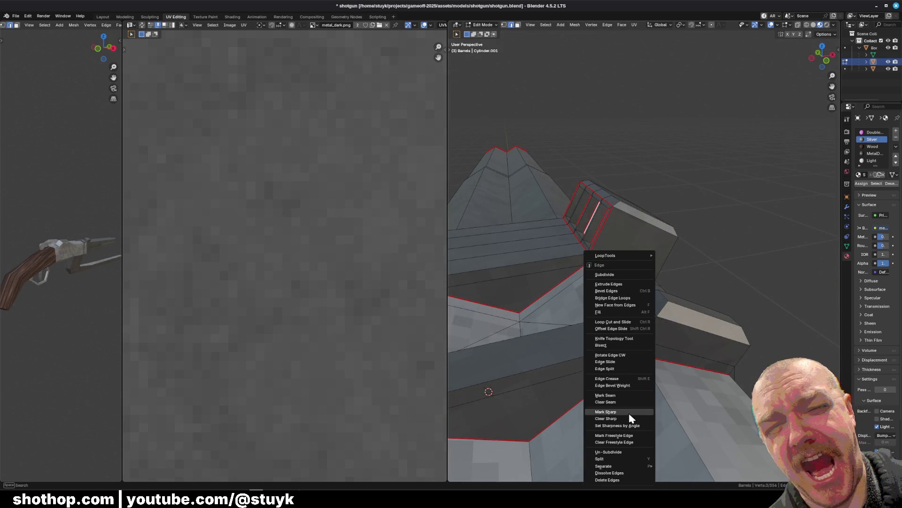
{"action": "left_click", "coordinate": [619, 396]}
{"action": "middle_click_drag", "start_coordinate": [611, 329], "coordinate": [564, 141]}
{"action": "key", "text": "a"}
{"action": "left_click", "coordinate": [634, 24]}
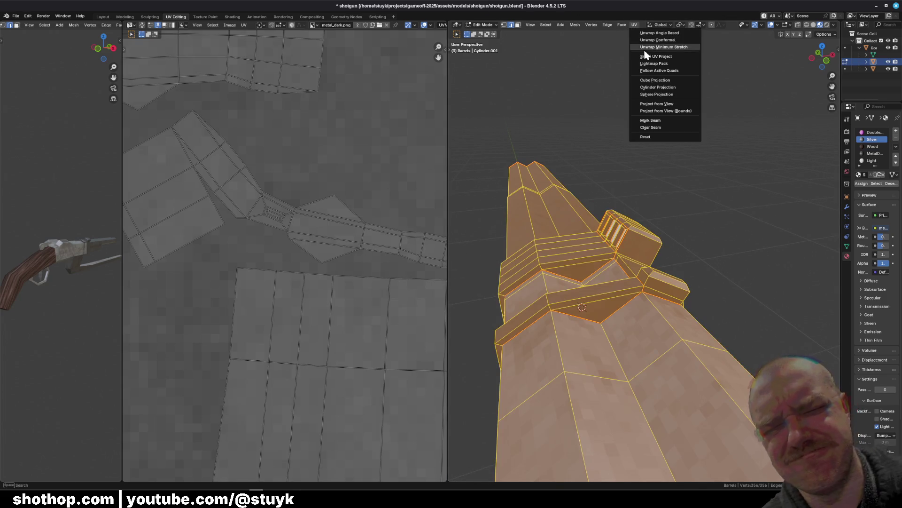
{"action": "left_click", "coordinate": [655, 44]}
Examine the long tapered barrel island and smaller pieces in the UV editor, then deselect
{"action": "scroll", "coordinate": [230, 221], "scroll_direction": "up", "scroll_amount": 4}
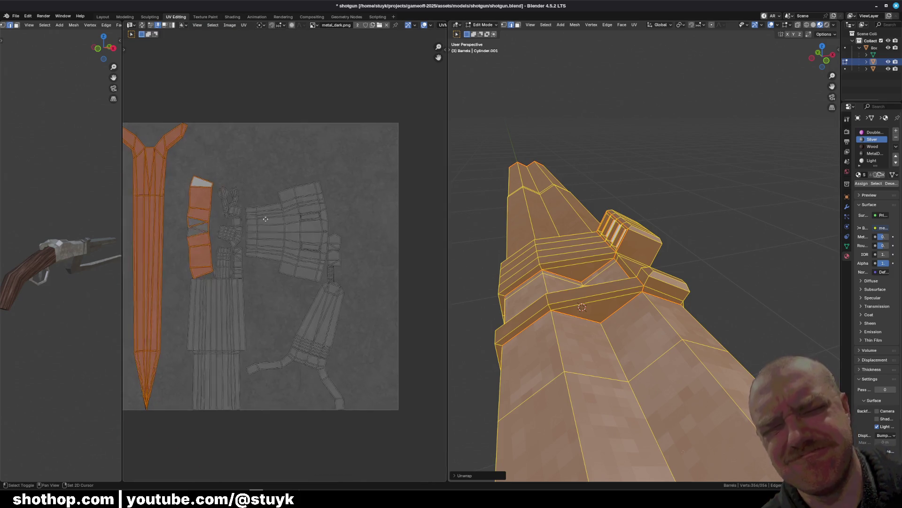
{"action": "scroll", "coordinate": [238, 193], "scroll_direction": "down", "scroll_amount": 5}
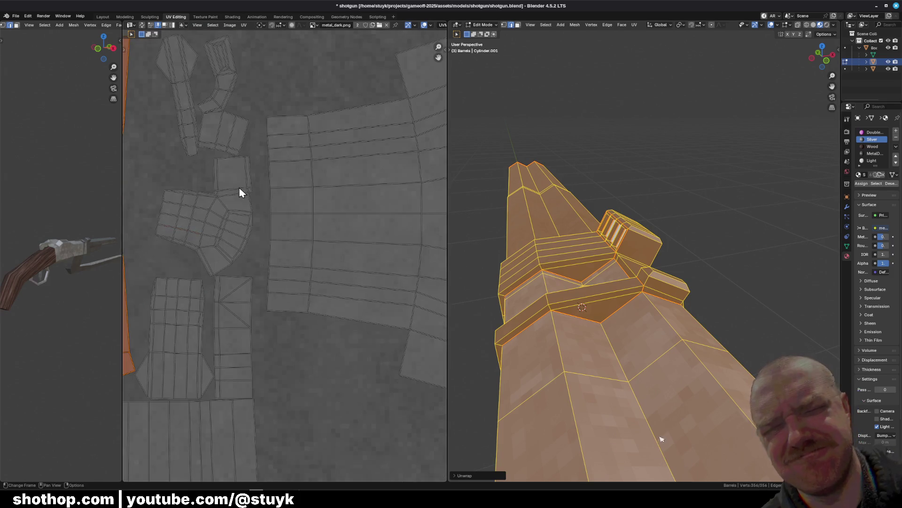
{"action": "mouse_move", "coordinate": [358, 301]}
{"action": "middle_mouse_down"}
{"action": "mouse_move", "coordinate": [288, 286]}
{"action": "mouse_move", "coordinate": [287, 207]}
{"action": "middle_mouse_up"}
{"action": "scroll", "coordinate": [243, 232], "scroll_direction": "up", "scroll_amount": 5}
{"action": "middle_click_drag", "start_coordinate": [278, 281], "coordinate": [326, 388]}
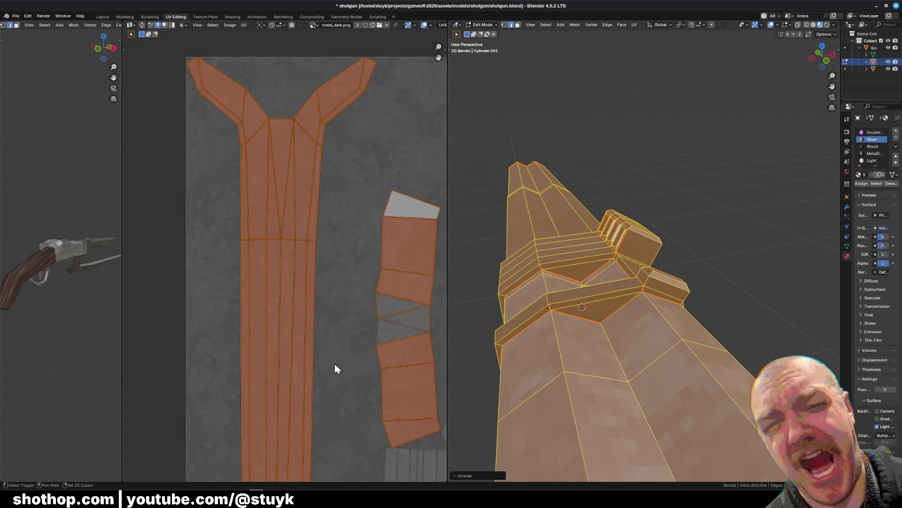
{"action": "key", "text": "alt+a"}
{"action": "mouse_move", "coordinate": [582, 307]}
{"action": "middle_mouse_down"}
{"action": "mouse_move", "coordinate": [623, 161]}
{"action": "mouse_move", "coordinate": [629, 179]}
{"action": "mouse_move", "coordinate": [601, 155]}
{"action": "mouse_move", "coordinate": [616, 162]}
{"action": "middle_mouse_up"}
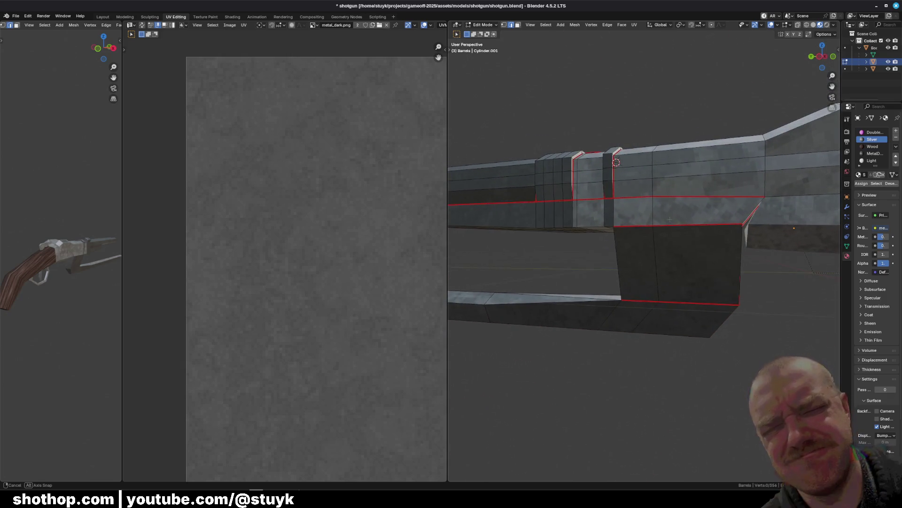
Select the short corner edge below the barrels and move it -0.02197 m along Y in Left view
{"action": "middle_click_drag", "start_coordinate": [669, 219], "coordinate": [707, 231]}
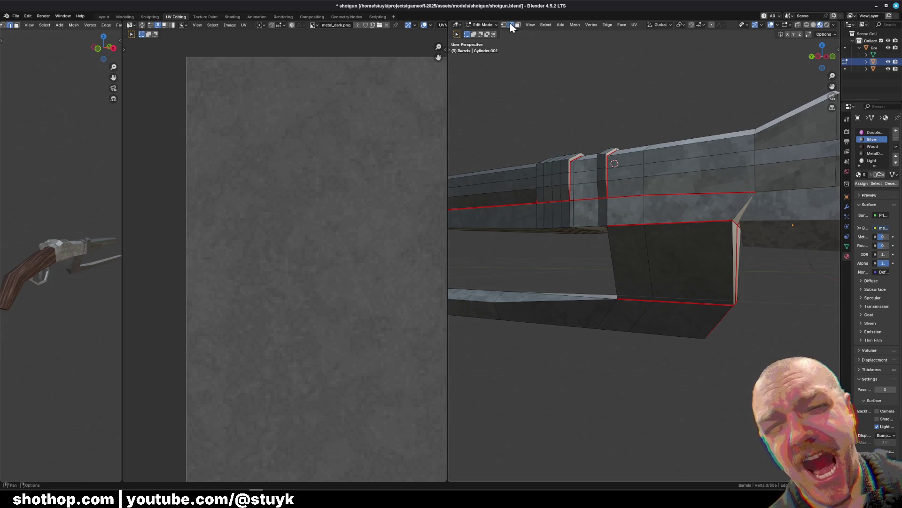
{"action": "middle_click_drag", "start_coordinate": [658, 202], "coordinate": [727, 217]}
{"action": "left_click", "coordinate": [678, 214]}
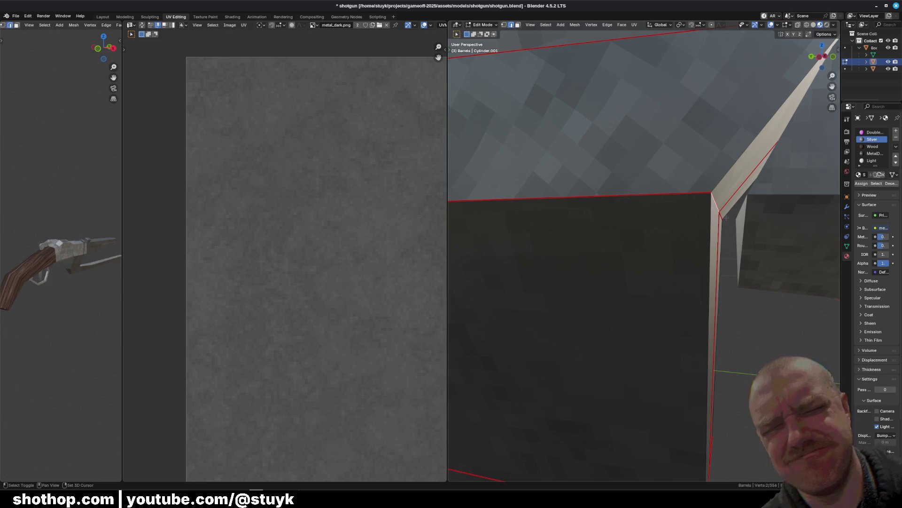
{"action": "left_click", "coordinate": [726, 218], "text": "shift"}
{"action": "left_click", "coordinate": [720, 216]}
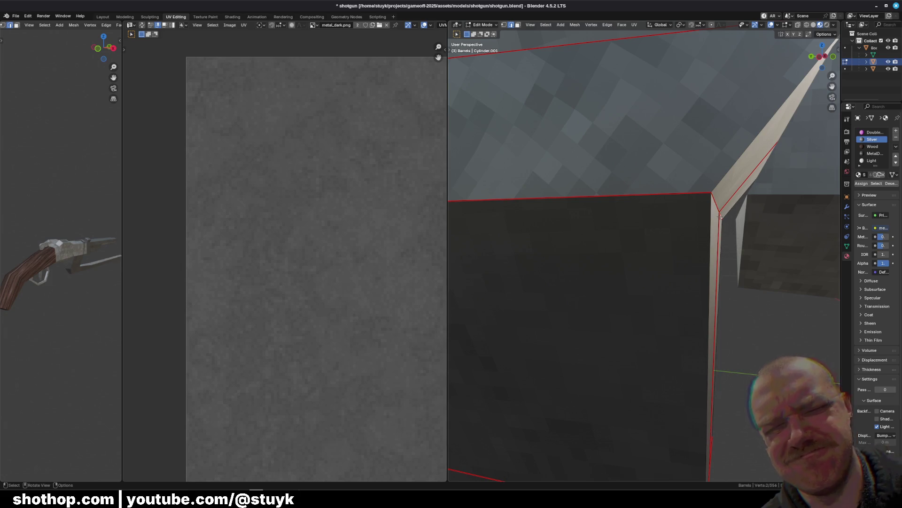
{"action": "left_click", "coordinate": [715, 201], "text": "shift"}
{"action": "left_click", "coordinate": [819, 55]}
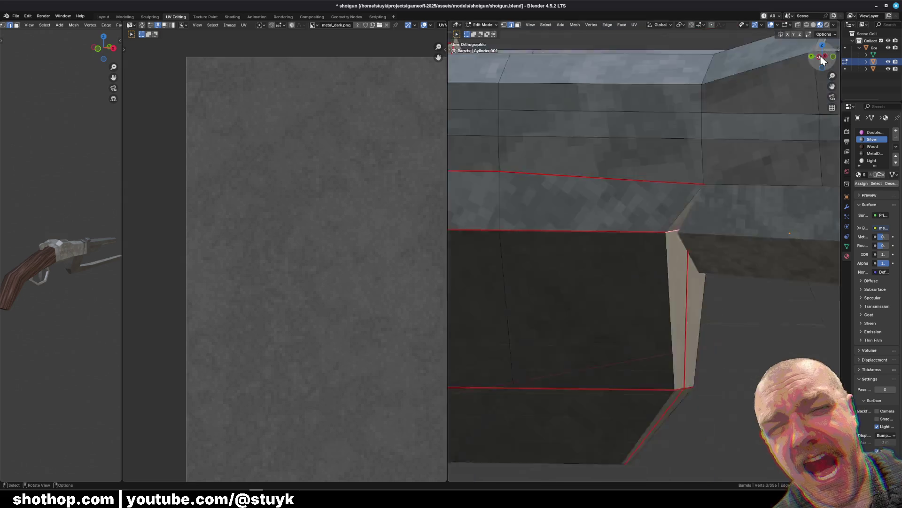
{"action": "scroll", "coordinate": [730, 220], "scroll_direction": "up", "scroll_amount": 3}
{"action": "key", "text": "g"}
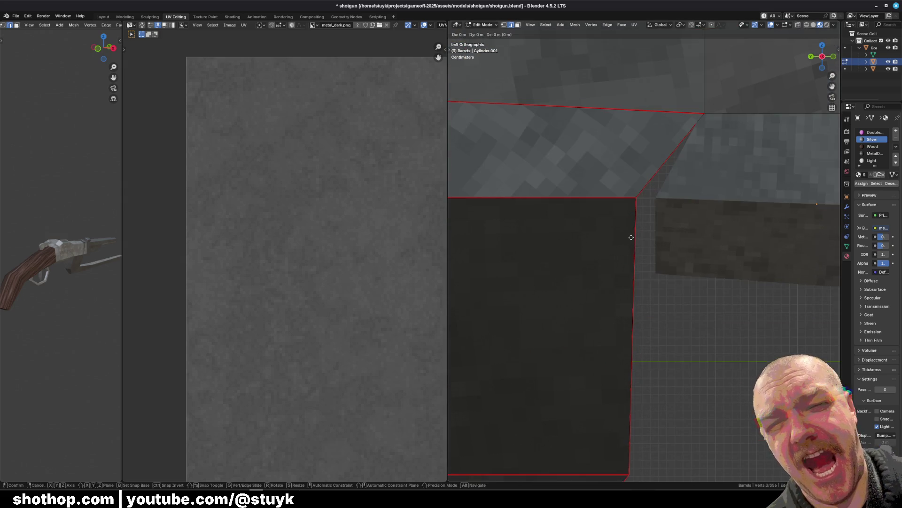
{"action": "key", "text": "y"}
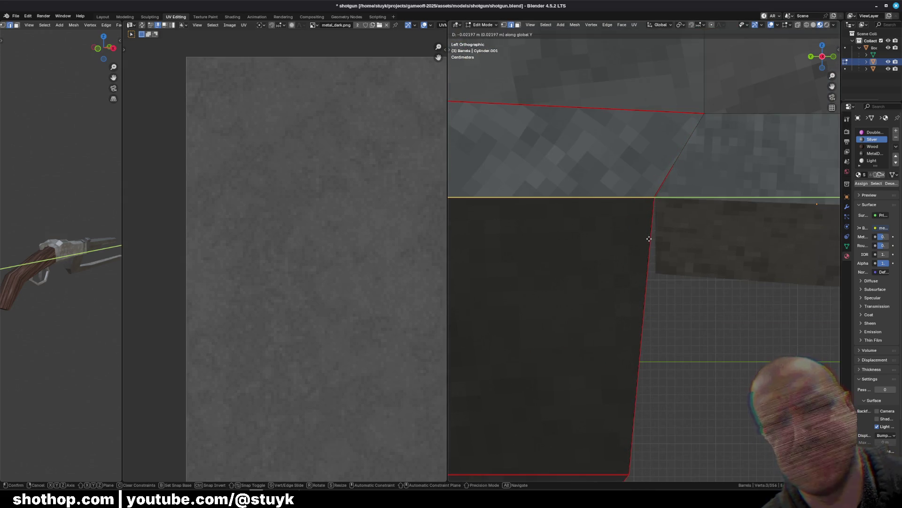
{"action": "left_click", "coordinate": [650, 239]}
{"action": "mouse_move", "coordinate": [650, 239]}
{"action": "middle_mouse_down"}
{"action": "mouse_move", "coordinate": [678, 319]}
{"action": "mouse_move", "coordinate": [592, 314]}
{"action": "mouse_move", "coordinate": [683, 313]}
{"action": "middle_mouse_up"}
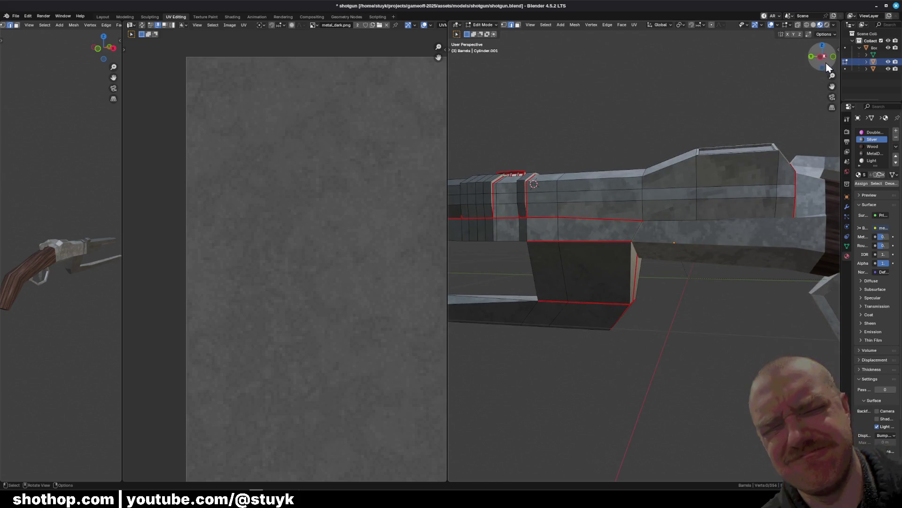
Return to the Layout workspace and view the shotgun from the left side
{"action": "left_click", "coordinate": [103, 17]}
{"action": "mouse_move", "coordinate": [550, 221]}
{"action": "middle_mouse_down"}
{"action": "mouse_move", "coordinate": [565, 227]}
{"action": "mouse_move", "coordinate": [606, 151]}
{"action": "middle_mouse_up"}
{"action": "left_click", "coordinate": [647, 61]}
{"action": "scroll", "coordinate": [443, 201], "scroll_direction": "up", "scroll_amount": 8}
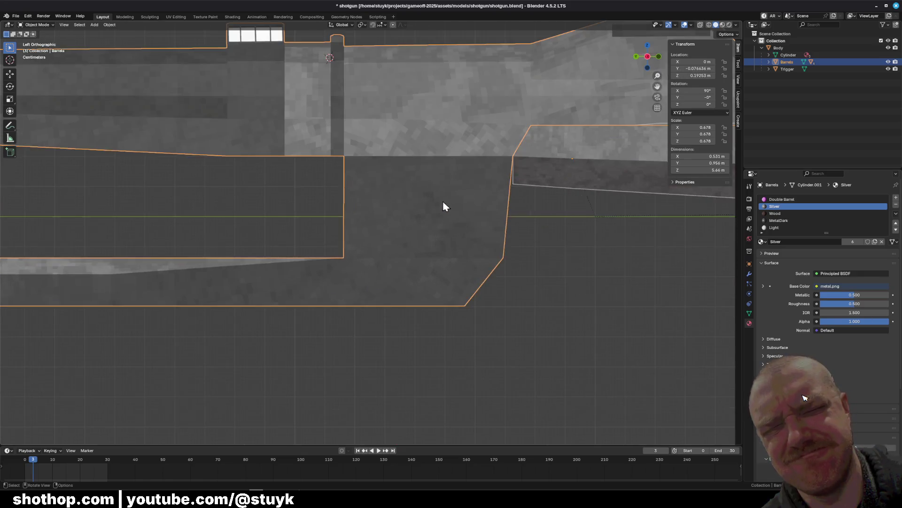
Put the Body object into Edit Mode with vertex selection
{"action": "middle_click_drag", "start_coordinate": [614, 201], "coordinate": [450, 225], "text": "shift"}
{"action": "left_click", "coordinate": [511, 175]}
{"action": "left_click", "coordinate": [36, 25]}
{"action": "left_click", "coordinate": [35, 38]}
{"action": "left_click", "coordinate": [56, 25]}
Shift the Body's corner vertex along Y and clear the selection
{"action": "left_click", "coordinate": [451, 174]}
{"action": "key", "text": "g"}
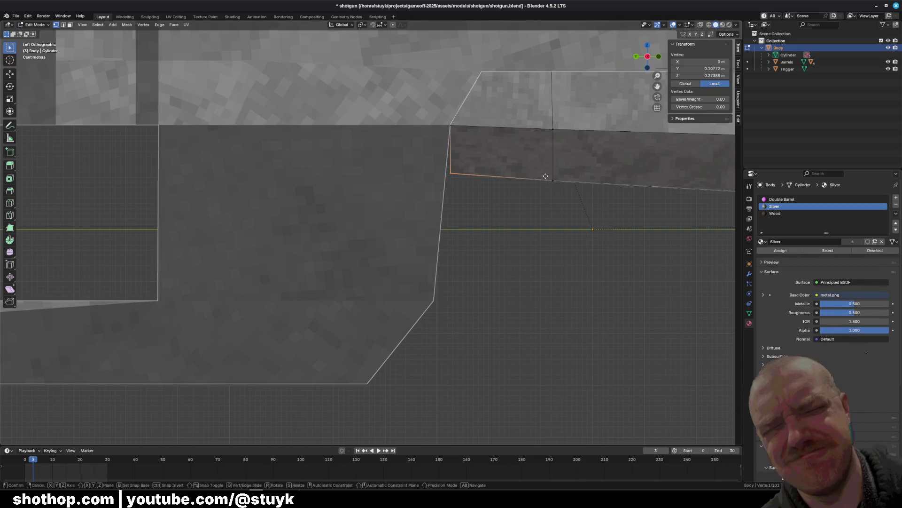
{"action": "key", "text": "y"}
{"action": "left_click", "coordinate": [541, 176]}
{"action": "key", "text": "alt+a"}
{"action": "scroll", "coordinate": [541, 175], "scroll_direction": "down", "scroll_amount": 6}
{"action": "mouse_move", "coordinate": [517, 207]}
{"action": "middle_mouse_down"}
{"action": "mouse_move", "coordinate": [445, 251]}
{"action": "mouse_move", "coordinate": [548, 250]}
{"action": "mouse_move", "coordinate": [498, 301]}
{"action": "mouse_move", "coordinate": [524, 273]}
{"action": "mouse_move", "coordinate": [503, 297]}
{"action": "mouse_move", "coordinate": [484, 286]}
{"action": "mouse_move", "coordinate": [527, 245]}
{"action": "mouse_move", "coordinate": [560, 170]}
{"action": "mouse_move", "coordinate": [436, 205]}
{"action": "mouse_move", "coordinate": [434, 194]}
{"action": "middle_mouse_up"}
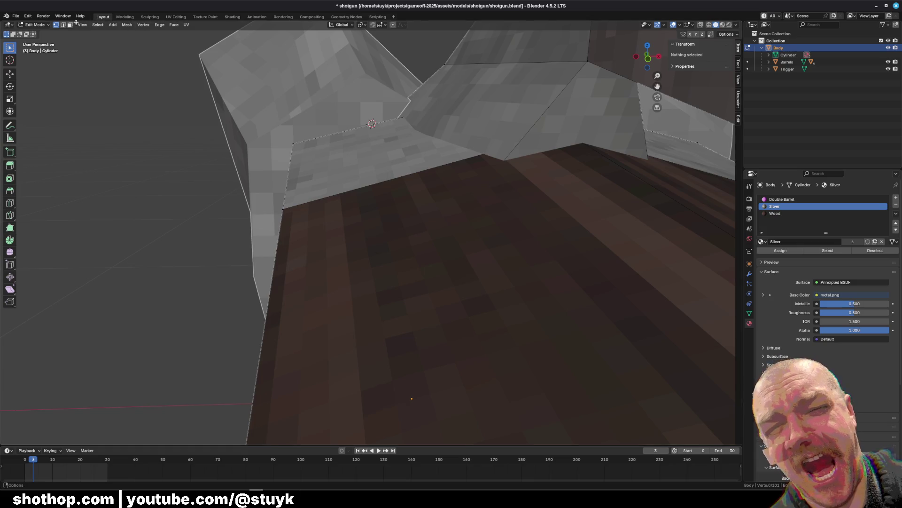
In face mode, raise a metal face about 0.17 m along Z
{"action": "key", "text": "3"}
{"action": "left_click", "coordinate": [470, 108]}
{"action": "scroll", "coordinate": [470, 108], "scroll_direction": "down", "scroll_amount": 5}
{"action": "mouse_move", "coordinate": [452, 235]}
{"action": "middle_mouse_down"}
{"action": "mouse_move", "coordinate": [470, 221]}
{"action": "mouse_move", "coordinate": [367, 240]}
{"action": "middle_mouse_up"}
{"action": "key", "text": "g"}
{"action": "key", "text": "z"}
{"action": "key", "text": "Return"}
{"action": "key", "text": "g"}
{"action": "key", "text": "y"}
Select the stock-top faces plus its end face and pull them upward
{"action": "left_click", "coordinate": [376, 202], "text": "alt"}
{"action": "mouse_move", "coordinate": [423, 235]}
{"action": "middle_mouse_down"}
{"action": "mouse_move", "coordinate": [470, 225]}
{"action": "mouse_move", "coordinate": [404, 264]}
{"action": "middle_mouse_up"}
{"action": "left_click", "coordinate": [470, 178], "text": "shift"}
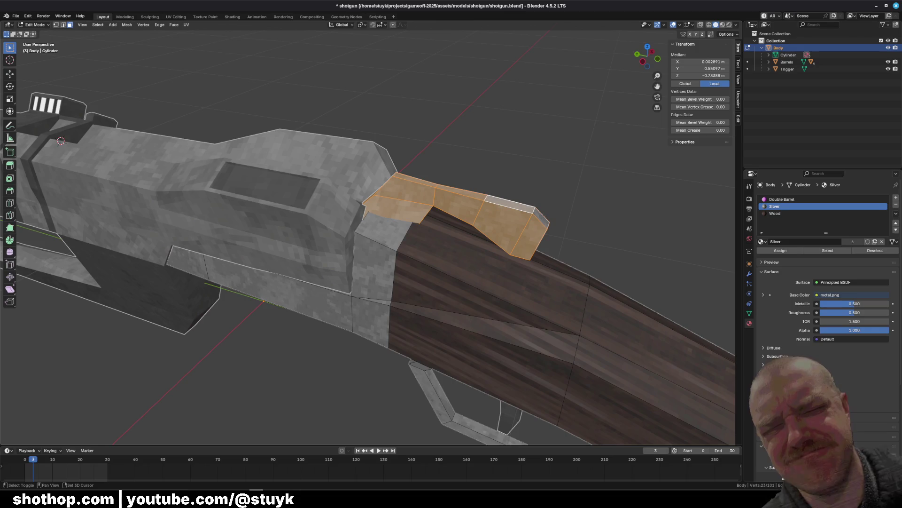
{"action": "left_click", "coordinate": [512, 205], "text": "shift"}
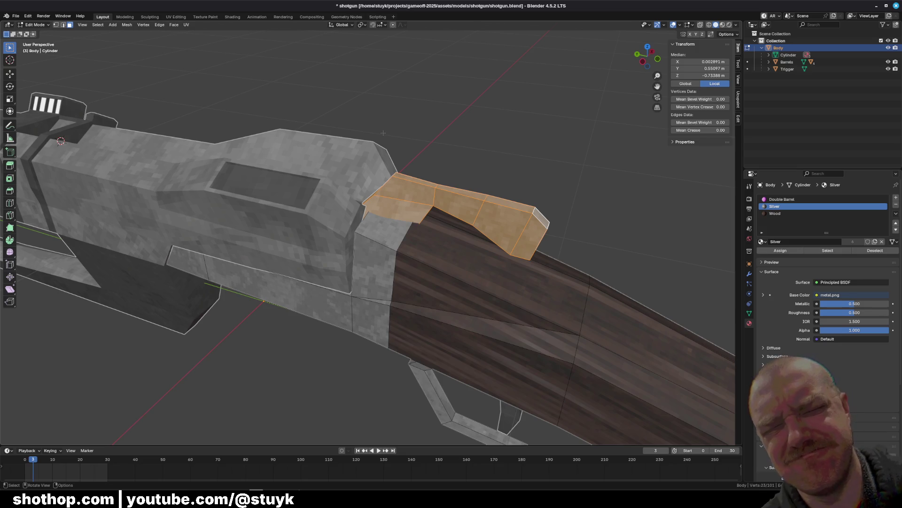
{"action": "middle_click_drag", "start_coordinate": [405, 183], "coordinate": [423, 188]}
Extrude the selected hump faces upward along Z, then undo the extrusion
{"action": "key", "text": "e"}
{"action": "key", "text": "z"}
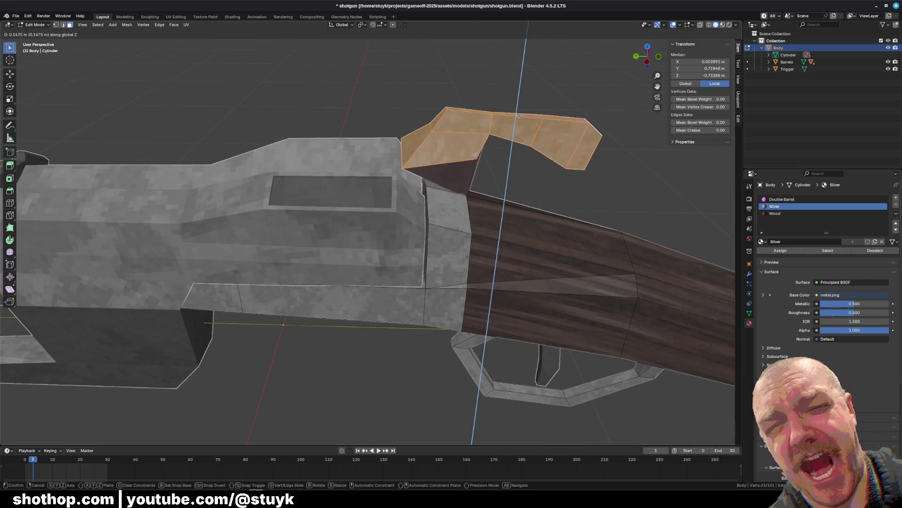
{"action": "left_click", "coordinate": [536, 68]}
{"action": "key", "text": "ctrl+z"}
{"action": "mouse_move", "coordinate": [537, 69]}
{"action": "middle_mouse_down"}
{"action": "mouse_move", "coordinate": [536, 141]}
{"action": "mouse_move", "coordinate": [526, 91]}
{"action": "middle_mouse_up"}
{"action": "scroll", "coordinate": [526, 91], "scroll_direction": "up", "scroll_amount": 4}
Lower the hump faces along Z and shift them along the gun's Y axis
{"action": "key", "text": "g"}
{"action": "key", "text": "z"}
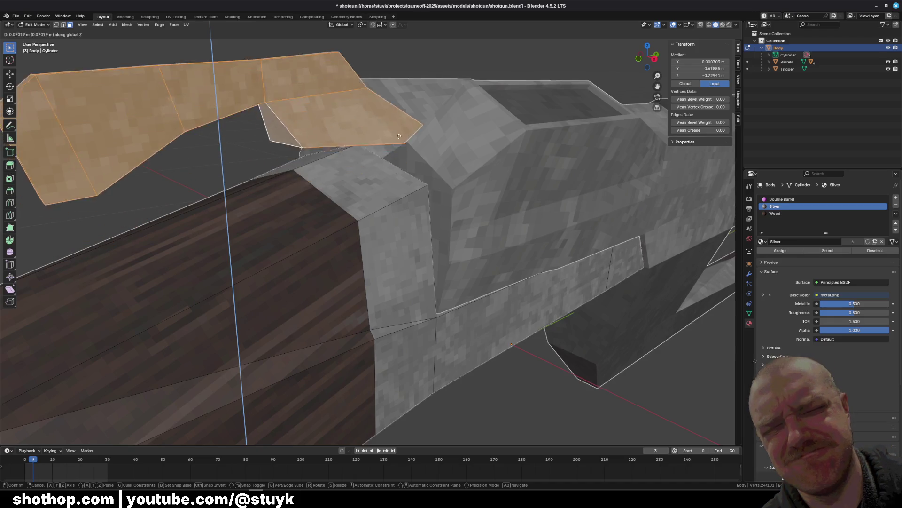
{"action": "left_click", "coordinate": [417, 83]}
{"action": "mouse_move", "coordinate": [418, 82]}
{"action": "middle_mouse_down"}
{"action": "mouse_move", "coordinate": [418, 118]}
{"action": "mouse_move", "coordinate": [289, 192]}
{"action": "middle_mouse_up"}
{"action": "key", "text": "g"}
{"action": "key", "text": "y"}
{"action": "key", "text": "Return"}
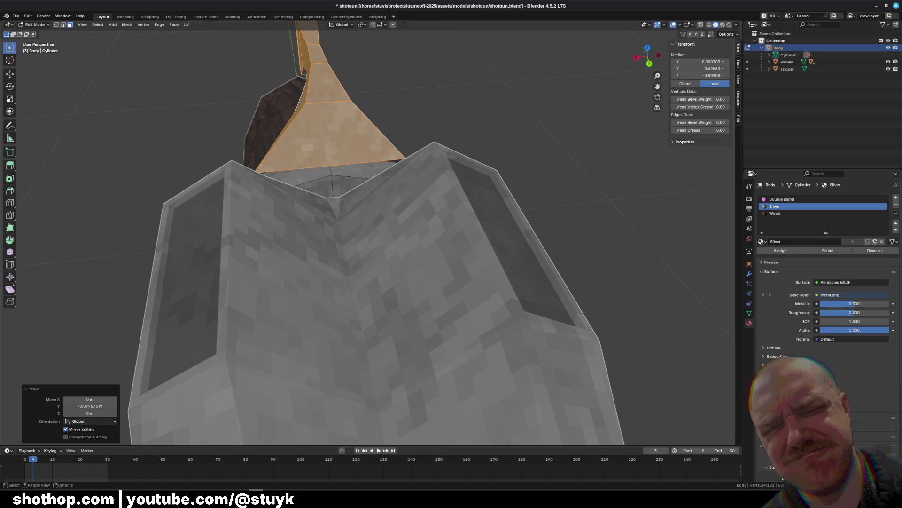
{"action": "key", "text": "space"}
{"action": "mouse_move", "coordinate": [289, 191]}
{"action": "middle_mouse_down"}
{"action": "mouse_move", "coordinate": [329, 178]}
{"action": "mouse_move", "coordinate": [339, 123]}
{"action": "middle_mouse_up"}
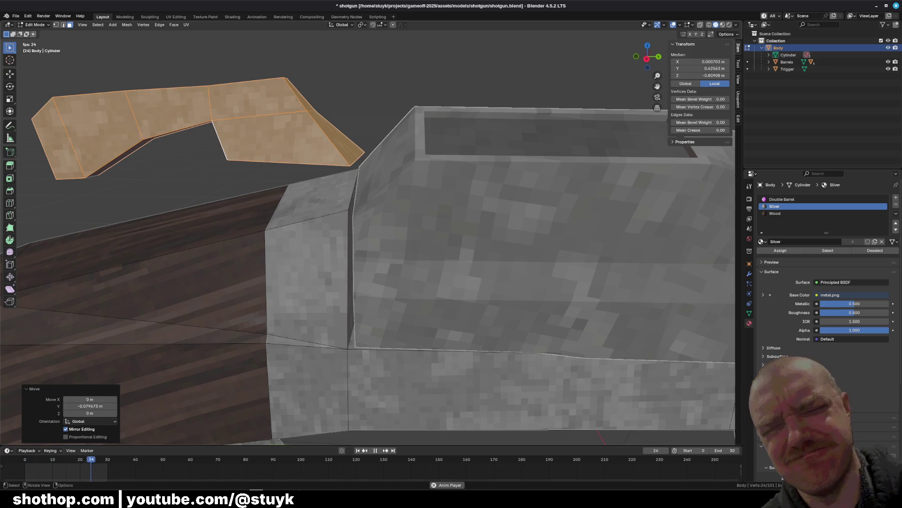
Lower the hump another 0.087491 m on Z, nudge it along Y, and deselect
{"action": "key", "text": "g"}
{"action": "key", "text": "z"}
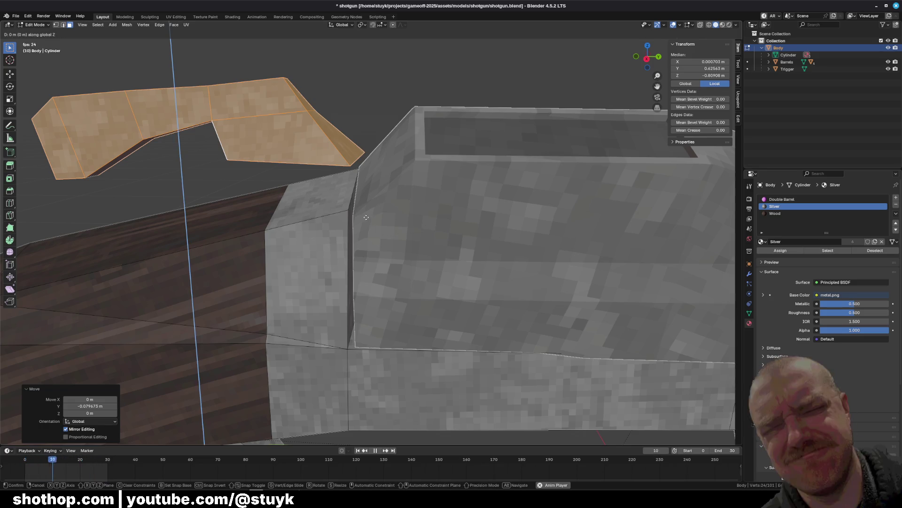
{"action": "left_click", "coordinate": [376, 257]}
{"action": "key", "text": "g"}
{"action": "key", "text": "y"}
{"action": "left_click", "coordinate": [369, 203]}
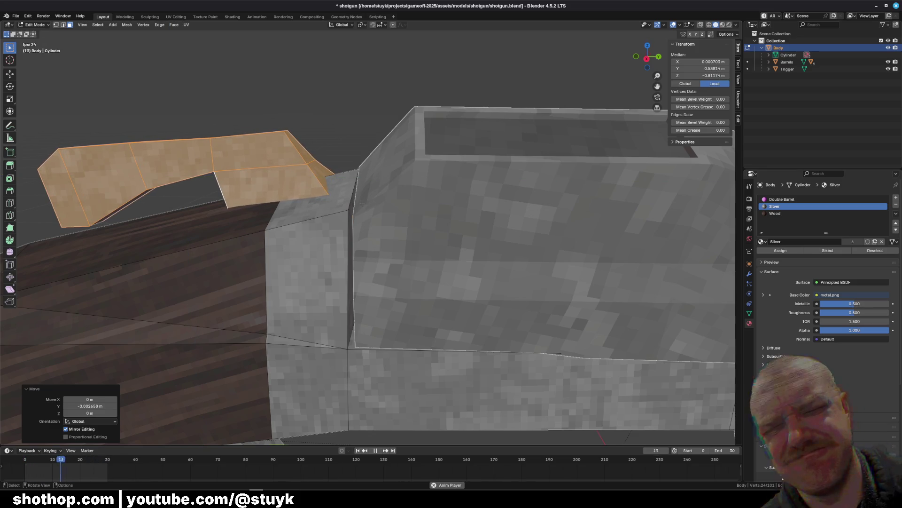
{"action": "key", "text": "alt+a"}
{"action": "mouse_move", "coordinate": [369, 203]}
{"action": "middle_mouse_down"}
{"action": "mouse_move", "coordinate": [314, 174]}
{"action": "mouse_move", "coordinate": [141, 179]}
{"action": "mouse_move", "coordinate": [151, 179]}
{"action": "middle_mouse_up"}
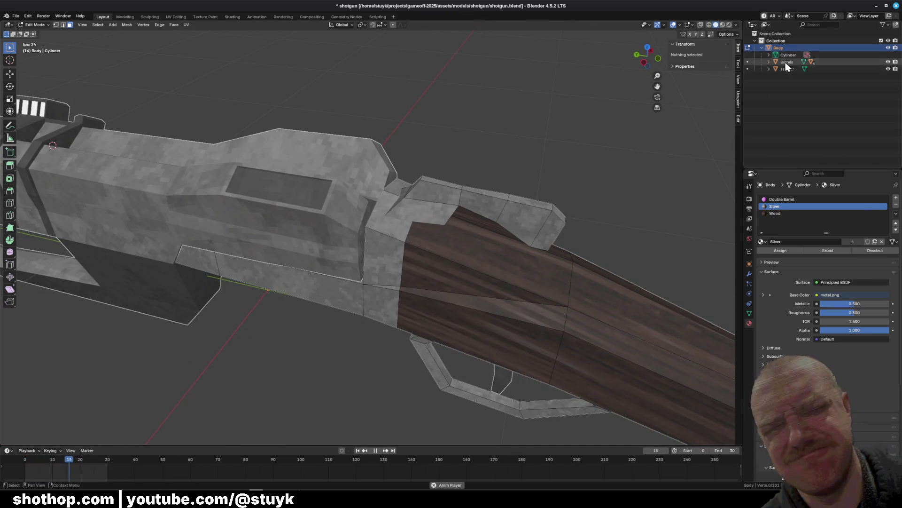
Leave Body's Edit Mode and select the Barrels object instead
{"action": "mouse_move", "coordinate": [532, 155]}
{"action": "middle_mouse_down"}
{"action": "mouse_move", "coordinate": [554, 229]}
{"action": "mouse_move", "coordinate": [522, 174]}
{"action": "middle_mouse_up"}
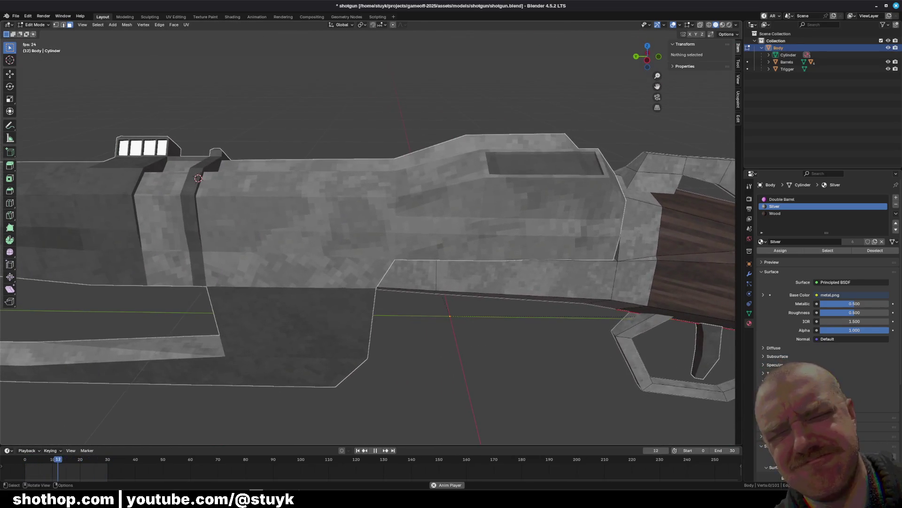
{"action": "left_click", "coordinate": [788, 62]}
{"action": "key", "text": "Tab"}
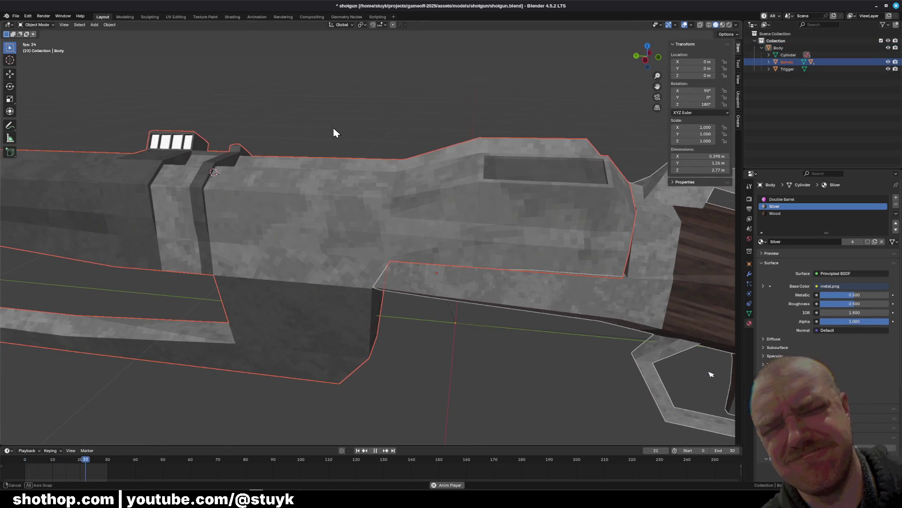
{"action": "left_click", "coordinate": [330, 121]}
{"action": "scroll", "coordinate": [339, 132], "scroll_direction": "down", "scroll_amount": 4}
{"action": "middle_click_drag", "start_coordinate": [282, 242], "coordinate": [590, 221]}
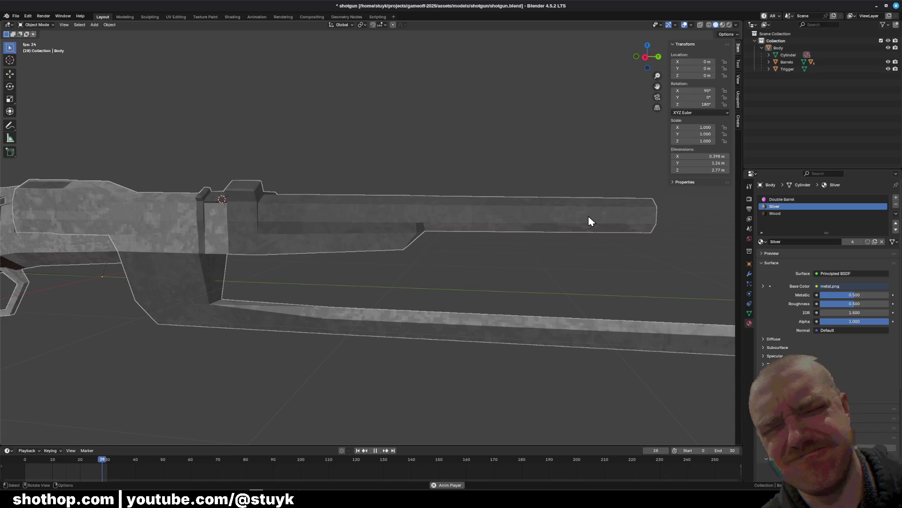
{"action": "left_click", "coordinate": [544, 201]}
{"action": "mouse_move", "coordinate": [544, 202]}
{"action": "middle_mouse_down"}
{"action": "mouse_move", "coordinate": [403, 157]}
{"action": "mouse_move", "coordinate": [379, 171]}
{"action": "mouse_move", "coordinate": [473, 170]}
{"action": "mouse_move", "coordinate": [503, 196]}
{"action": "middle_mouse_up"}
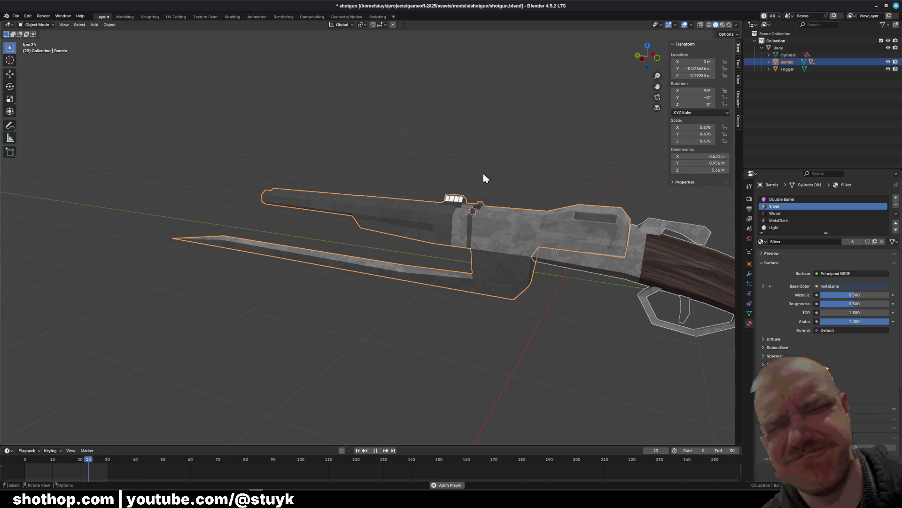
Browse the viewport gizmo and overlay options, then open the interaction mode list
{"action": "left_click", "coordinate": [675, 24]}
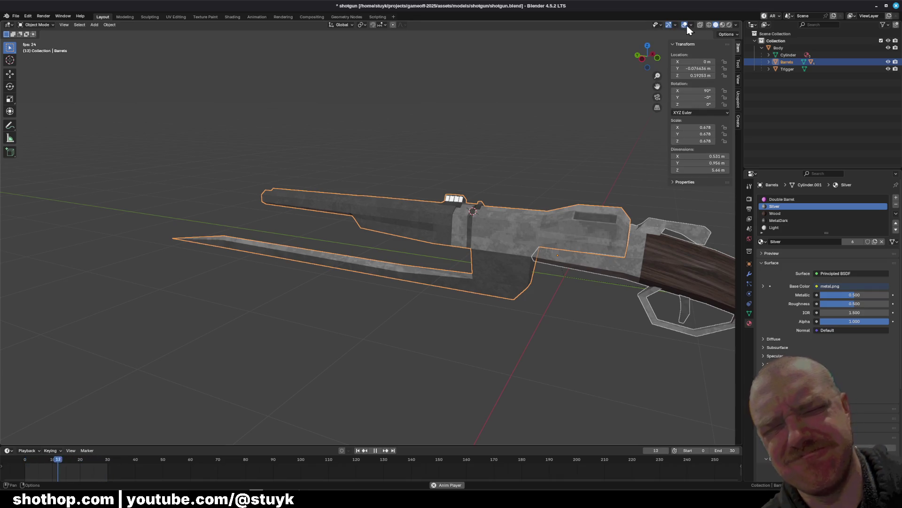
{"action": "left_click", "coordinate": [690, 25]}
{"action": "left_click", "coordinate": [691, 25]}
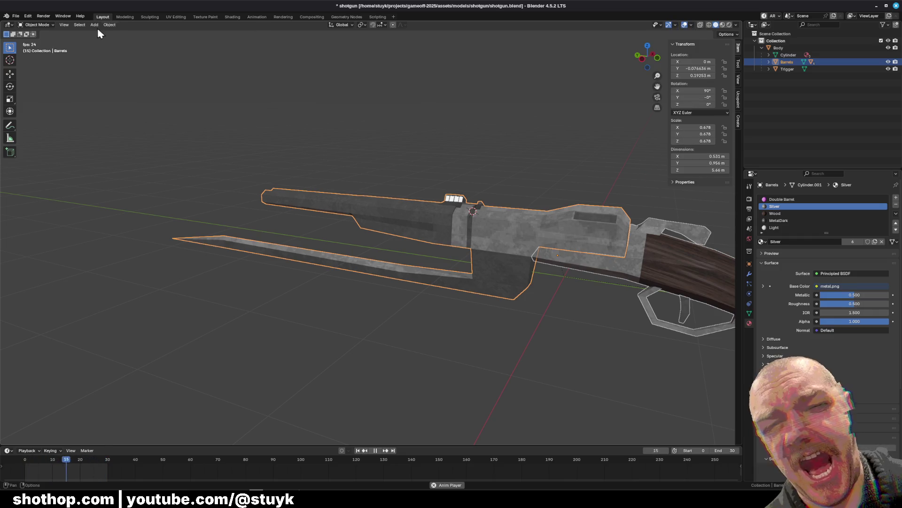
{"action": "left_click", "coordinate": [38, 25]}
Turn on face Normals in the Edit Mode overlays and inspect the barrels from the side
{"action": "key", "text": "a"}
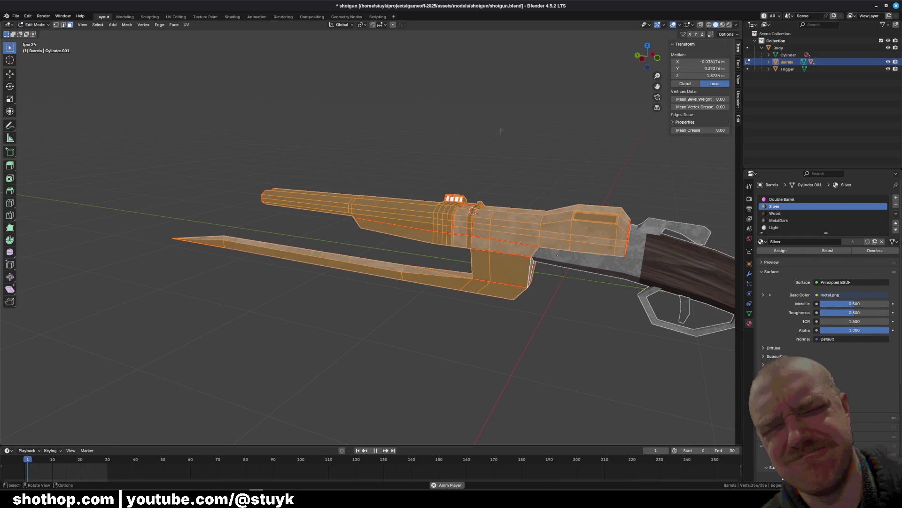
{"action": "left_click", "coordinate": [664, 26]}
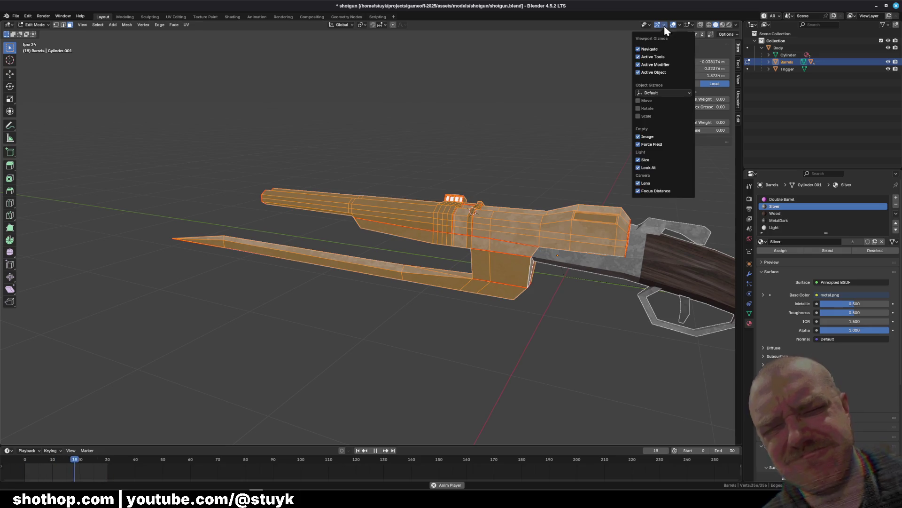
{"action": "left_click", "coordinate": [664, 25]}
{"action": "left_click", "coordinate": [693, 26]}
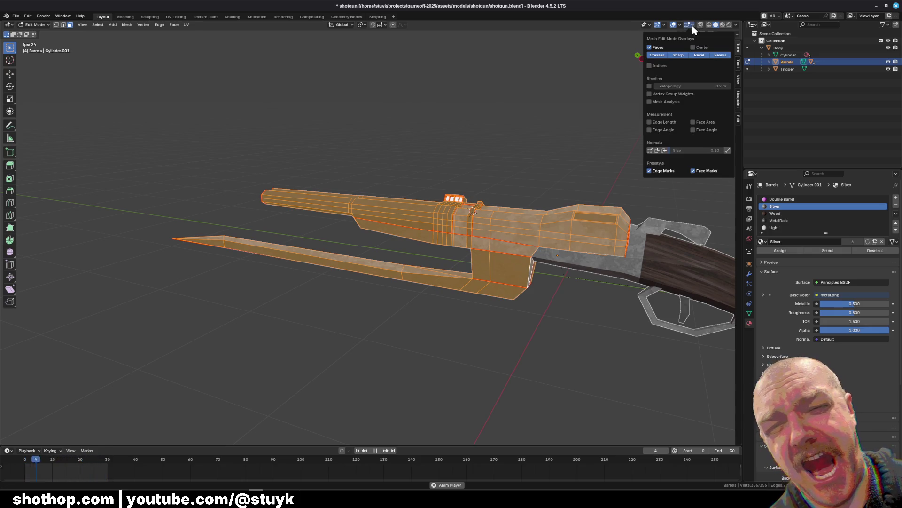
{"action": "left_click", "coordinate": [664, 151]}
{"action": "mouse_move", "coordinate": [558, 255]}
{"action": "middle_mouse_down"}
{"action": "mouse_move", "coordinate": [315, 299]}
{"action": "mouse_move", "coordinate": [280, 289]}
{"action": "middle_mouse_up"}
{"action": "key", "text": "KP_3"}
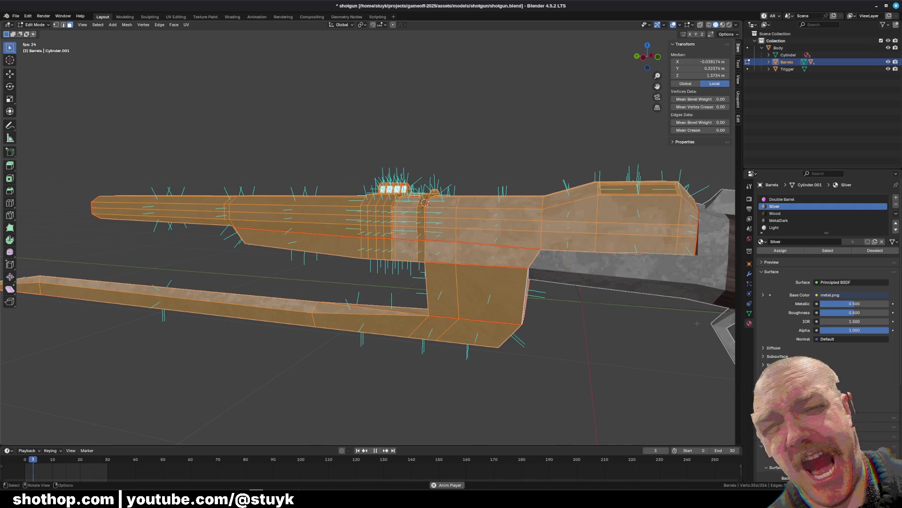
{"action": "middle_click_drag", "start_coordinate": [376, 235], "coordinate": [218, 225]}
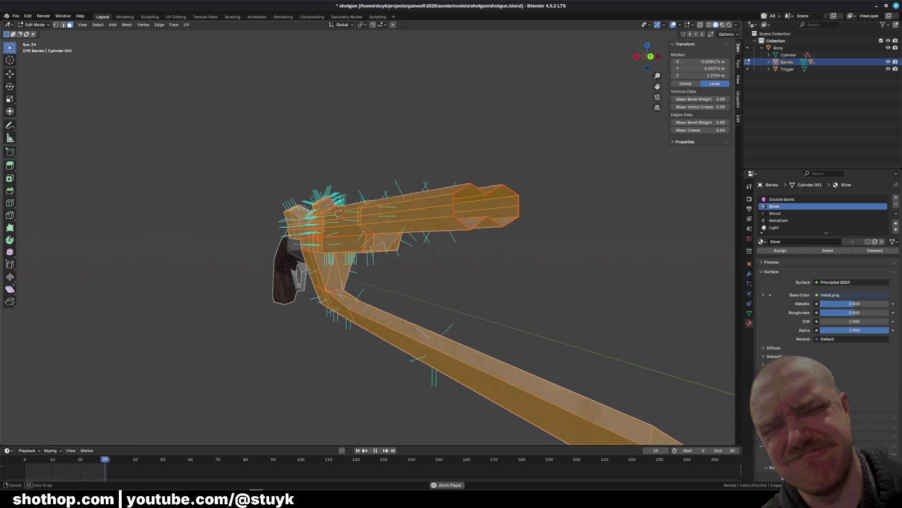
Deselect everything and select the barrel's end edge loop in edge select mode
{"action": "key", "text": "alt+a"}
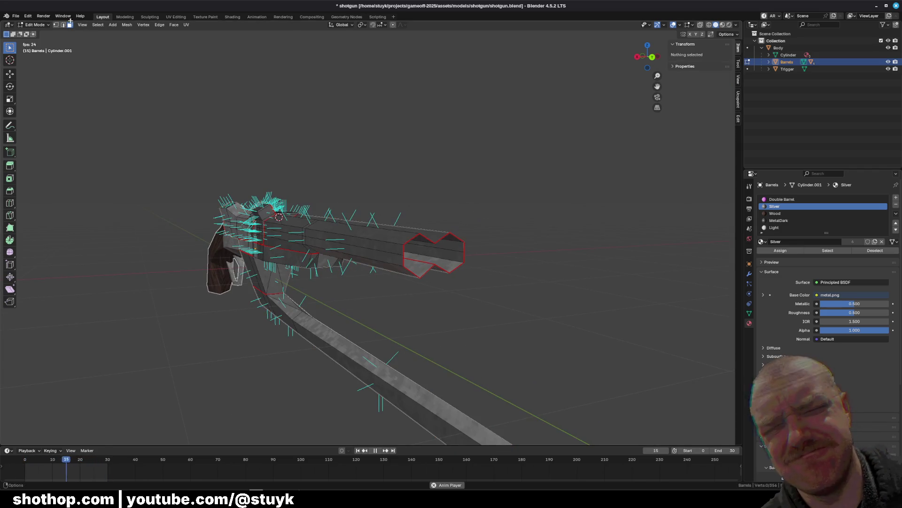
{"action": "left_click", "coordinate": [63, 24]}
{"action": "scroll", "coordinate": [471, 226], "scroll_direction": "up", "scroll_amount": 4}
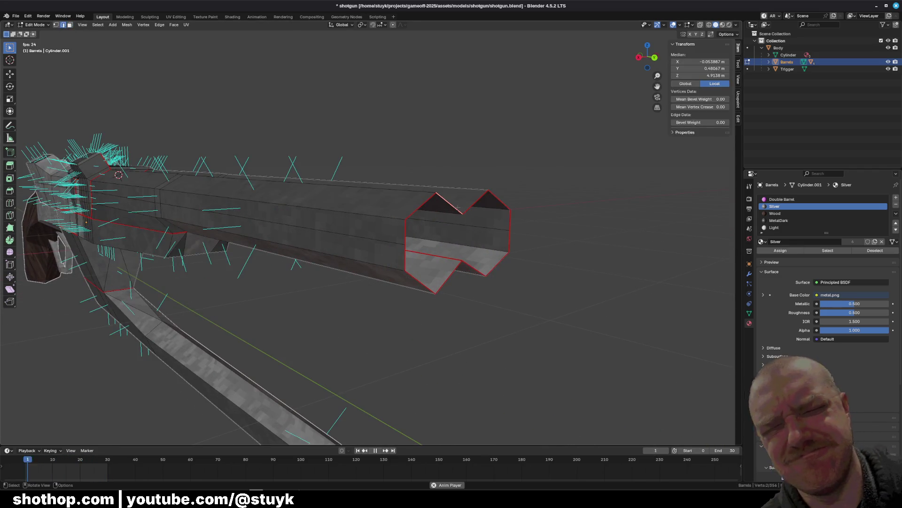
{"action": "left_click", "coordinate": [471, 226], "text": "alt"}
{"action": "middle_click_drag", "start_coordinate": [471, 226], "coordinate": [540, 238]}
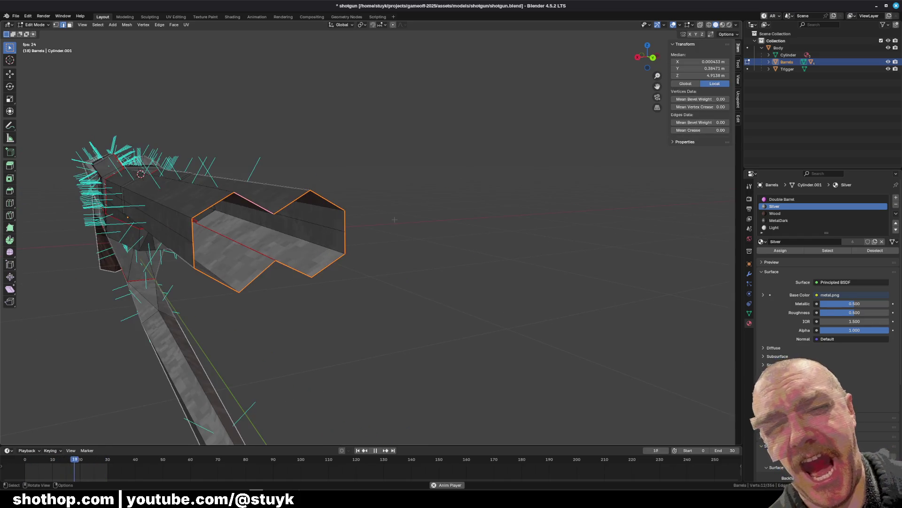
{"action": "mouse_move", "coordinate": [470, 227]}
{"action": "middle_mouse_down"}
{"action": "mouse_move", "coordinate": [429, 227]}
{"action": "mouse_move", "coordinate": [498, 251]}
{"action": "middle_mouse_up"}
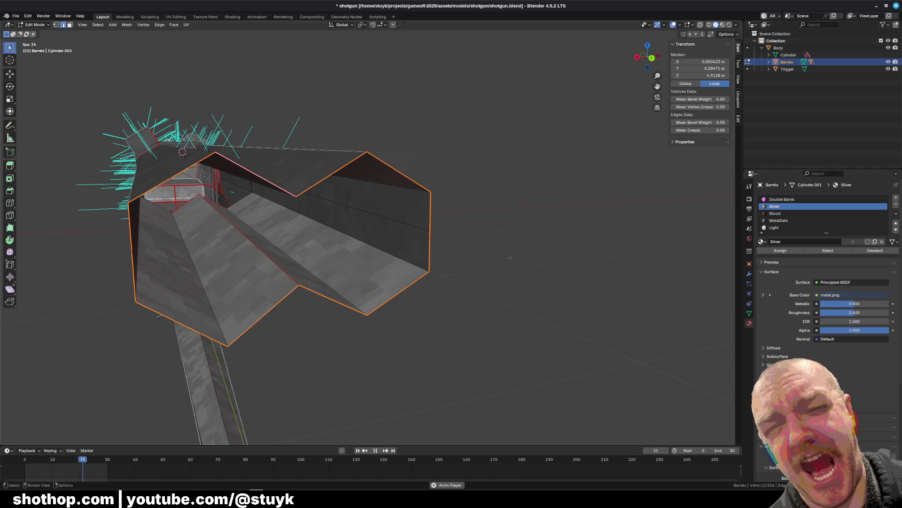
Try extruding the end loop, plainly and along normals, undoing each attempt
{"action": "left_click", "coordinate": [187, 25]}
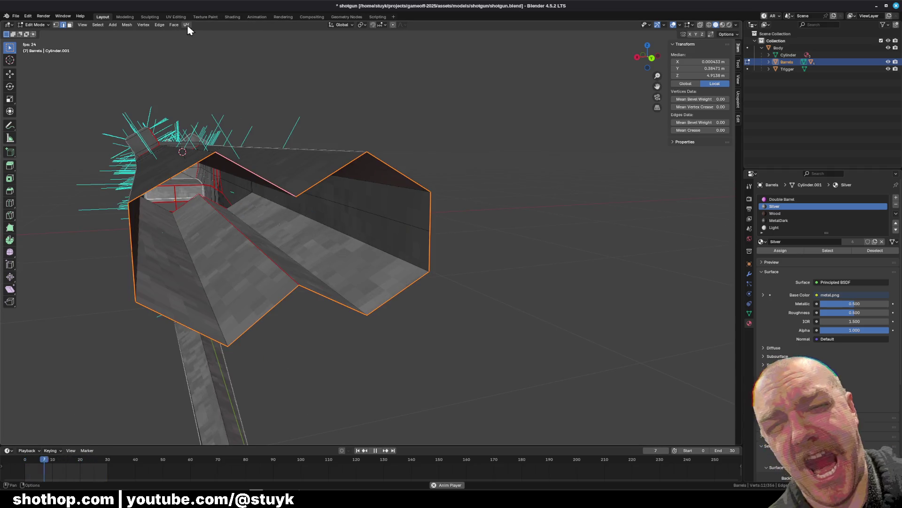
{"action": "key", "text": "e"}
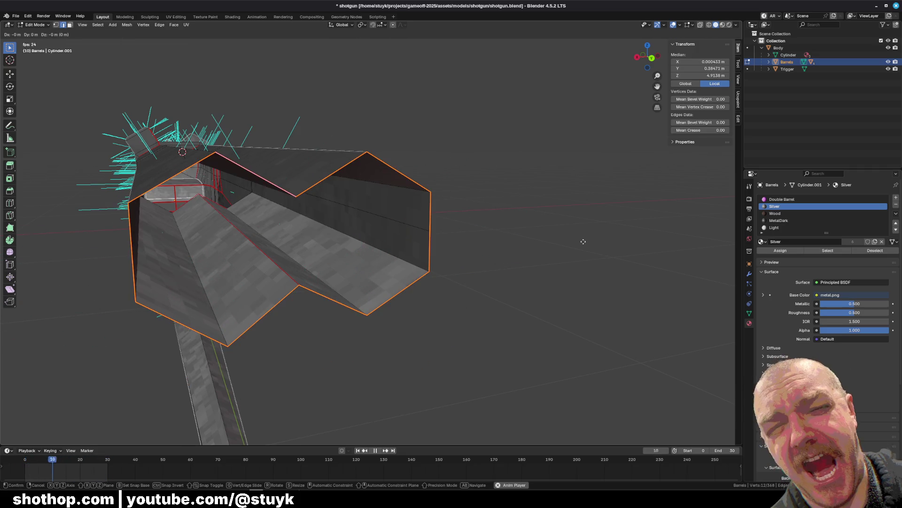
{"action": "left_click", "coordinate": [493, 234]}
{"action": "key", "text": "ctrl+z"}
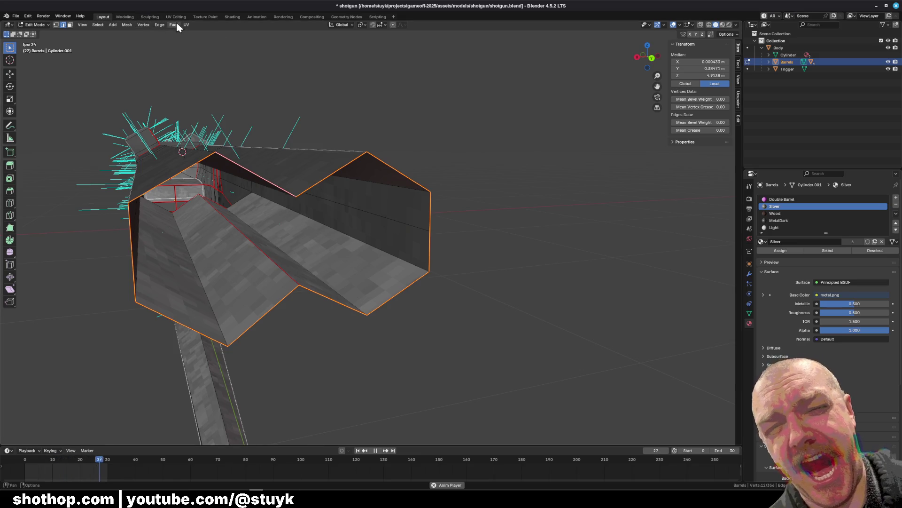
{"action": "left_click", "coordinate": [174, 25]}
{"action": "left_click", "coordinate": [174, 25]}
{"action": "left_click", "coordinate": [174, 24]}
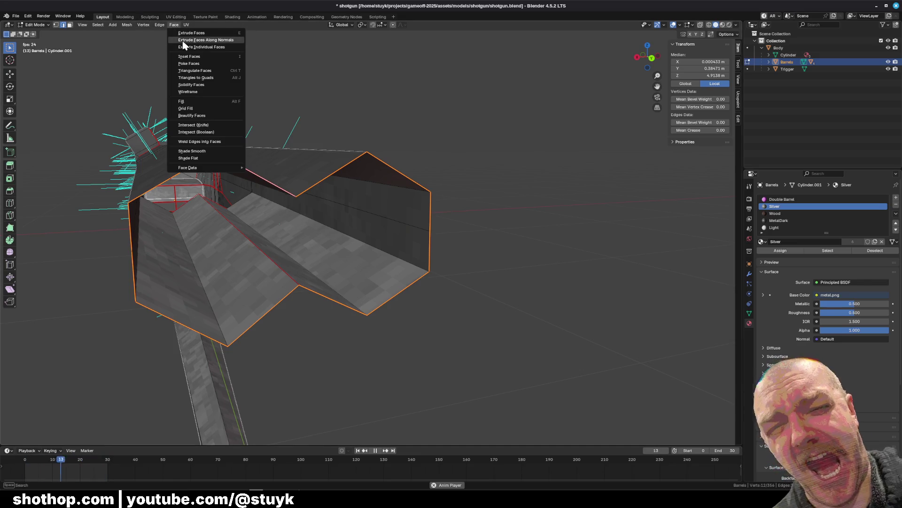
{"action": "left_click", "coordinate": [182, 40]}
{"action": "left_click", "coordinate": [540, 132]}
{"action": "key", "text": "ctrl+z"}
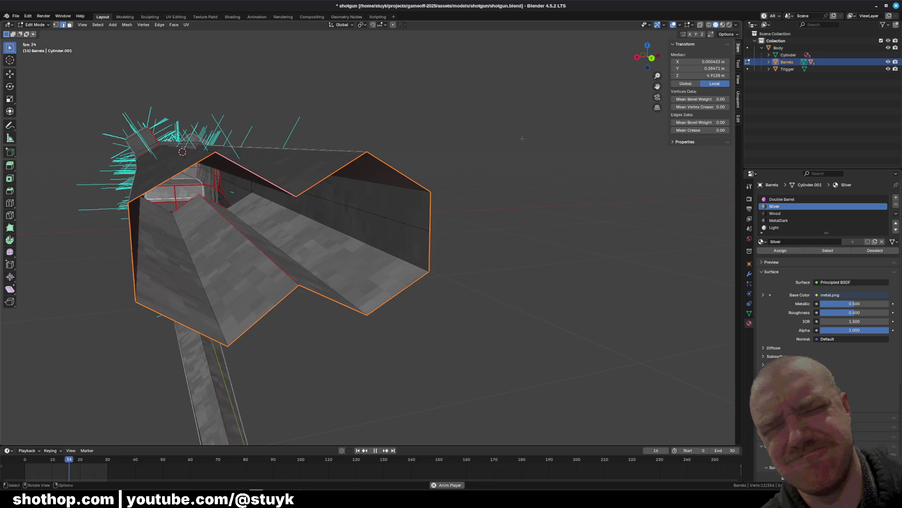
Try Bridge Edge Loops on the end loop, comparing the result with undo and redo
{"action": "left_click", "coordinate": [186, 25]}
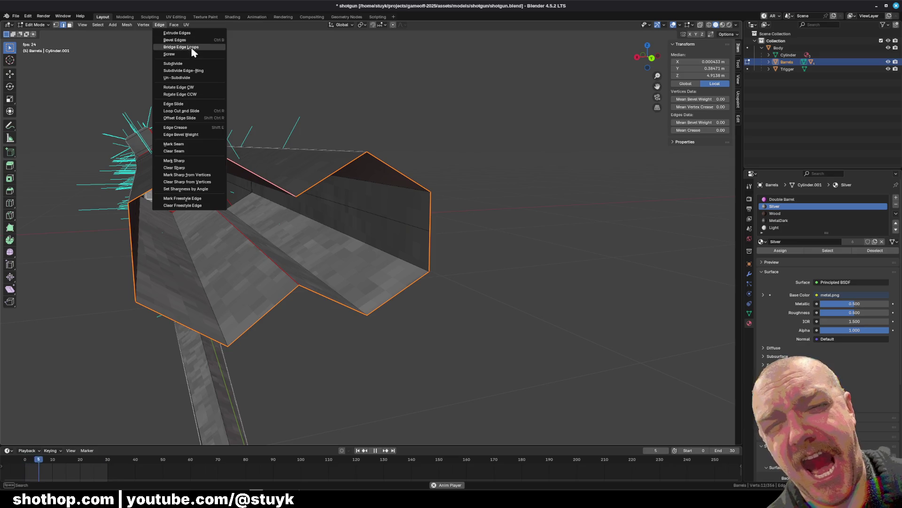
{"action": "left_click", "coordinate": [178, 47]}
{"action": "key", "text": "ctrl+z"}
{"action": "key", "text": "ctrl+shift+z"}
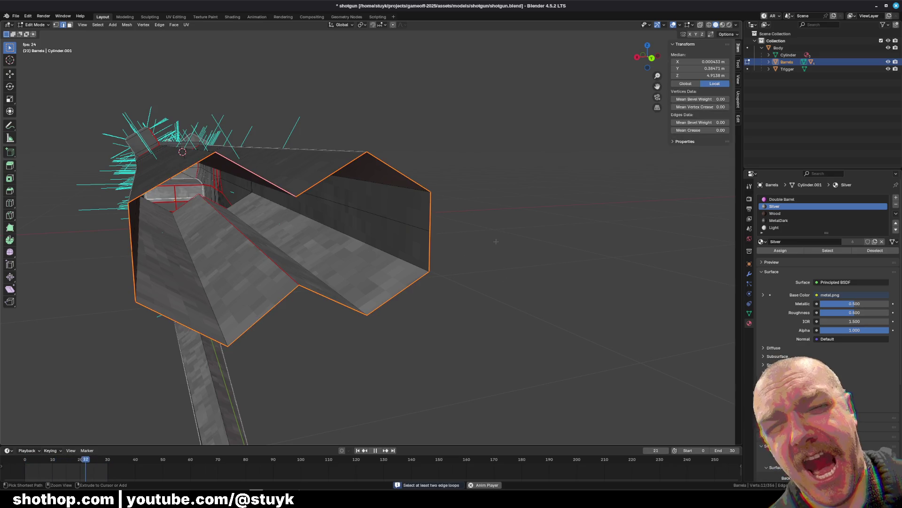
{"action": "key", "text": "ctrl+z"}
{"action": "key", "text": "ctrl+shift+z"}
Fill the open barrel end with faces using Alt+F, then undo the fill
{"action": "right_click", "coordinate": [486, 246]}
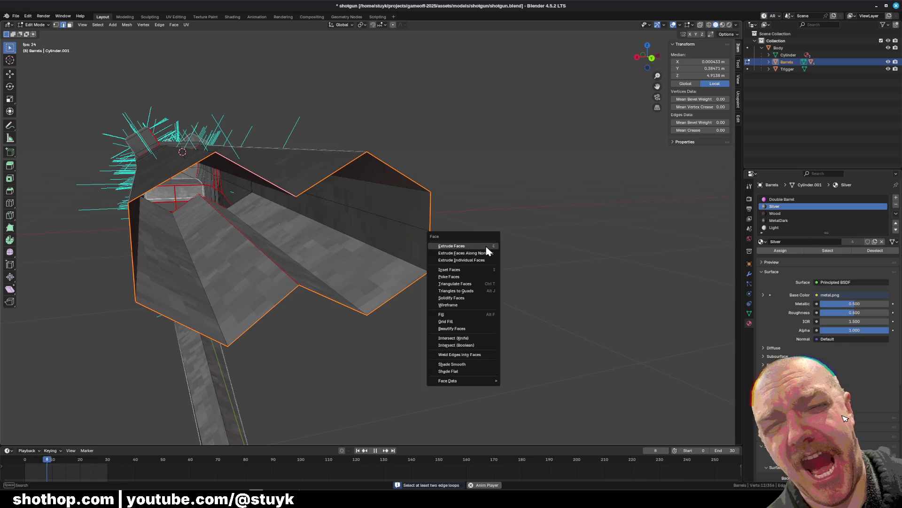
{"action": "key", "text": "alt+f"}
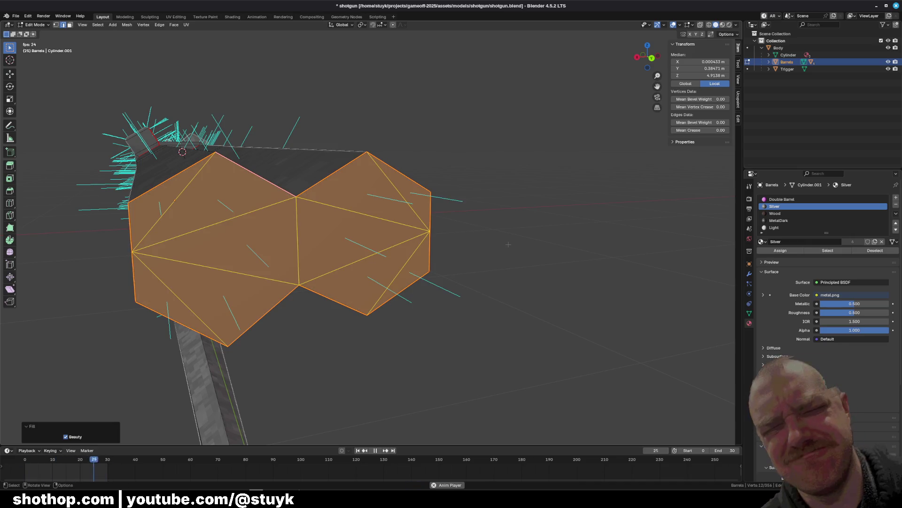
{"action": "key", "text": "ctrl+z"}
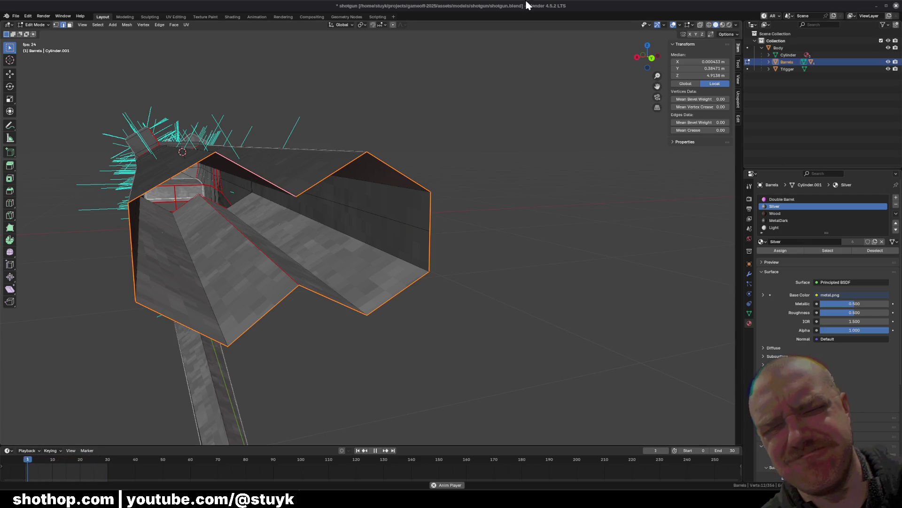
Extrude the barrel-end rim and scale it inward to about half size, redoing the first try
{"action": "scroll", "coordinate": [561, 227], "scroll_direction": "down", "scroll_amount": 3}
{"action": "key", "text": "e"}
{"action": "key", "text": "s"}
{"action": "left_click", "coordinate": [542, 232]}
{"action": "middle_click_drag", "start_coordinate": [541, 232], "coordinate": [496, 251]}
{"action": "key", "text": "ctrl+z"}
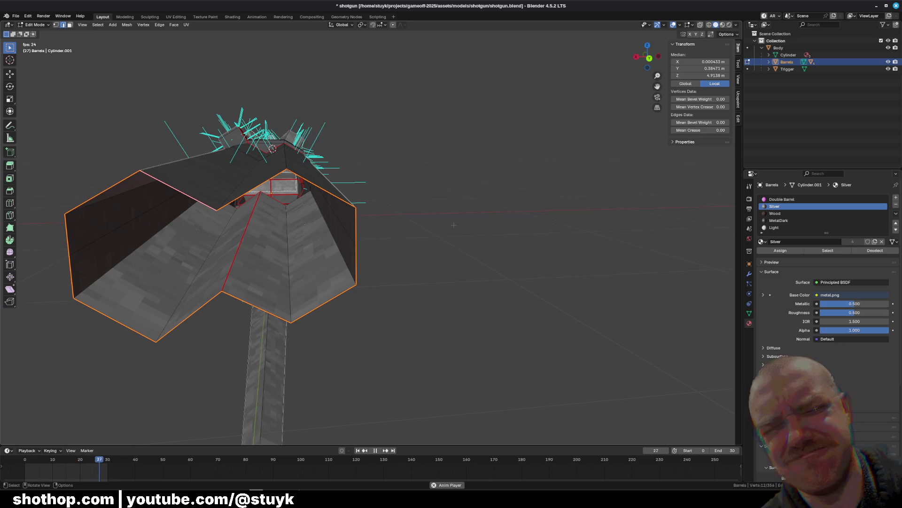
{"action": "key", "text": "e"}
{"action": "key", "text": "s"}
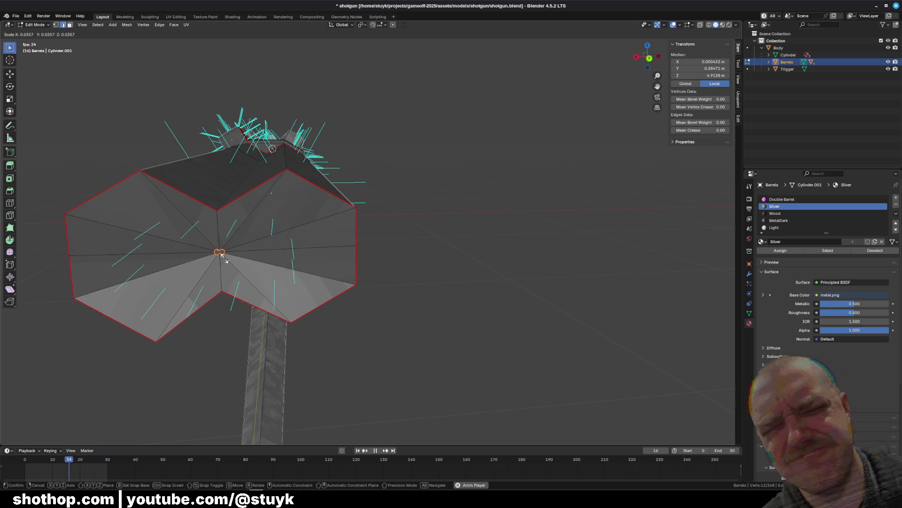
{"action": "key", "text": "Return"}
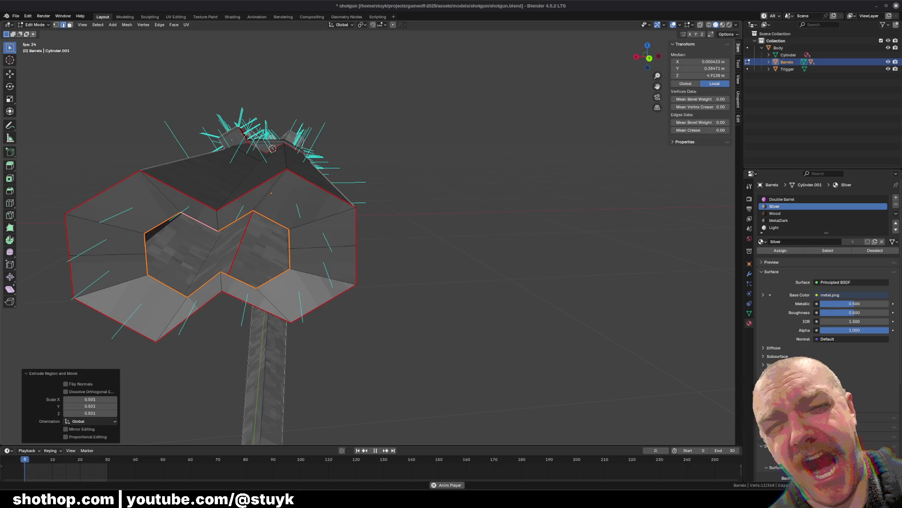
Undo the half-size rim and test scaling the rim to 0.872, undoing the extrusions
{"action": "middle_click_drag", "start_coordinate": [541, 161], "coordinate": [497, 193]}
{"action": "key", "text": "ctrl+z"}
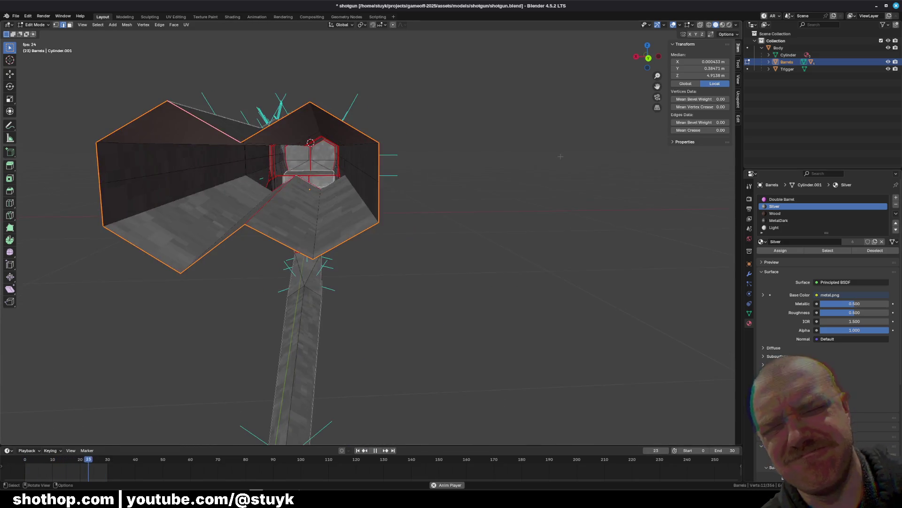
{"action": "key", "text": "s"}
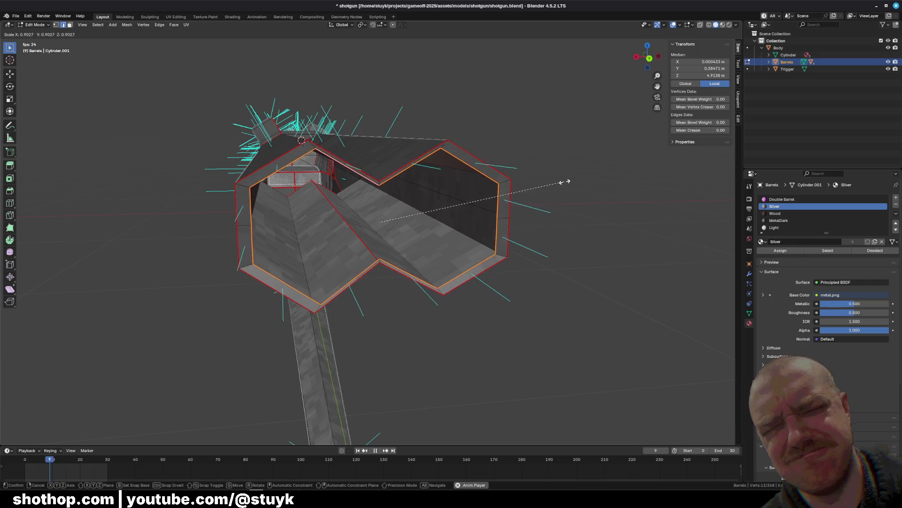
{"action": "left_click", "coordinate": [558, 181]}
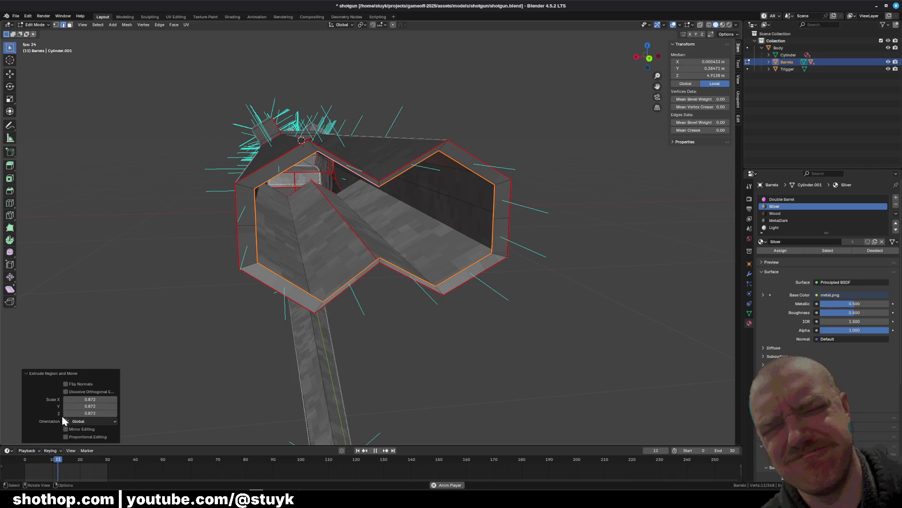
{"action": "left_click", "coordinate": [65, 437]}
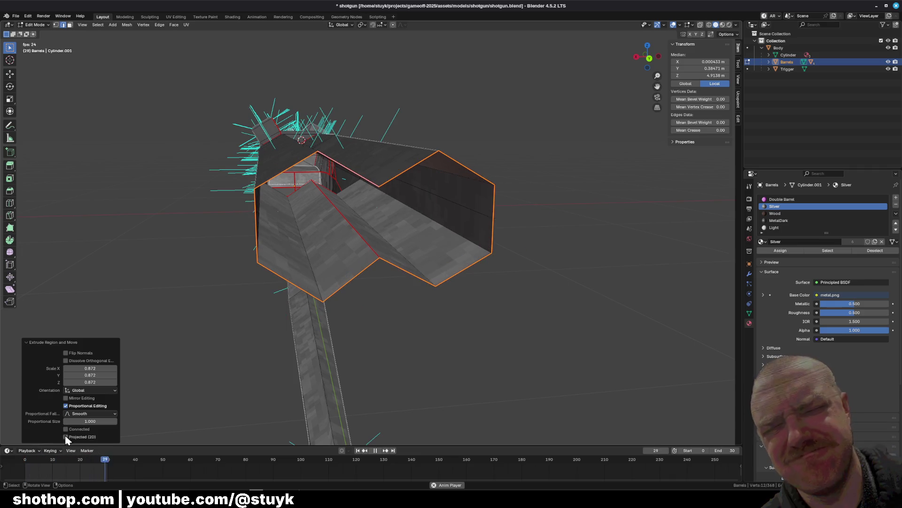
{"action": "key", "text": "ctrl+z"}
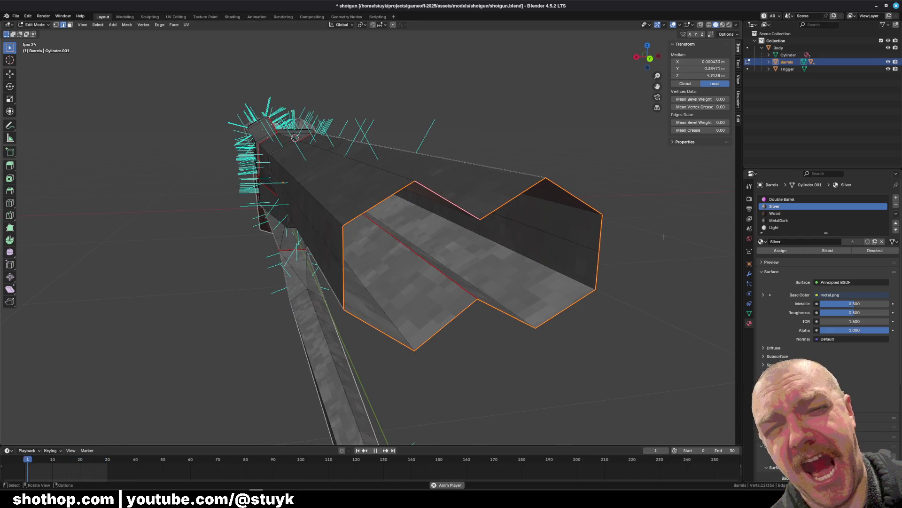
{"action": "key", "text": "e"}
{"action": "right_click", "coordinate": [691, 268]}
{"action": "key", "text": "ctrl+z"}
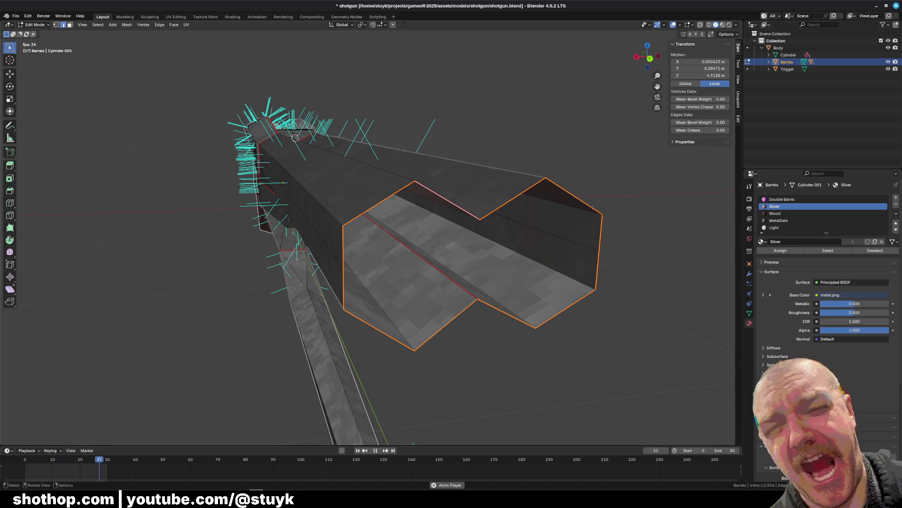
Try one more inward-scaled loop, undo it, and begin an inset on the barrel end
{"action": "middle_click_drag", "start_coordinate": [367, 179], "coordinate": [350, 175]}
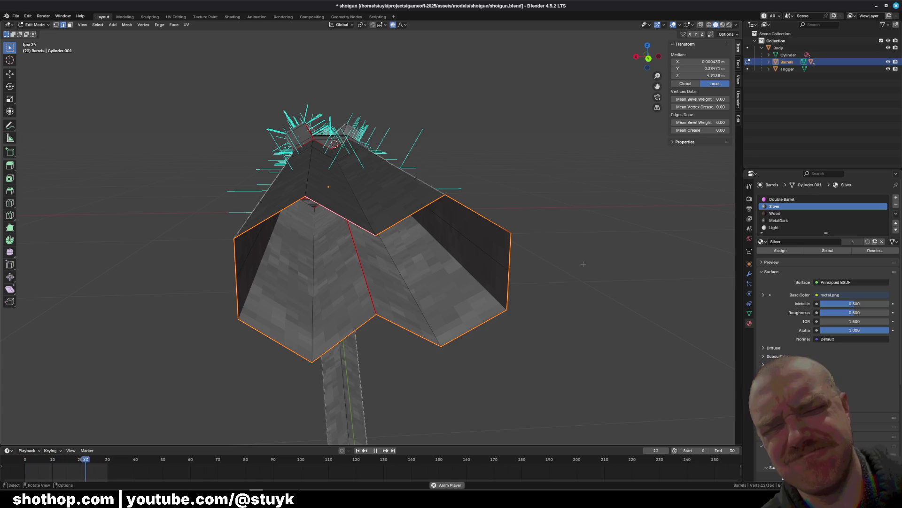
{"action": "key", "text": "e"}
{"action": "key", "text": "s"}
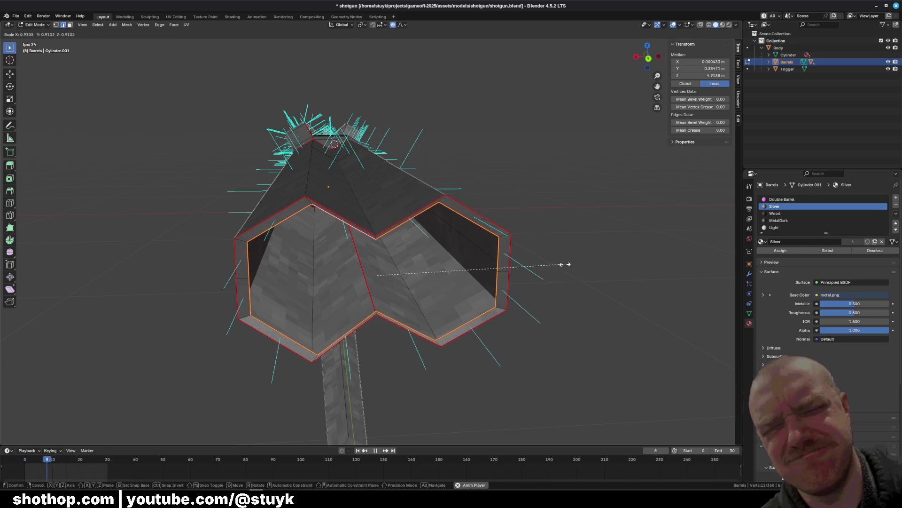
{"action": "left_click", "coordinate": [534, 264]}
{"action": "key", "text": "ctrl+z"}
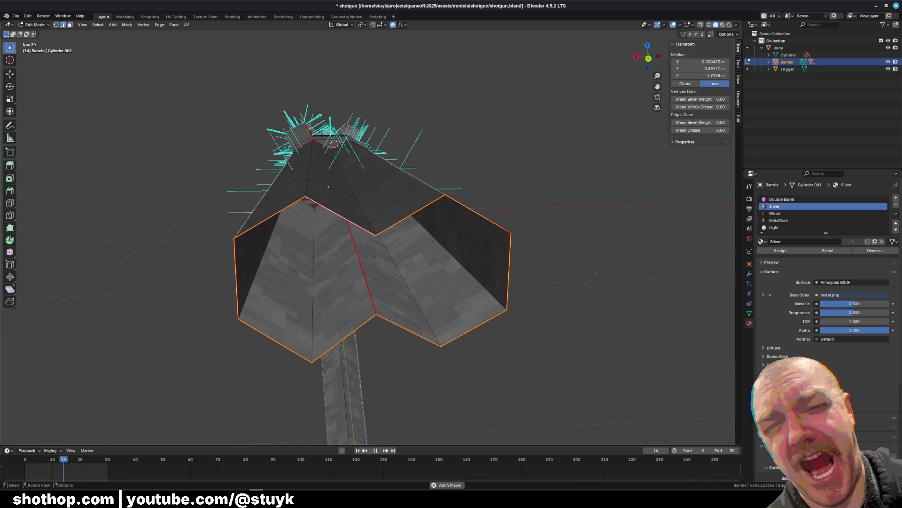
{"action": "key", "text": "i"}
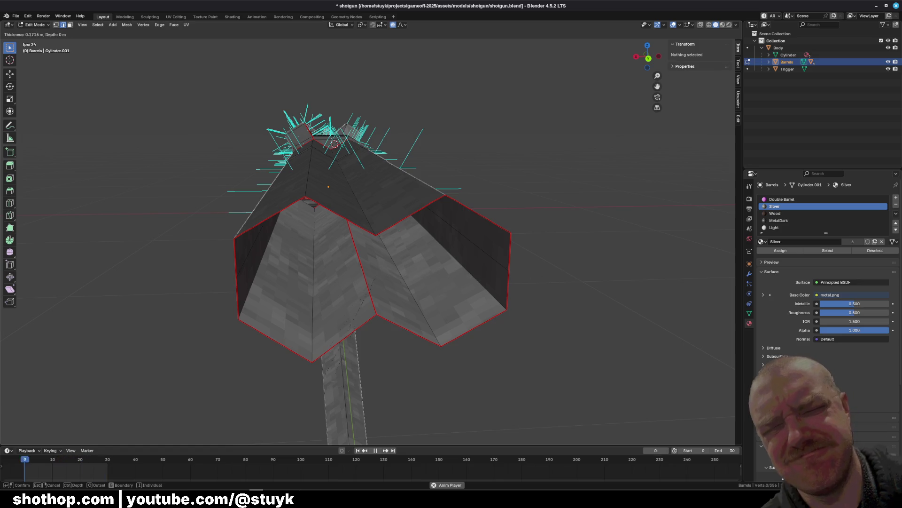
{"action": "left_click", "coordinate": [548, 259]}
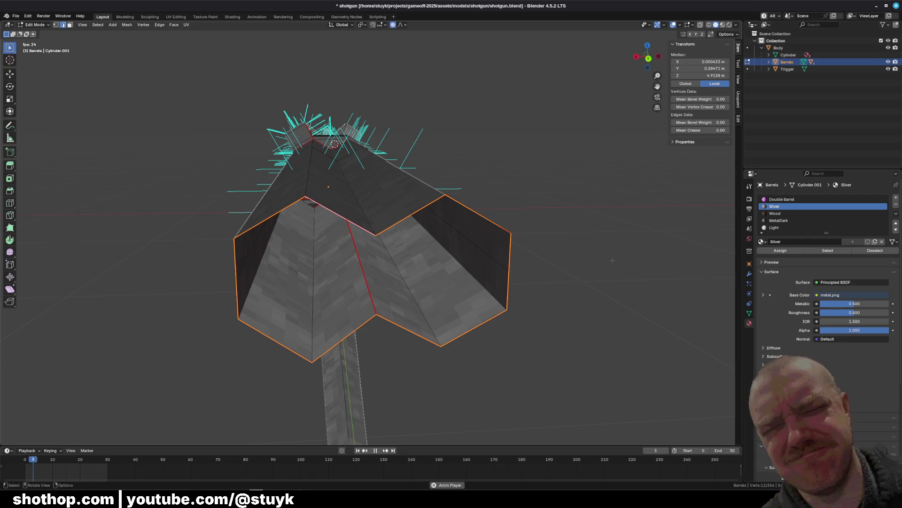
{"action": "left_click", "coordinate": [410, 215]}
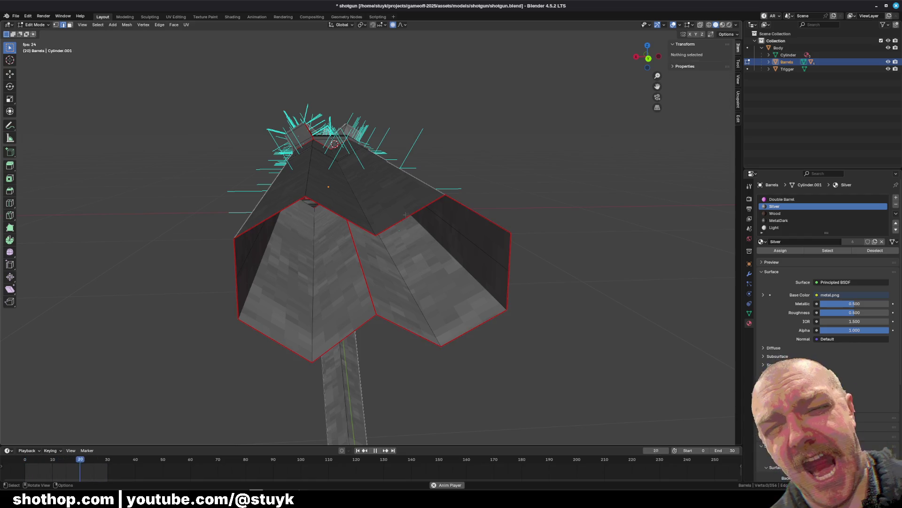
{"action": "left_click", "coordinate": [409, 330], "text": "shift"}
{"action": "left_click", "coordinate": [495, 328], "text": "shift"}
{"action": "left_click", "coordinate": [510, 286], "text": "shift"}
{"action": "left_click", "coordinate": [489, 224], "text": "shift"}
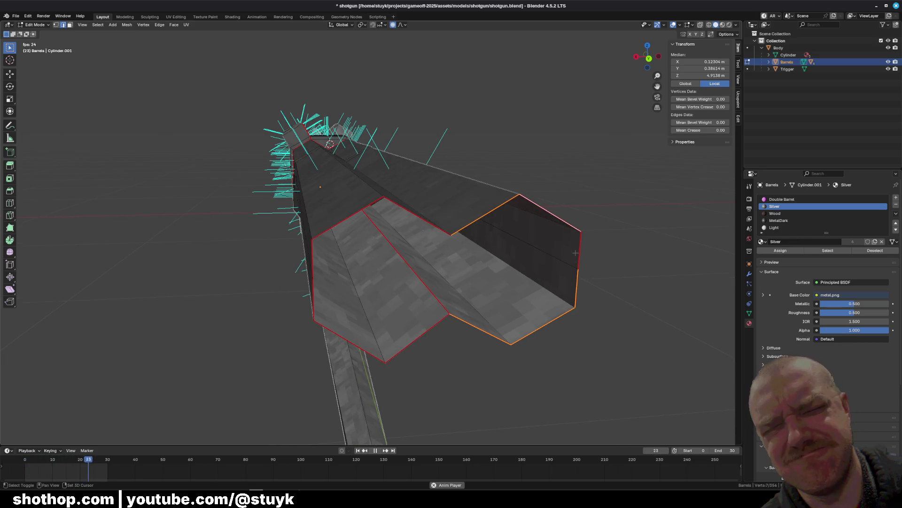
{"action": "key", "text": "i"}
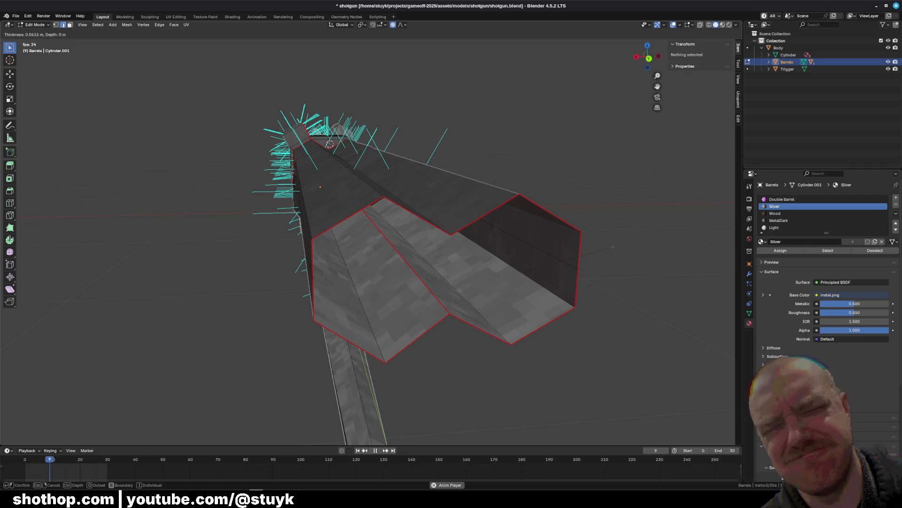
{"action": "left_click", "coordinate": [606, 284]}
{"action": "key", "text": "ctrl+z"}
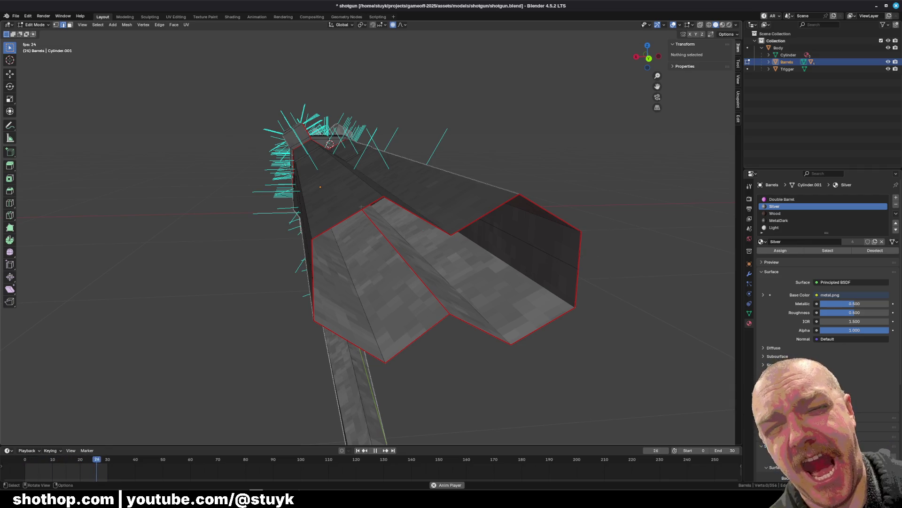
{"action": "left_click", "coordinate": [55, 25]}
{"action": "middle_click_drag", "start_coordinate": [470, 258], "coordinate": [401, 248]}
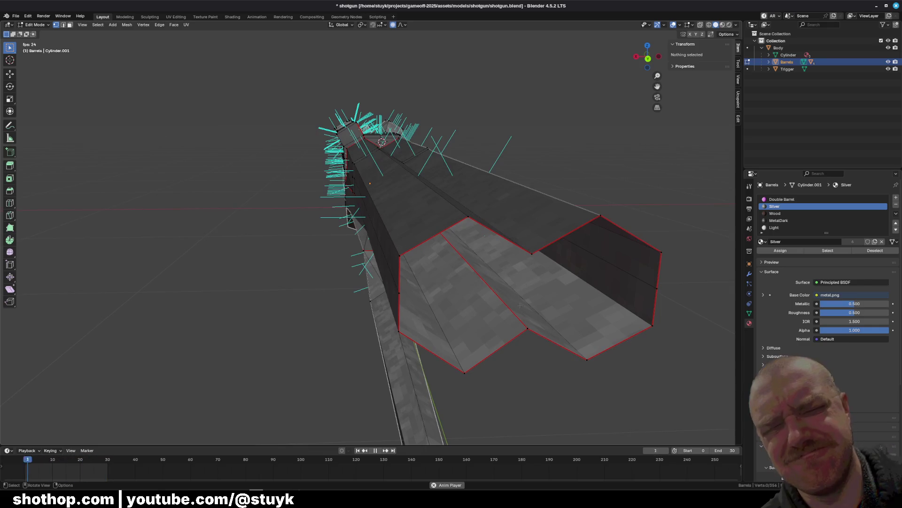
{"action": "middle_click_drag", "start_coordinate": [511, 309], "coordinate": [511, 309]}
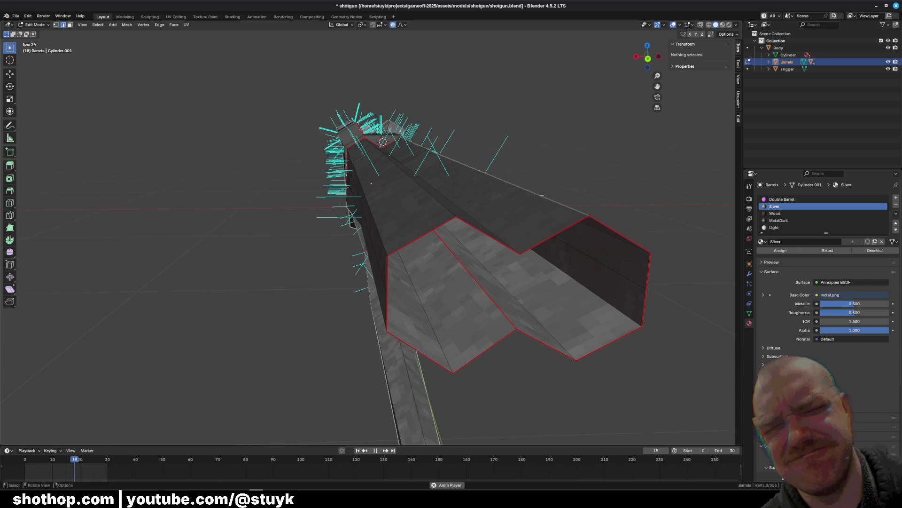
{"action": "left_click", "coordinate": [475, 279]}
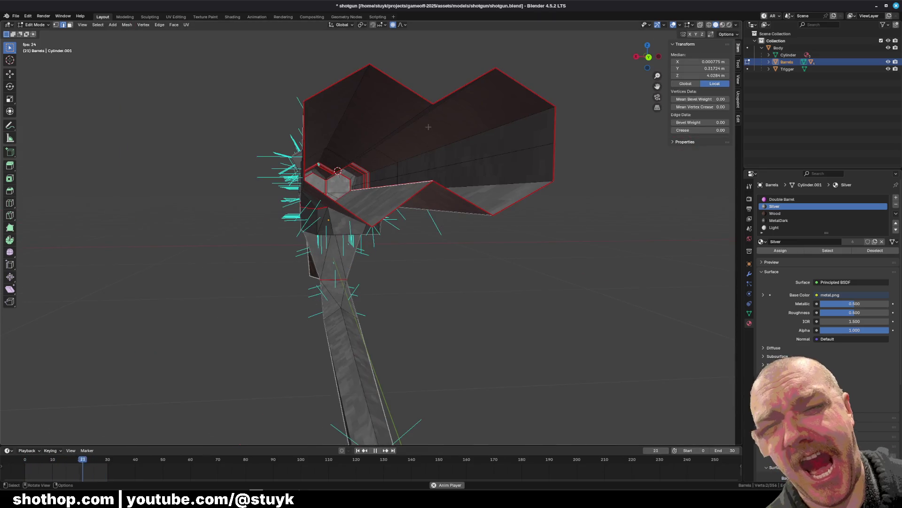
{"action": "left_click", "coordinate": [422, 136], "text": "shift"}
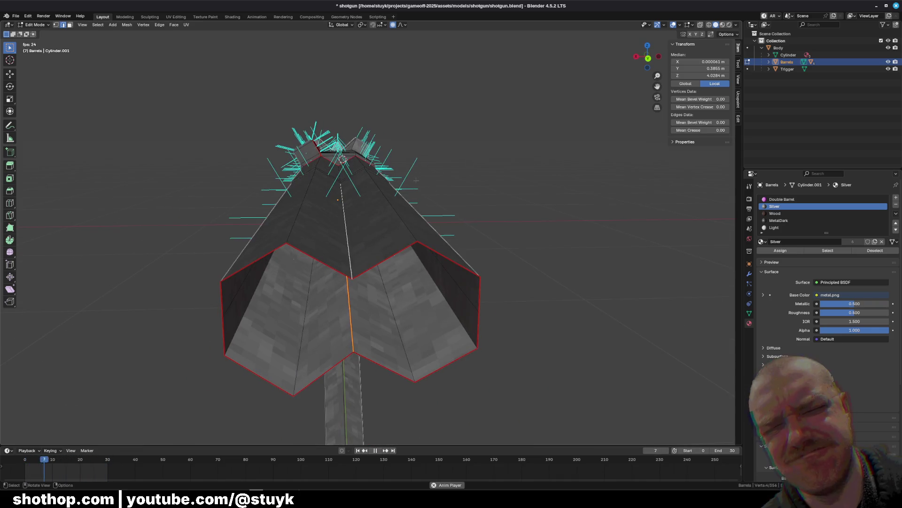
{"action": "key", "text": "alt+a"}
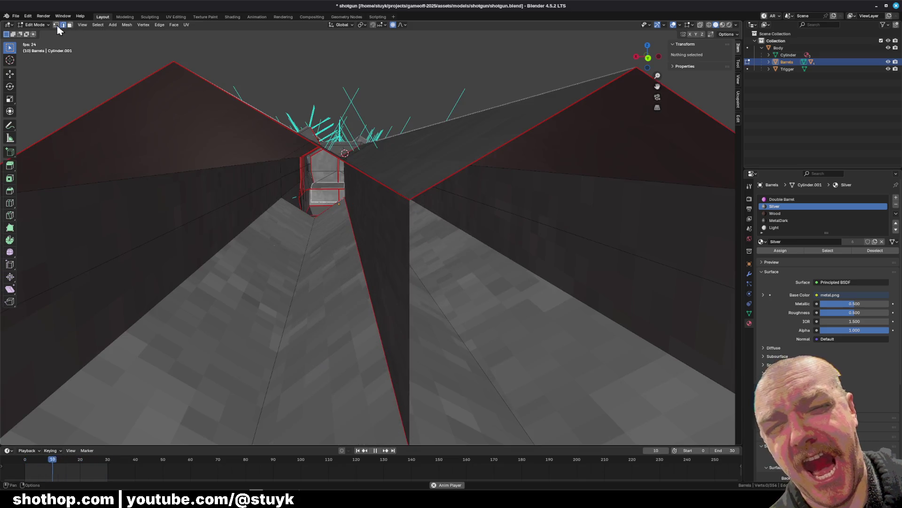
{"action": "left_click", "coordinate": [365, 190], "text": "shift"}
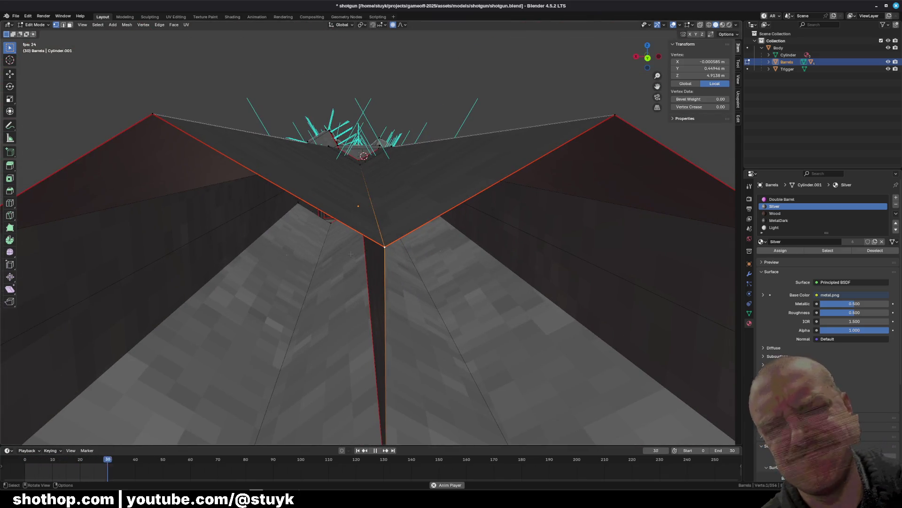
{"action": "key", "text": "2"}
{"action": "left_click", "coordinate": [390, 287], "text": "ctrl"}
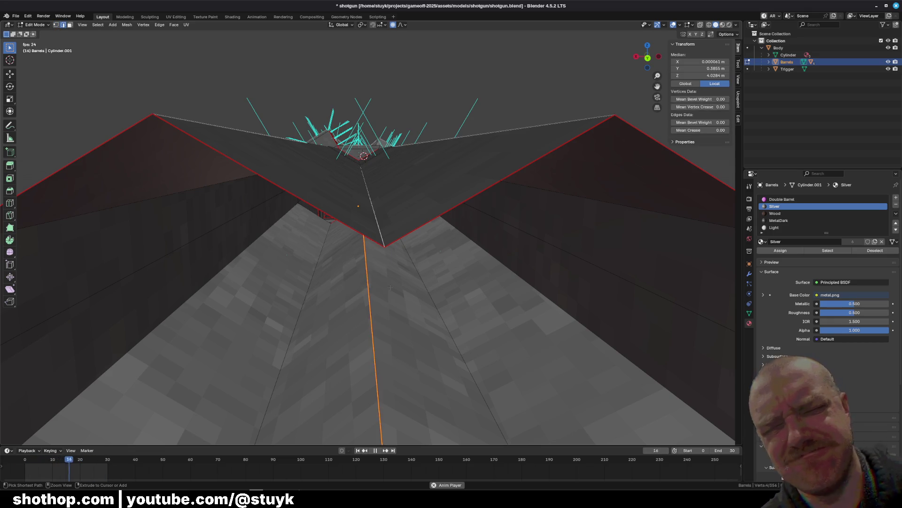
{"action": "scroll", "coordinate": [390, 287], "scroll_direction": "down", "scroll_amount": 5}
{"action": "key", "text": "alt+a"}
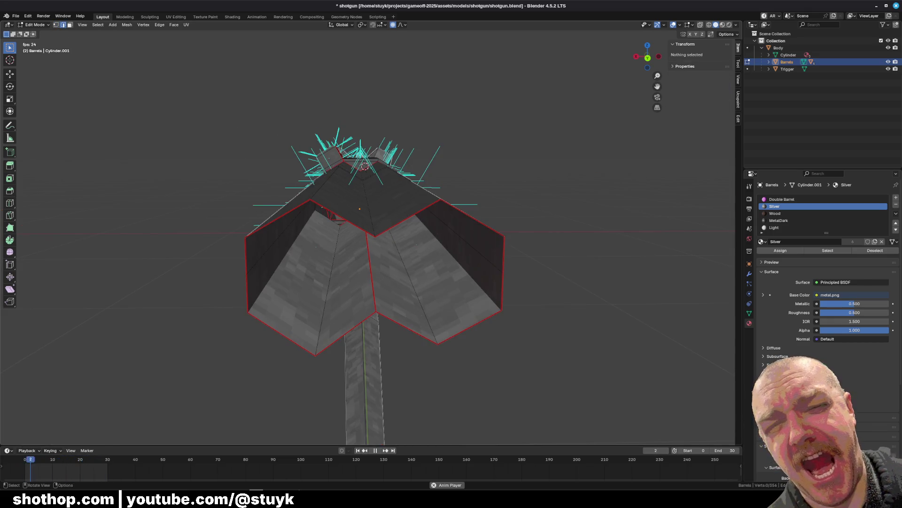
{"action": "left_click", "coordinate": [69, 24]}
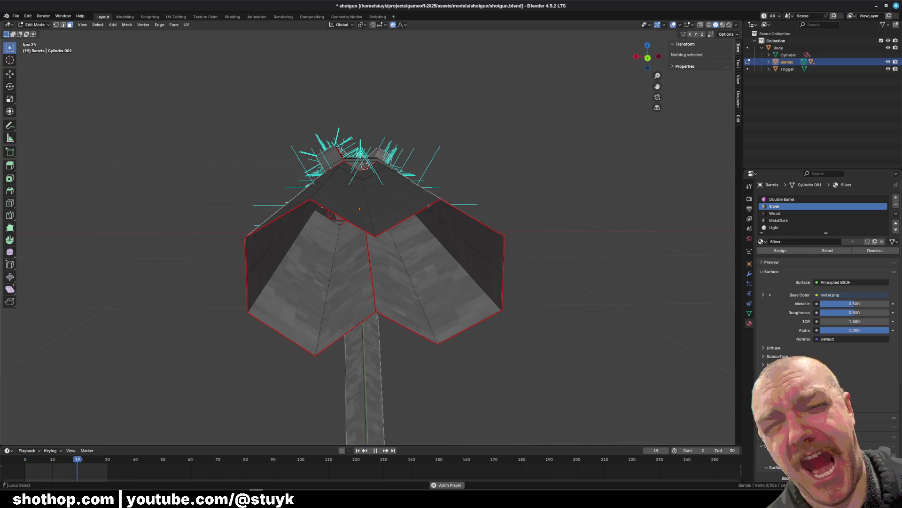
{"action": "middle_click_drag", "start_coordinate": [432, 204], "coordinate": [630, 330]}
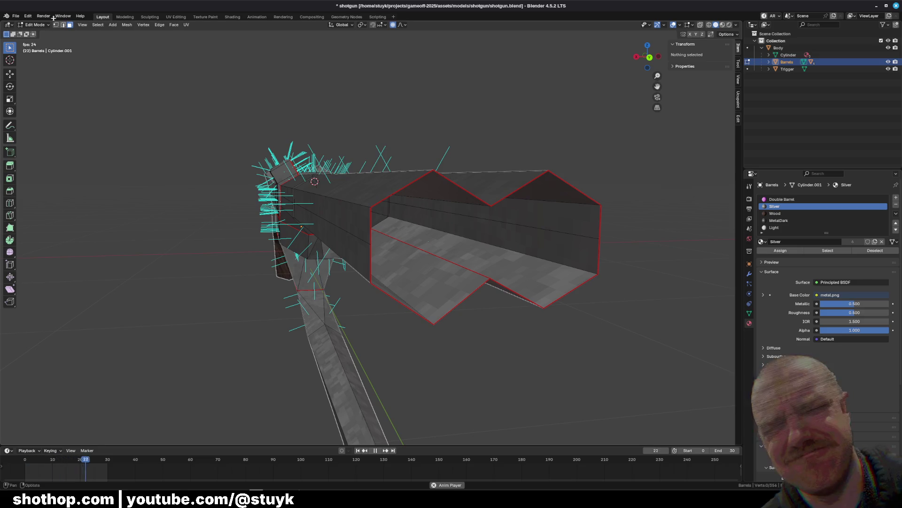
{"action": "left_click", "coordinate": [585, 283]}
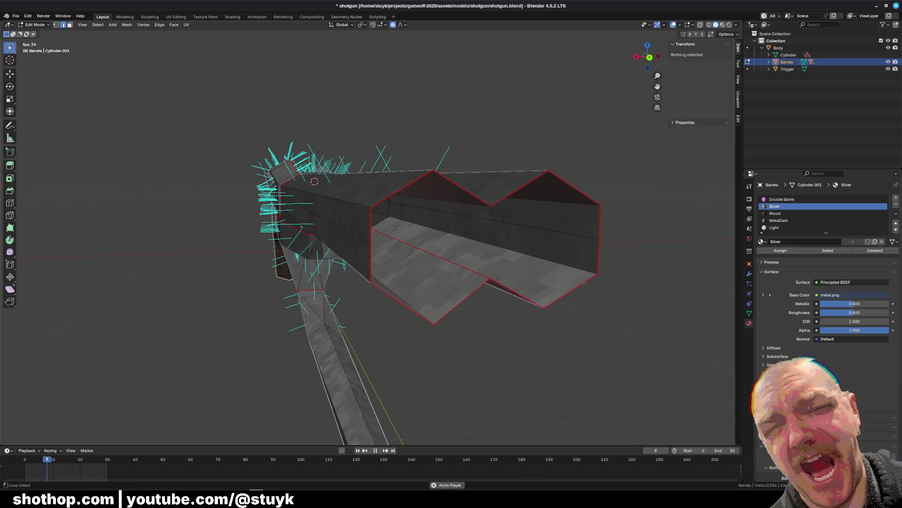
Cap the barrel front edge loop with a single face using F
{"action": "left_click", "coordinate": [584, 282], "text": "alt"}
{"action": "key", "text": "f"}
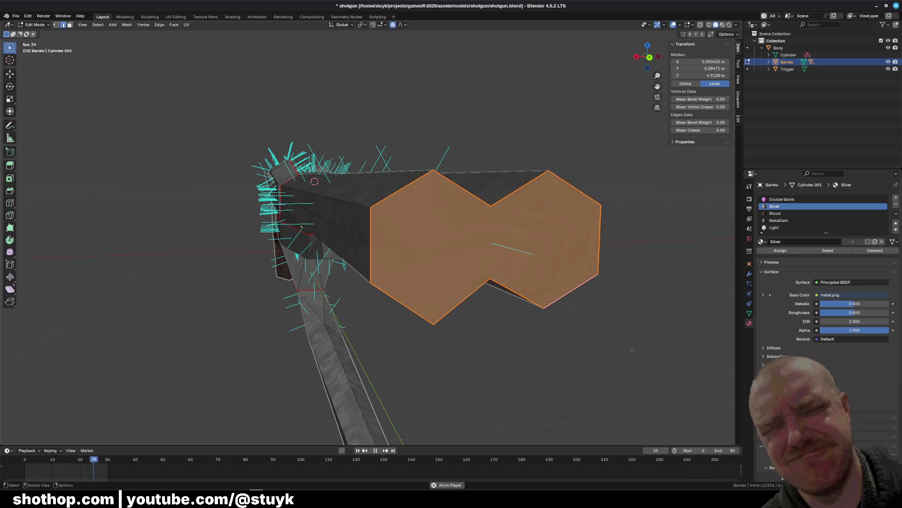
{"action": "left_click", "coordinate": [632, 350]}
Knife-cut a vertical edge from the notch's top to bottom vertex, then select both barrel faces
{"action": "key", "text": "k"}
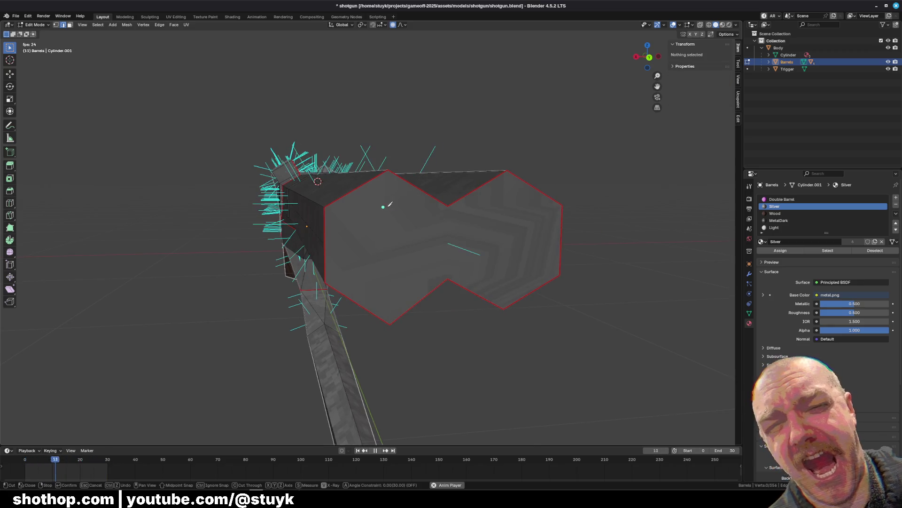
{"action": "left_click", "coordinate": [448, 205]}
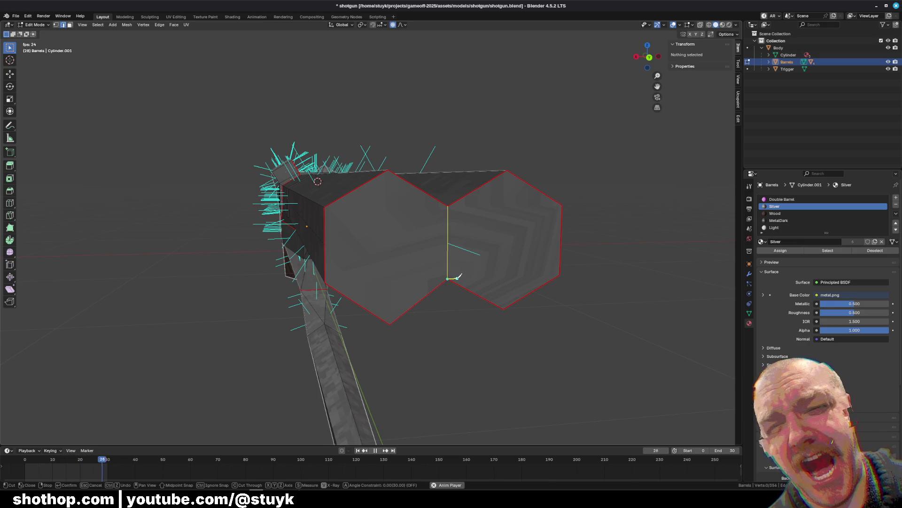
{"action": "left_click", "coordinate": [457, 277]}
{"action": "key", "text": "Return"}
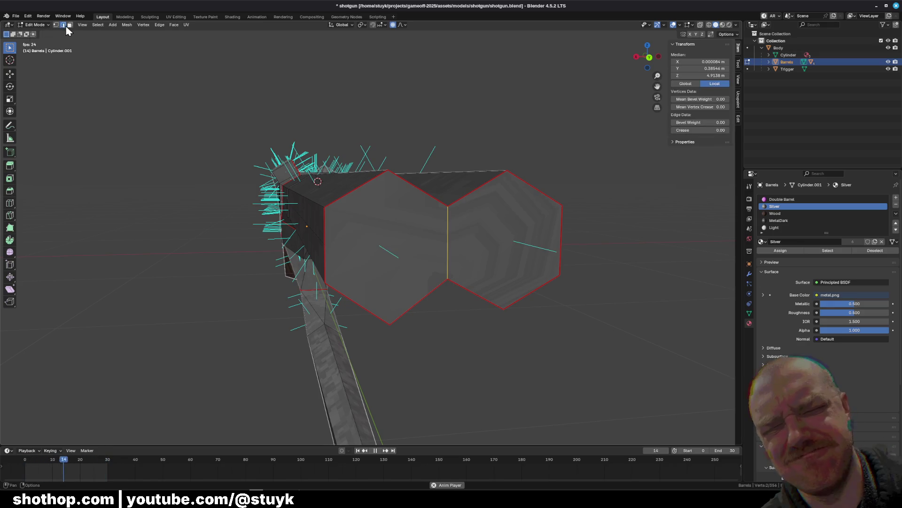
{"action": "left_click", "coordinate": [70, 24]}
{"action": "left_click", "coordinate": [386, 263]}
{"action": "left_click", "coordinate": [505, 240], "text": "shift"}
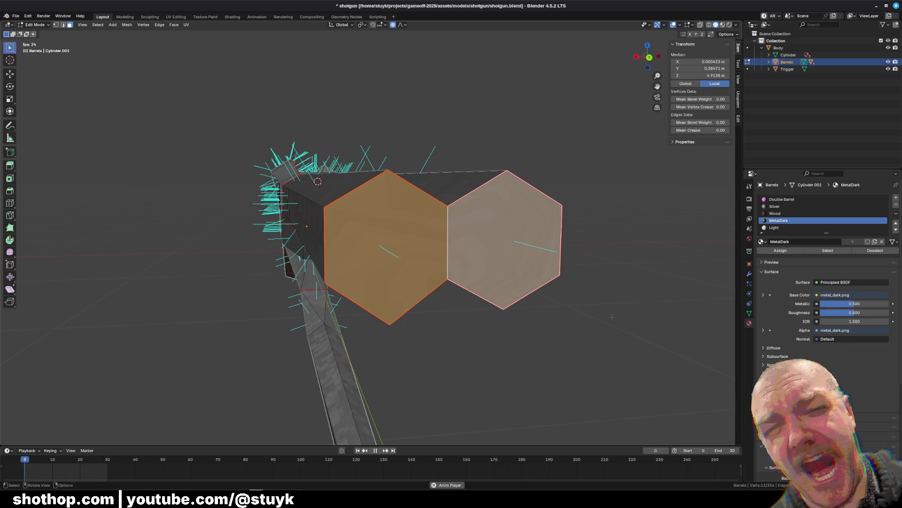
Inset both barrel faces individually by 0.022 m, extrude them, and push them back along Y
{"action": "key", "text": "i"}
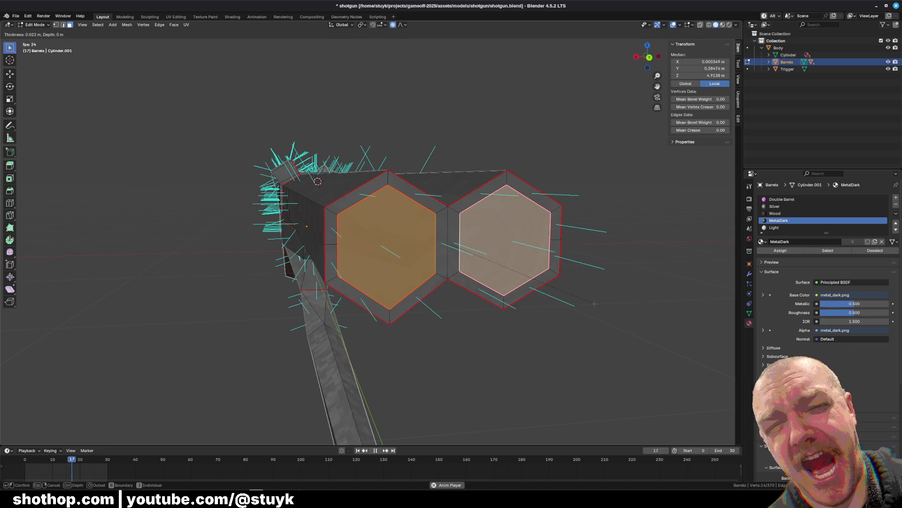
{"action": "left_click", "coordinate": [586, 299]}
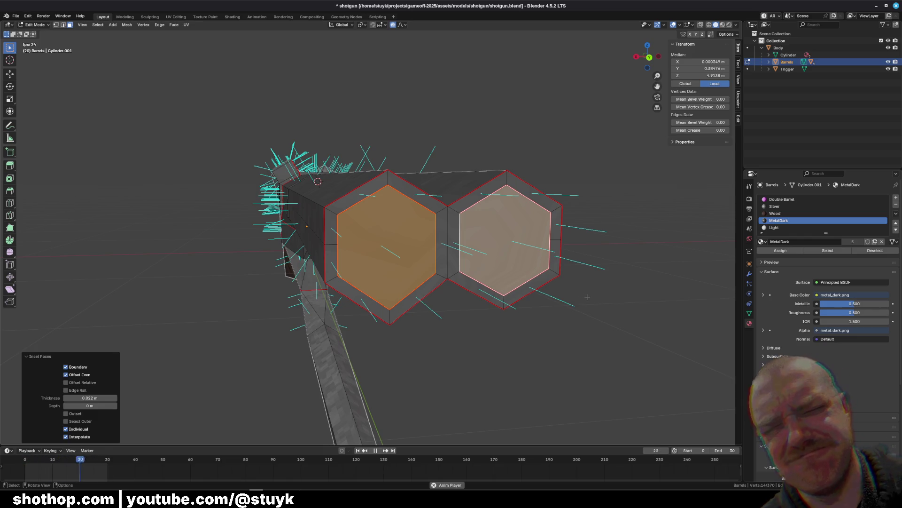
{"action": "key", "text": "e"}
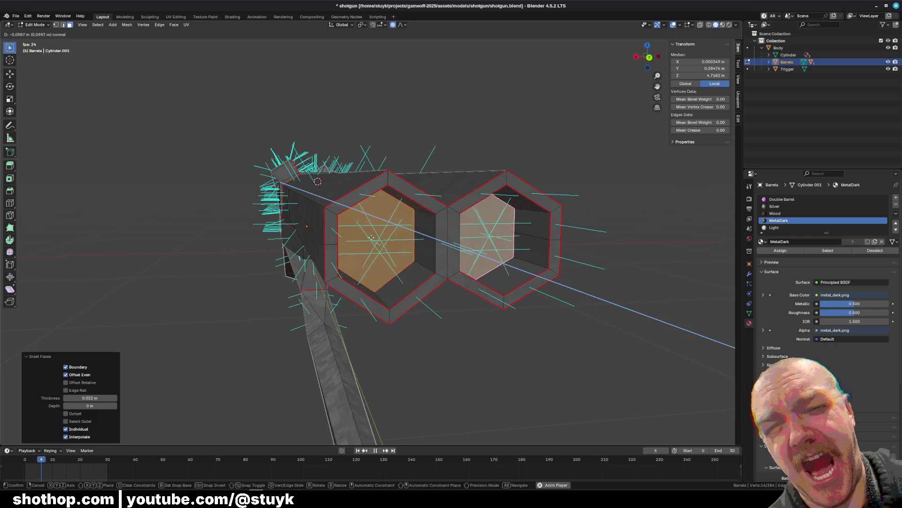
{"action": "left_click", "coordinate": [227, 173]}
{"action": "mouse_move", "coordinate": [227, 172]}
{"action": "middle_mouse_down"}
{"action": "mouse_move", "coordinate": [403, 182]}
{"action": "mouse_move", "coordinate": [611, 217]}
{"action": "mouse_move", "coordinate": [495, 239]}
{"action": "middle_mouse_up"}
{"action": "key", "text": "g"}
{"action": "key", "text": "y"}
{"action": "left_click", "coordinate": [567, 217]}
Select the bottom faces of the two bores
{"action": "key", "text": "alt+a"}
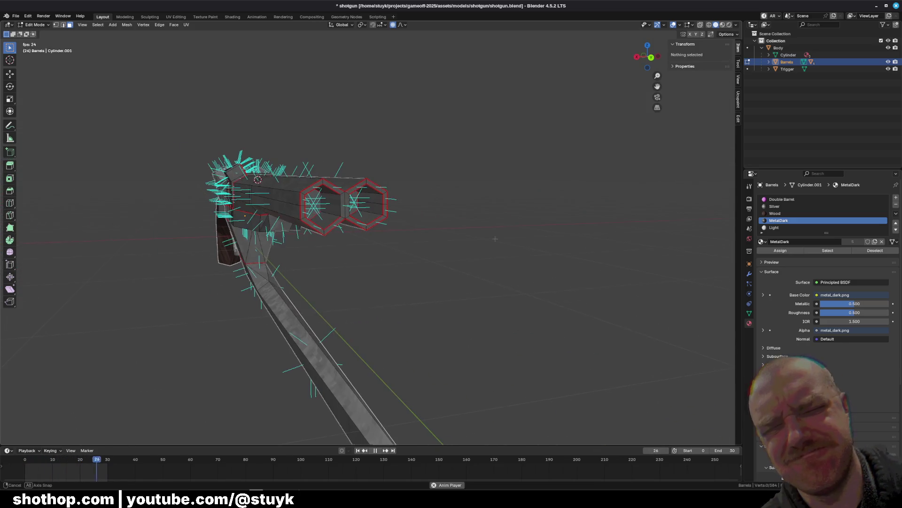
{"action": "left_click", "coordinate": [313, 204]}
{"action": "left_click", "coordinate": [371, 207], "text": "shift"}
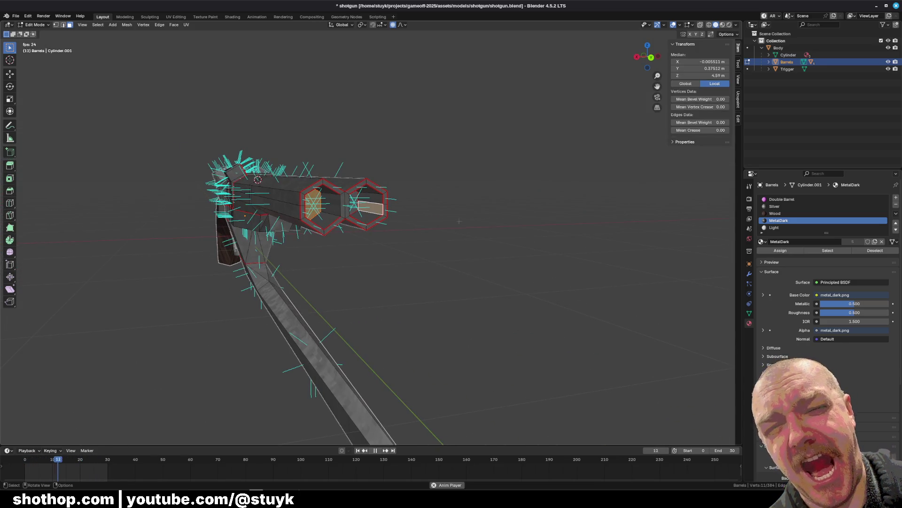
{"action": "key", "text": "alt+a"}
{"action": "middle_click_drag", "start_coordinate": [459, 221], "coordinate": [404, 225]}
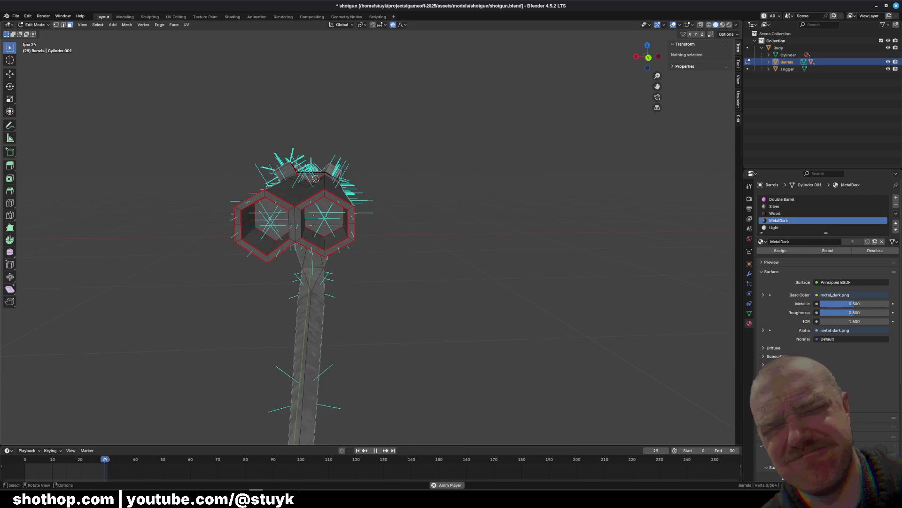
{"action": "left_click", "coordinate": [271, 220]}
{"action": "left_click", "coordinate": [324, 217], "text": "shift"}
{"action": "middle_click_drag", "start_coordinate": [324, 218], "coordinate": [569, 240]}
Push the bore faces deeper into the barrels along Y, then clear the selection
{"action": "key", "text": "g"}
{"action": "key", "text": "y"}
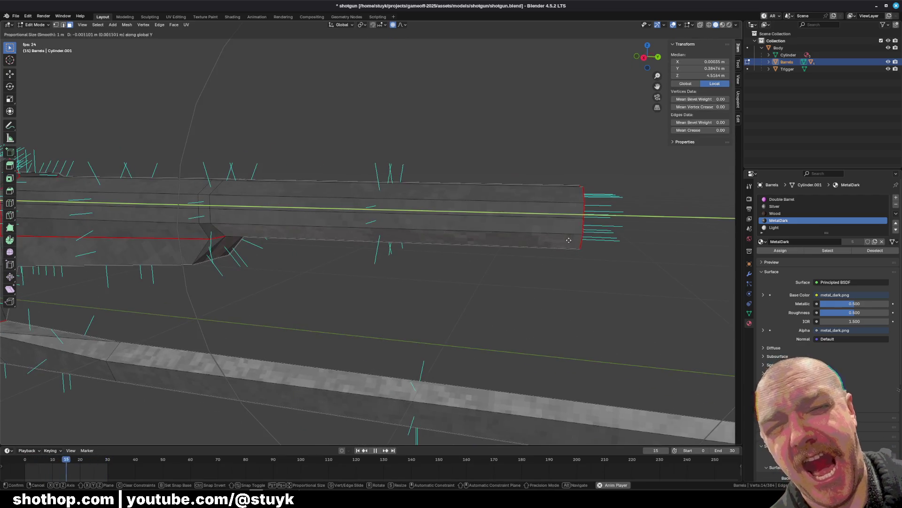
{"action": "key", "text": "Escape"}
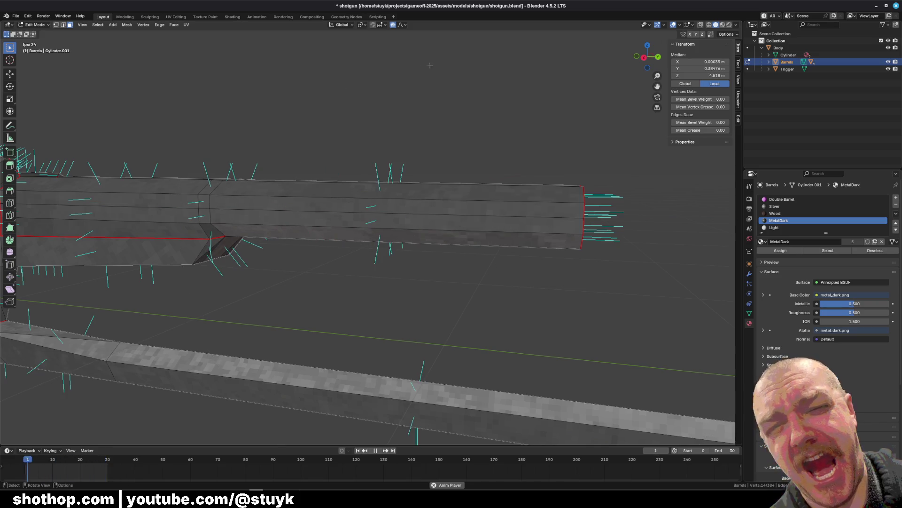
{"action": "key", "text": "g"}
{"action": "key", "text": "y"}
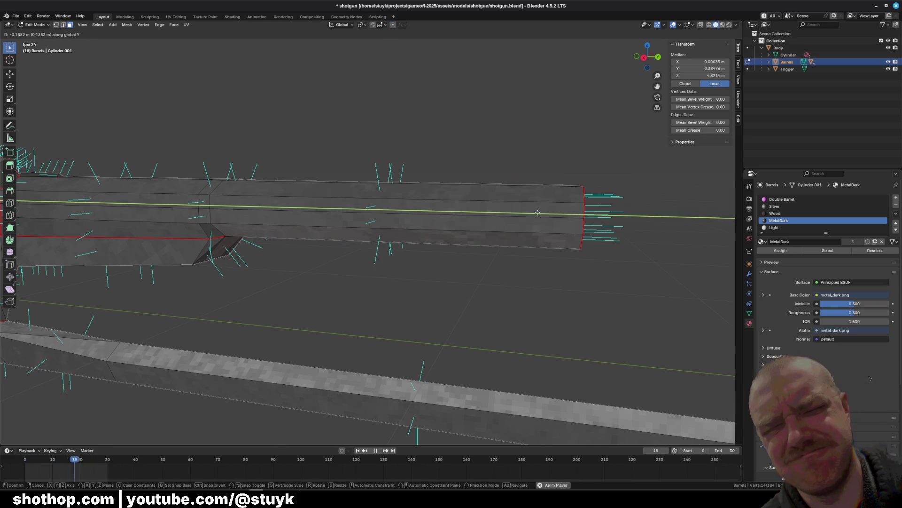
{"action": "left_click", "coordinate": [494, 214]}
{"action": "mouse_move", "coordinate": [493, 214]}
{"action": "middle_mouse_down"}
{"action": "mouse_move", "coordinate": [446, 250]}
{"action": "mouse_move", "coordinate": [548, 271]}
{"action": "mouse_move", "coordinate": [512, 268]}
{"action": "mouse_move", "coordinate": [482, 242]}
{"action": "middle_mouse_up"}
{"action": "left_click", "coordinate": [548, 271]}
{"action": "scroll", "coordinate": [548, 271], "scroll_direction": "up", "scroll_amount": 5}
{"action": "scroll", "coordinate": [483, 241], "scroll_direction": "up", "scroll_amount": 3}
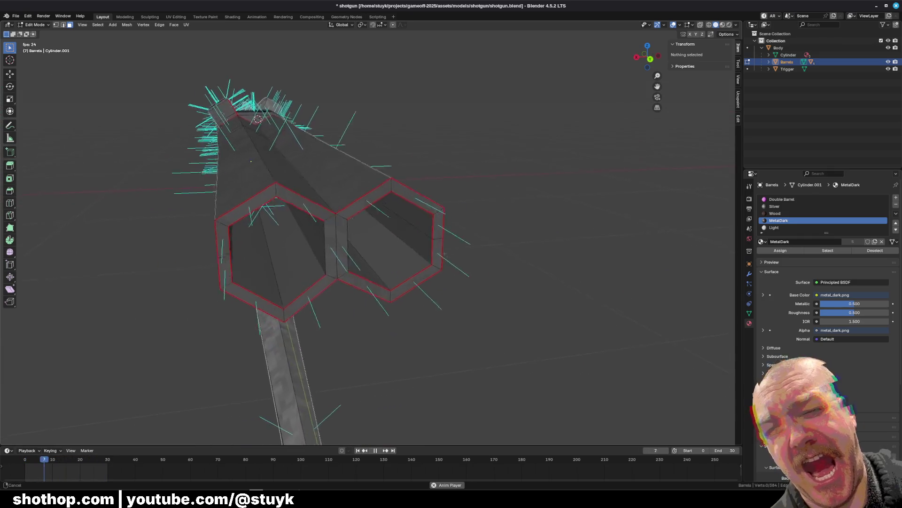
Clear the seam from the edges between the two barrels
{"action": "middle_click_drag", "start_coordinate": [379, 158], "coordinate": [415, 189]}
{"action": "left_click", "coordinate": [63, 25]}
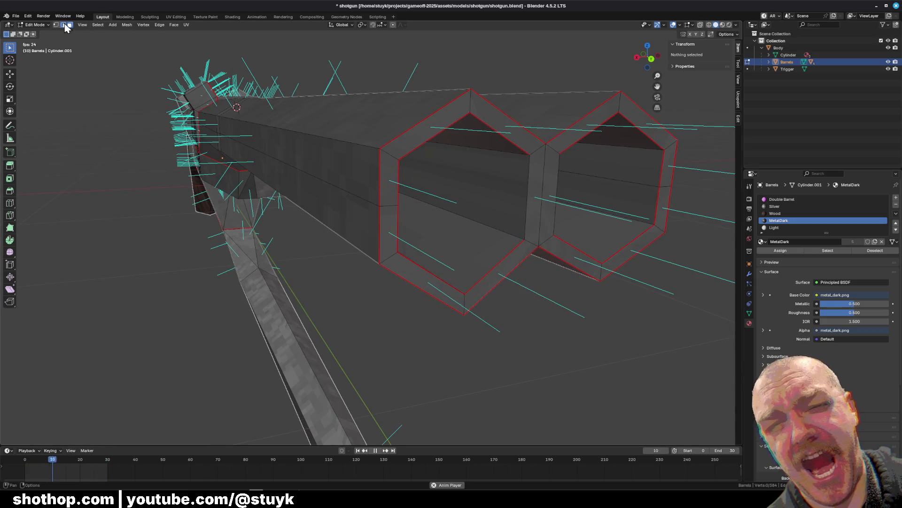
{"action": "left_click", "coordinate": [558, 194]}
{"action": "left_click", "coordinate": [558, 194], "text": "shift"}
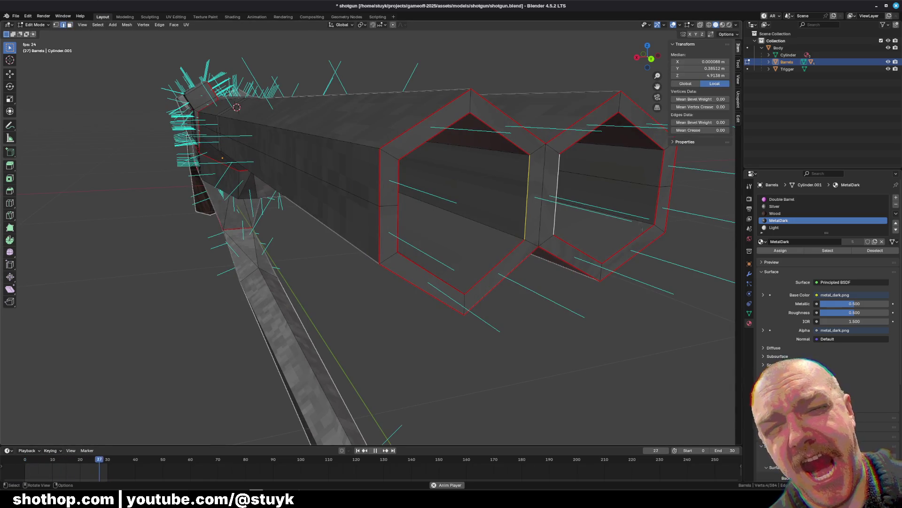
{"action": "right_click", "coordinate": [630, 261]}
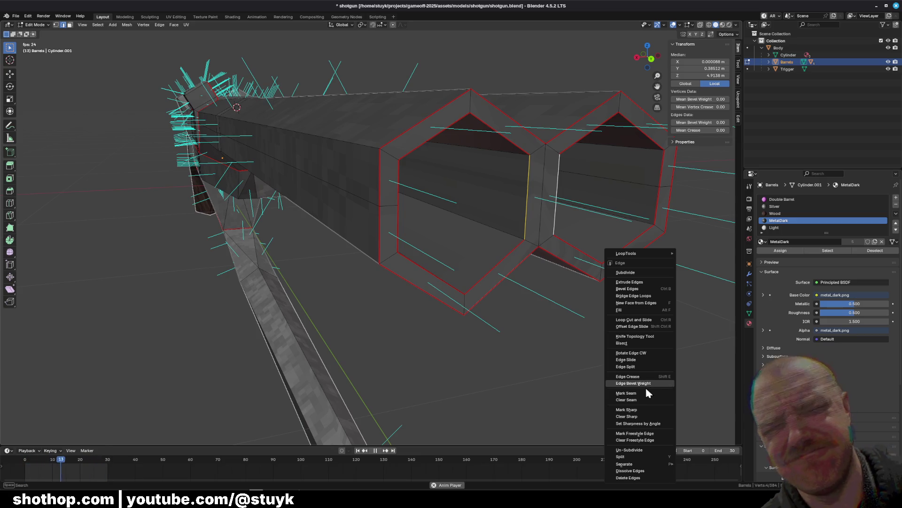
{"action": "key", "text": "Escape"}
{"action": "key", "text": "alt+a"}
{"action": "middle_click_drag", "start_coordinate": [451, 329], "coordinate": [419, 310]}
{"action": "mouse_move", "coordinate": [238, 167]}
{"action": "middle_mouse_down"}
{"action": "mouse_move", "coordinate": [316, 160]}
{"action": "mouse_move", "coordinate": [309, 151]}
{"action": "middle_mouse_up"}
{"action": "left_click", "coordinate": [317, 161]}
{"action": "right_click", "coordinate": [309, 151]}
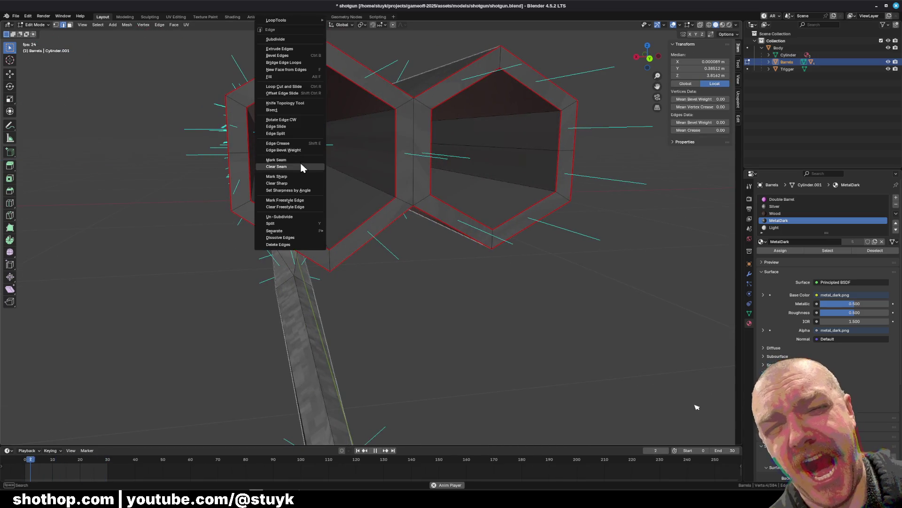
{"action": "left_click", "coordinate": [300, 166]}
Recalculate all mesh normals to point outside, then go to the Shading workspace
{"action": "key", "text": "a"}
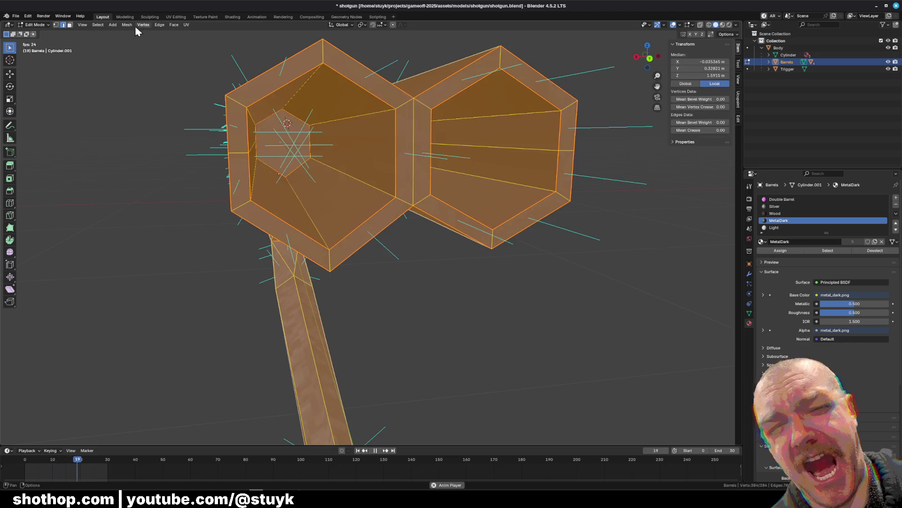
{"action": "left_click", "coordinate": [127, 24]}
{"action": "mouse_move", "coordinate": [141, 144]}
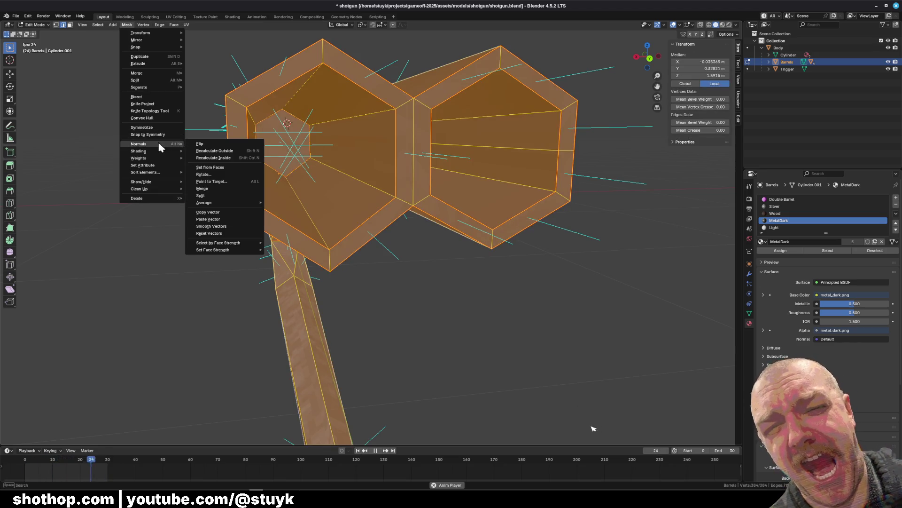
{"action": "left_click", "coordinate": [224, 151]}
{"action": "key", "text": "alt+a"}
{"action": "mouse_move", "coordinate": [230, 155]}
{"action": "middle_mouse_down"}
{"action": "mouse_move", "coordinate": [300, 122]}
{"action": "mouse_move", "coordinate": [422, 216]}
{"action": "middle_mouse_up"}
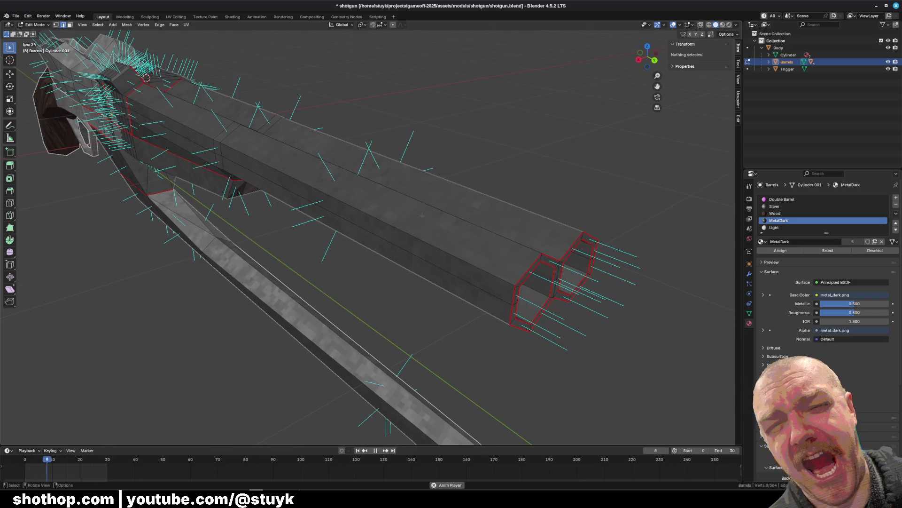
{"action": "key", "text": "a"}
{"action": "left_click", "coordinate": [232, 17]}
{"action": "middle_click_drag", "start_coordinate": [446, 137], "coordinate": [310, 141]}
In UV Editing, unwrap the Barrels mesh with Minimum Stretch, adding islands for the hollow ends
{"action": "left_click", "coordinate": [176, 17]}
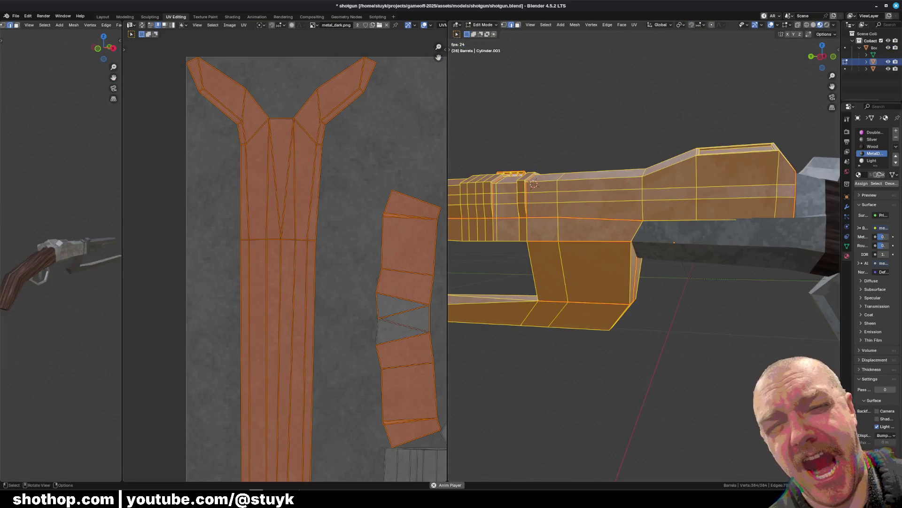
{"action": "scroll", "coordinate": [644, 239], "scroll_direction": "down", "scroll_amount": 5}
{"action": "left_click", "coordinate": [634, 24]}
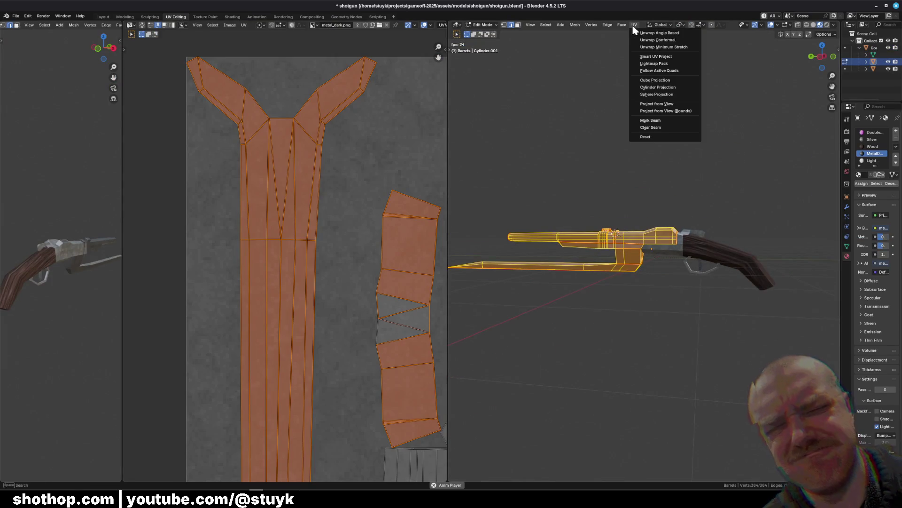
{"action": "left_click", "coordinate": [649, 48]}
{"action": "scroll", "coordinate": [362, 258], "scroll_direction": "down", "scroll_amount": 4}
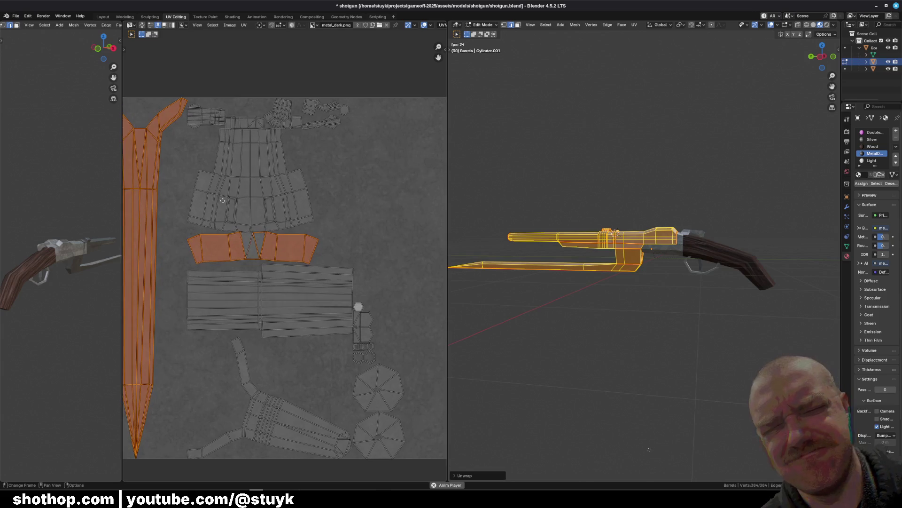
{"action": "scroll", "coordinate": [356, 279], "scroll_direction": "down", "scroll_amount": 3, "text": "shift"}
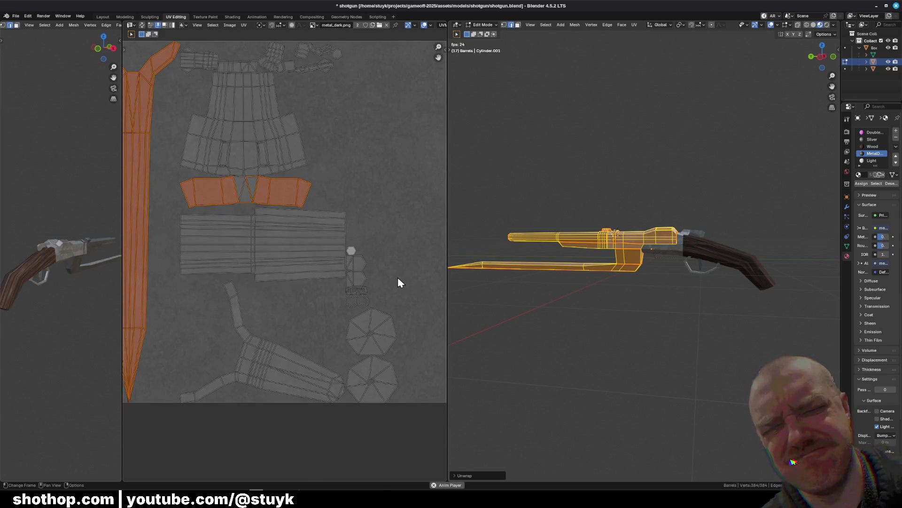
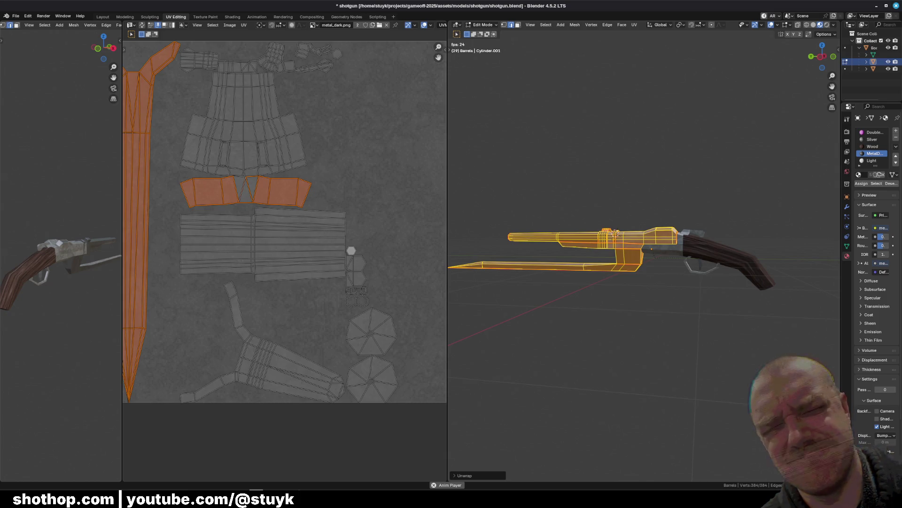
Orbit the view so the shotgun points right, clear the selection, and save shotgun.blend
{"action": "scroll", "coordinate": [644, 253], "scroll_direction": "up", "scroll_amount": 2}
{"action": "mouse_move", "coordinate": [603, 227]}
{"action": "middle_mouse_down"}
{"action": "mouse_move", "coordinate": [715, 282]}
{"action": "mouse_move", "coordinate": [658, 267]}
{"action": "middle_mouse_up"}
{"action": "key", "text": "alt+a"}
{"action": "key", "text": "ctrl+s"}
Select all barrel geometry and widen the UV Editor to fit the full UV layout
{"action": "key", "text": "a"}
{"action": "middle_click_drag", "start_coordinate": [252, 235], "coordinate": [230, 284]}
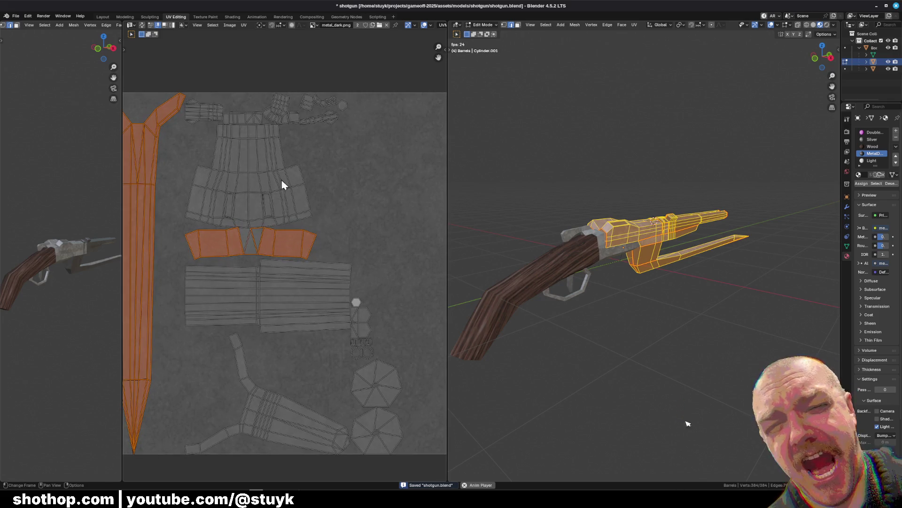
{"action": "mouse_move", "coordinate": [447, 186]}
{"action": "left_mouse_down"}
{"action": "mouse_move", "coordinate": [578, 186]}
{"action": "mouse_move", "coordinate": [558, 186]}
{"action": "left_mouse_up"}
{"action": "mouse_move", "coordinate": [124, 52]}
{"action": "left_mouse_down"}
{"action": "mouse_move", "coordinate": [202, 118]}
{"action": "mouse_move", "coordinate": [203, 150]}
{"action": "mouse_move", "coordinate": [169, 174]}
{"action": "mouse_move", "coordinate": [124, 184]}
{"action": "mouse_move", "coordinate": [235, 190]}
{"action": "mouse_move", "coordinate": [166, 192]}
{"action": "left_mouse_up"}
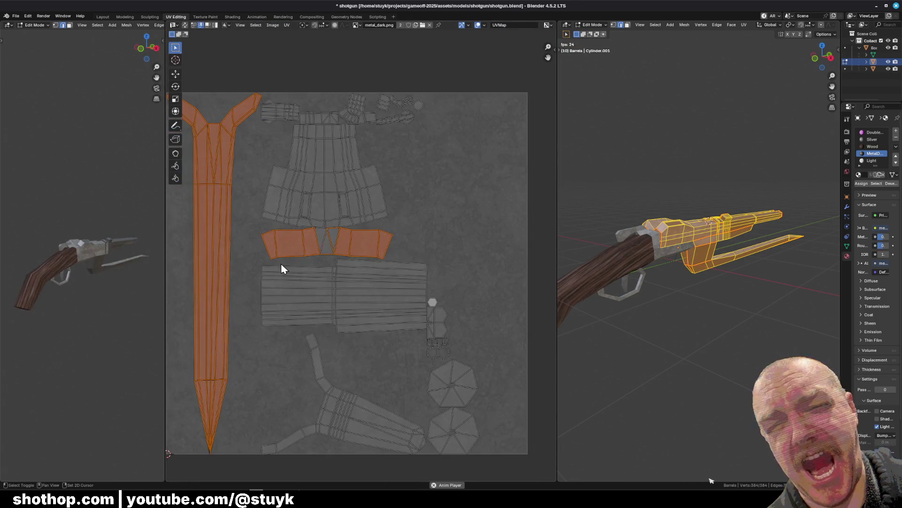
{"action": "middle_click_drag", "start_coordinate": [282, 266], "coordinate": [325, 252]}
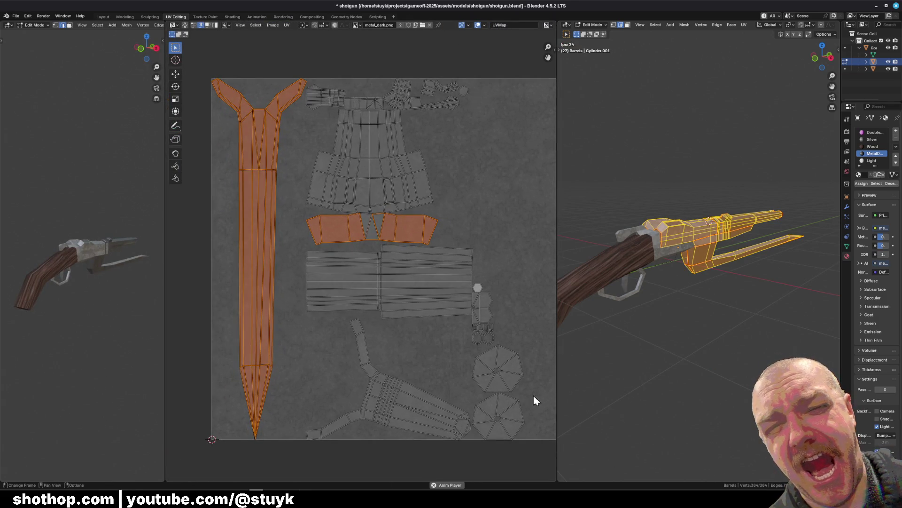
Re-unwrap all barrel UVs using the Minimum Stretch method and expand its settings
{"action": "key", "text": "a"}
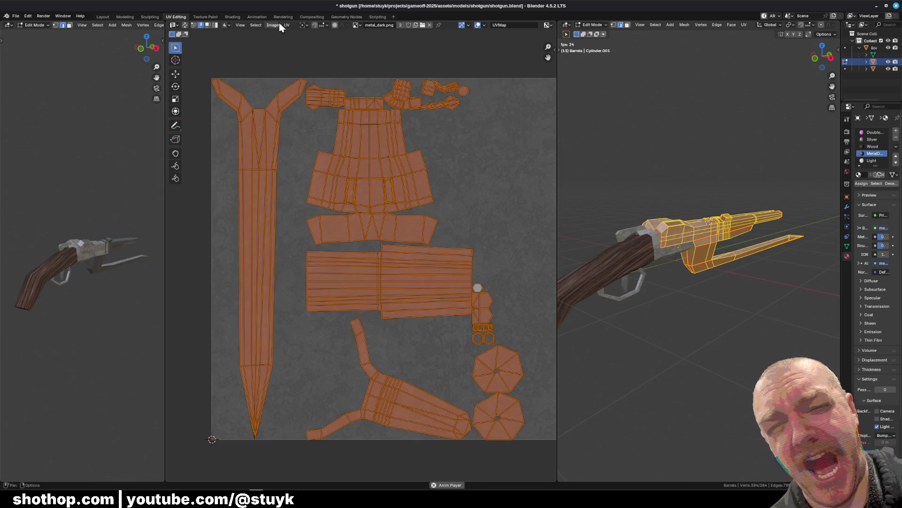
{"action": "left_click", "coordinate": [288, 26]}
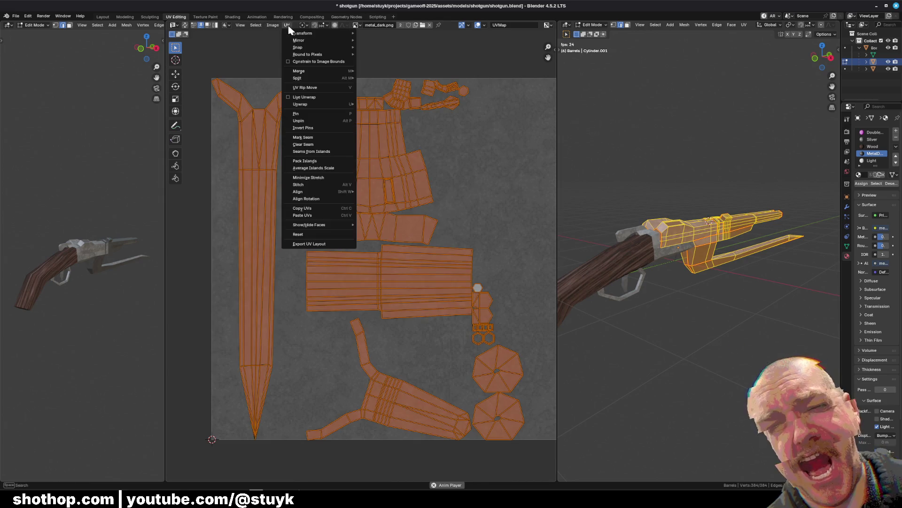
{"action": "left_click", "coordinate": [744, 25]}
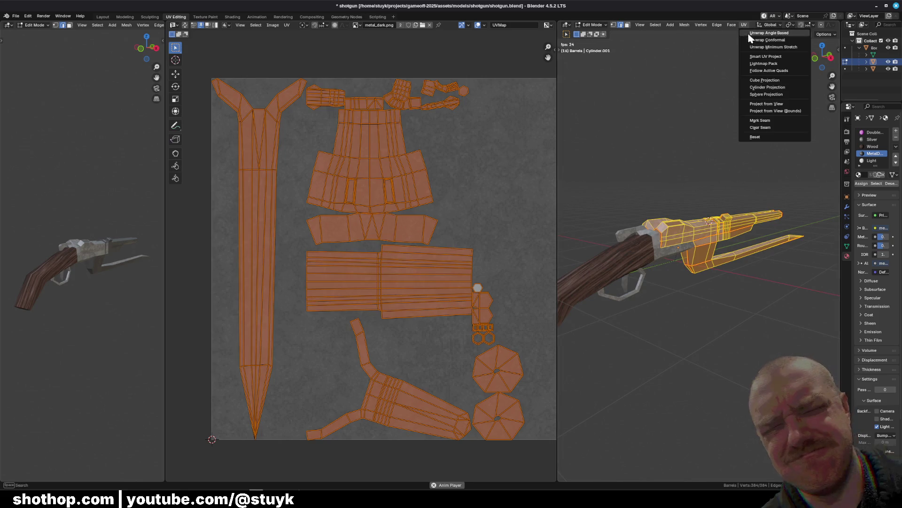
{"action": "left_click", "coordinate": [769, 49]}
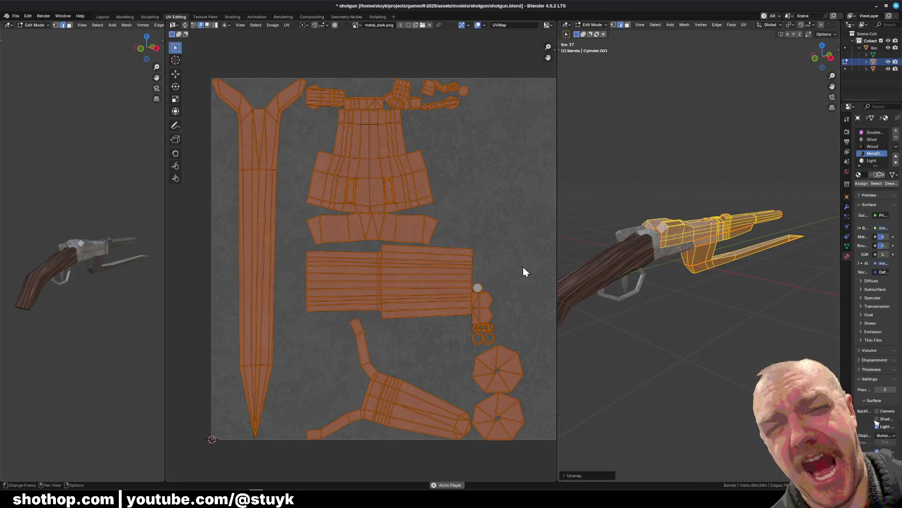
{"action": "left_click", "coordinate": [564, 476]}
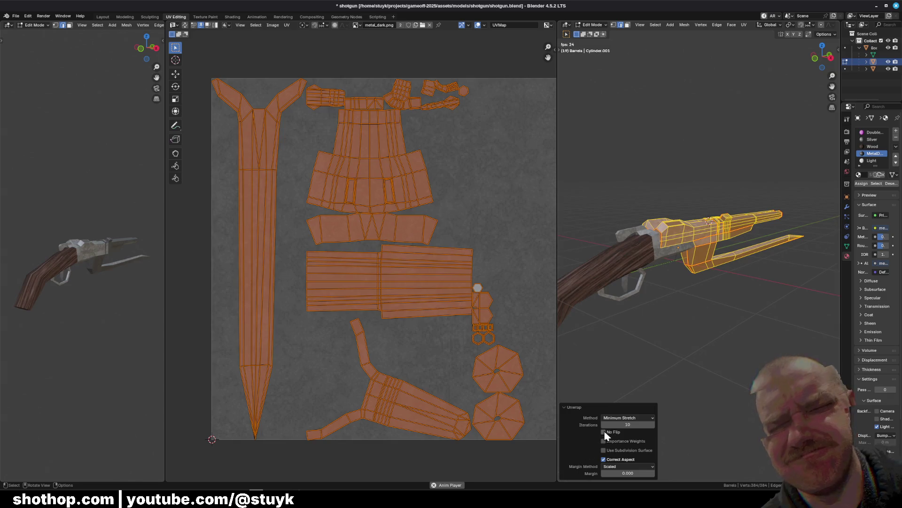
Try unwrap margins of 0.001, 0.01 and 0.1, checking the repacked islands
{"action": "left_click", "coordinate": [649, 474]}
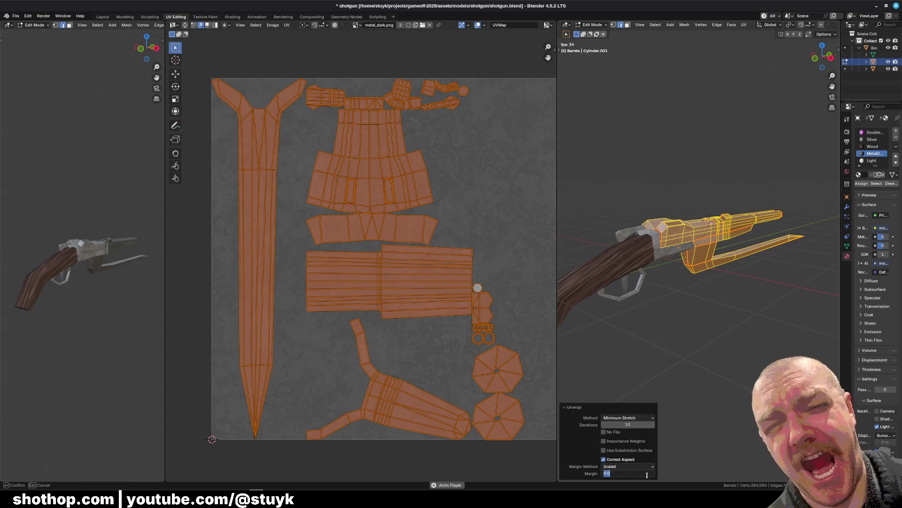
{"action": "type", "text": "0.001"}
{"action": "key", "text": "Return"}
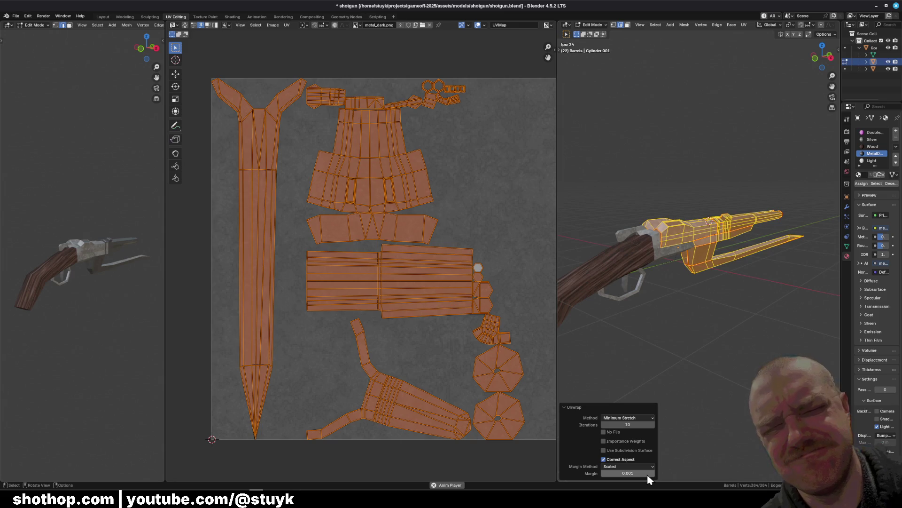
{"action": "left_click", "coordinate": [649, 474]}
{"action": "type", "text": "0.010"}
{"action": "key", "text": "Return"}
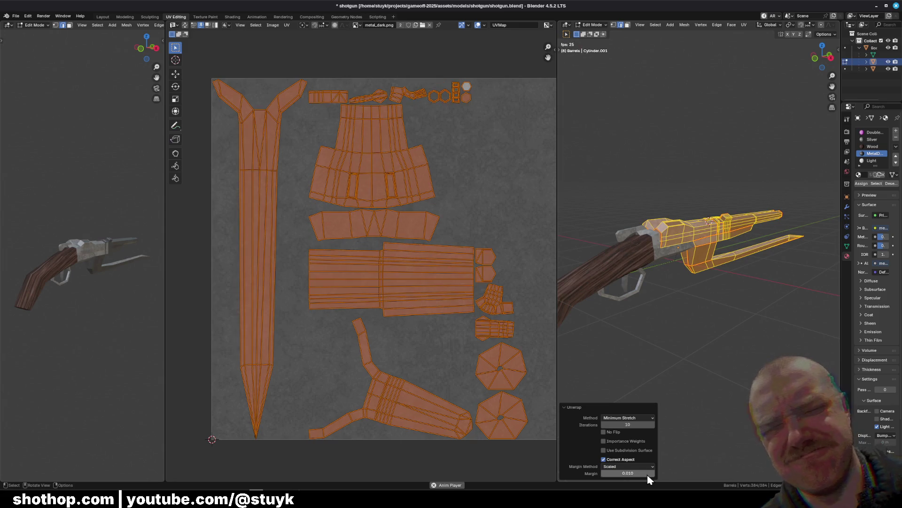
{"action": "left_click", "coordinate": [647, 475]}
{"action": "type", "text": "0.100"}
{"action": "key", "text": "Return"}
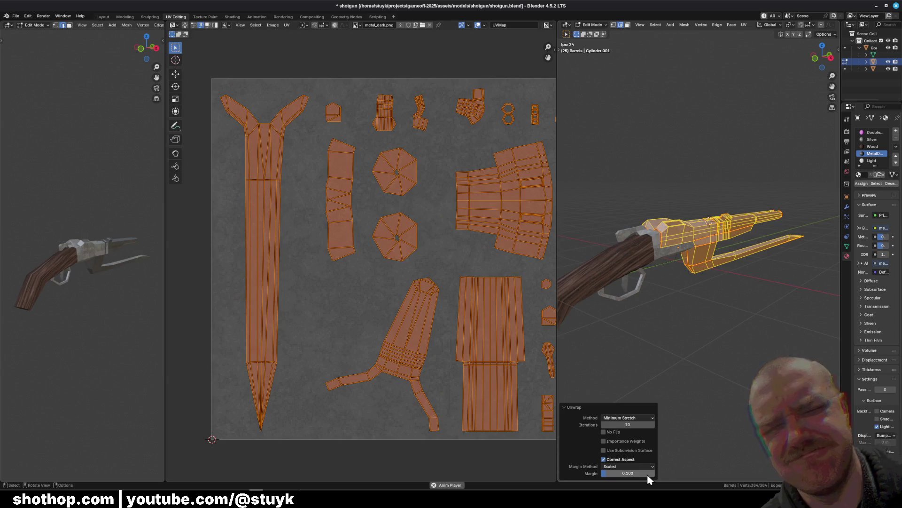
{"action": "mouse_move", "coordinate": [441, 283]}
{"action": "middle_mouse_down"}
{"action": "mouse_move", "coordinate": [364, 292]}
{"action": "mouse_move", "coordinate": [393, 282]}
{"action": "mouse_move", "coordinate": [400, 292]}
{"action": "middle_mouse_up"}
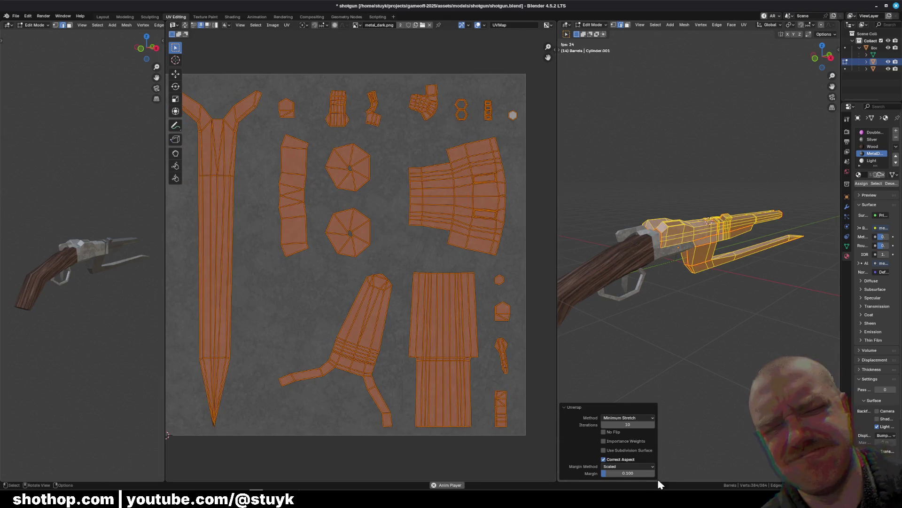
Test margins of 0.05, 0.08 and 0.001, then settle on a 0.02 margin
{"action": "left_click", "coordinate": [642, 473]}
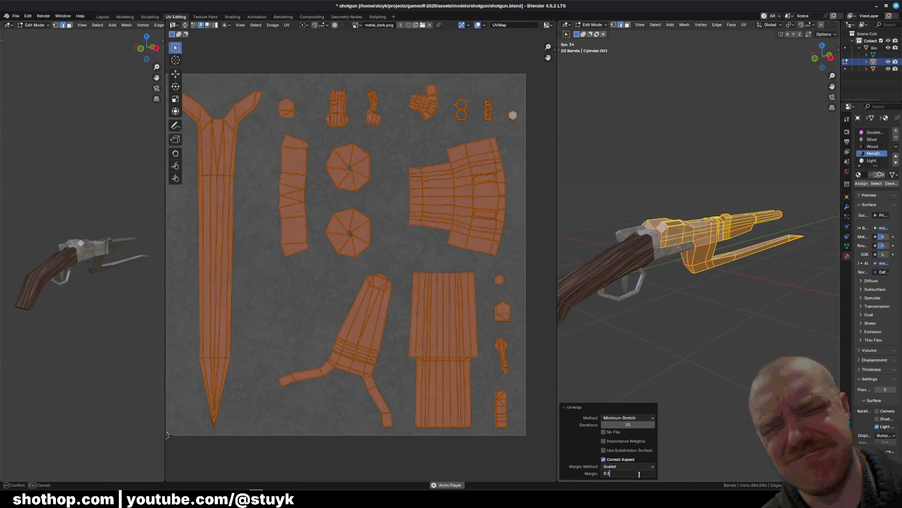
{"action": "type", "text": ".05"}
{"action": "key", "text": "Return"}
{"action": "left_click", "coordinate": [619, 471]}
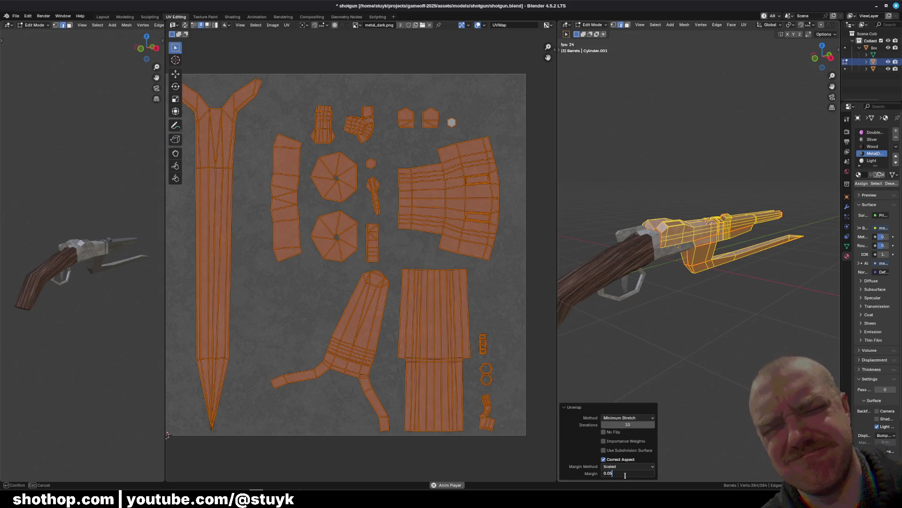
{"action": "key", "text": "Return"}
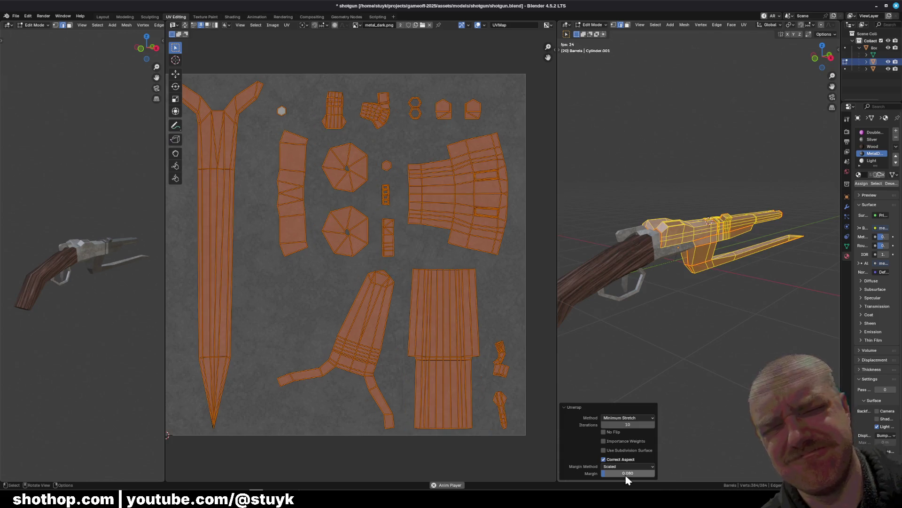
{"action": "left_click", "coordinate": [626, 474]}
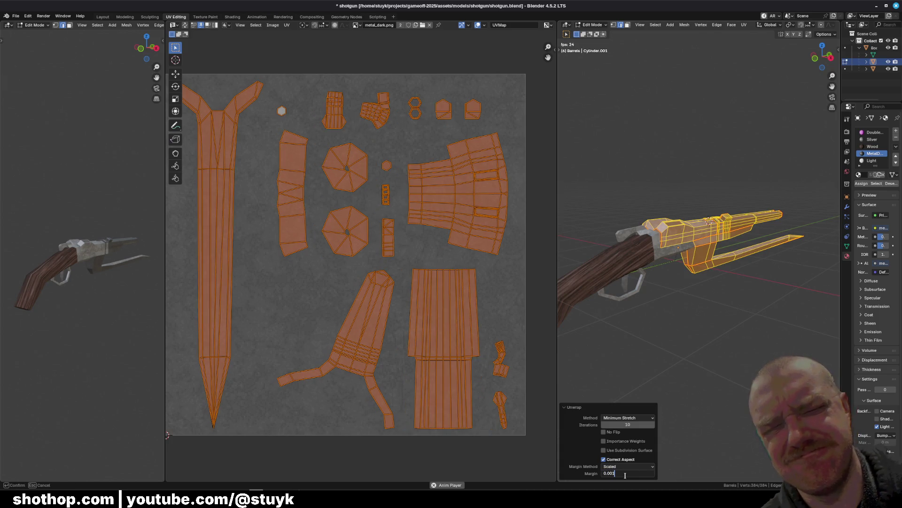
{"action": "key", "text": "Return"}
{"action": "left_click", "coordinate": [625, 475]}
{"action": "type", "text": "0.005"}
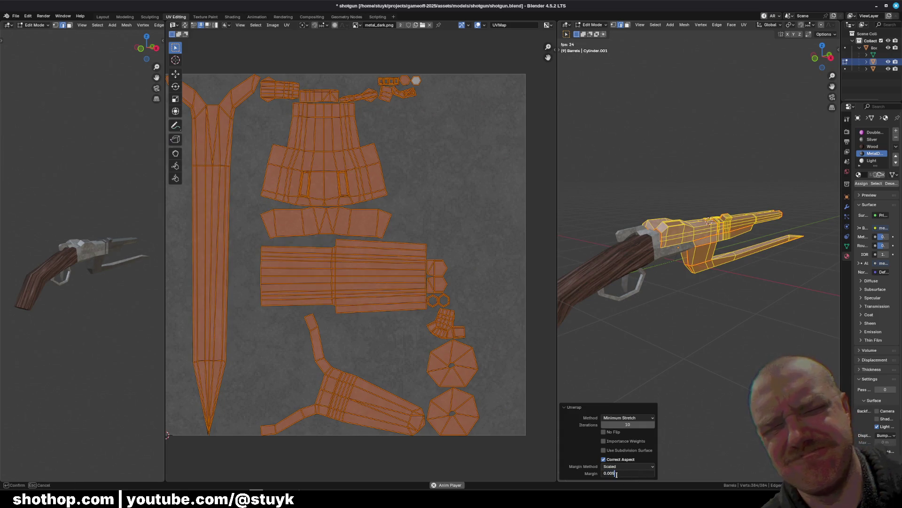
{"action": "key", "text": "Return"}
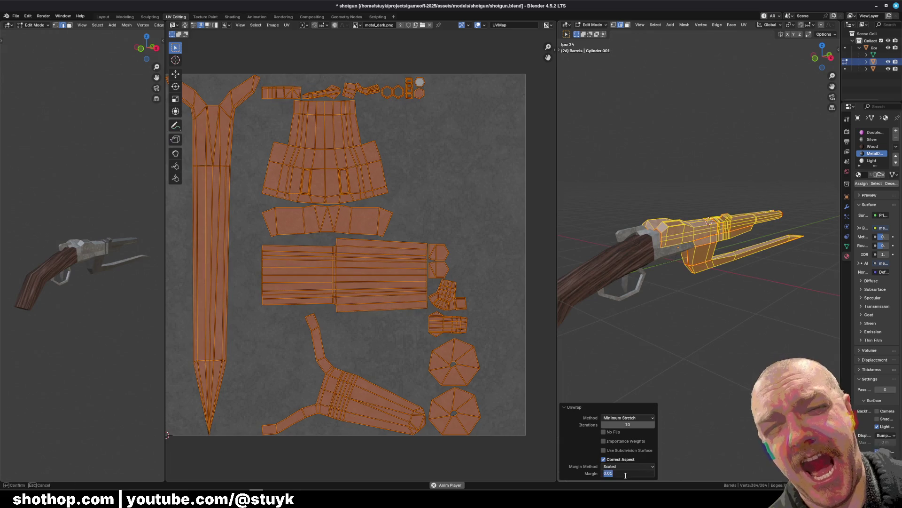
{"action": "left_click", "coordinate": [628, 475]}
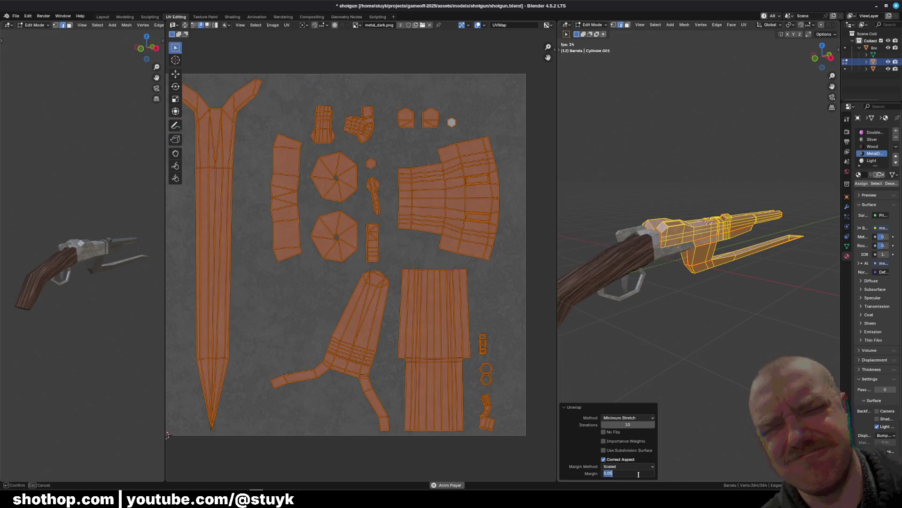
{"action": "left_click", "coordinate": [637, 474]}
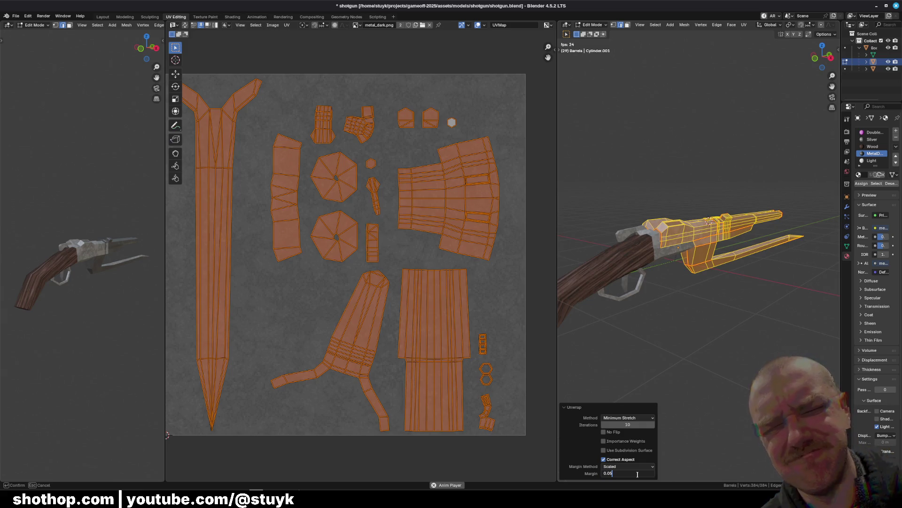
{"action": "key", "text": "BackSpace"}
{"action": "type", "text": "2"}
{"action": "key", "text": "Return"}
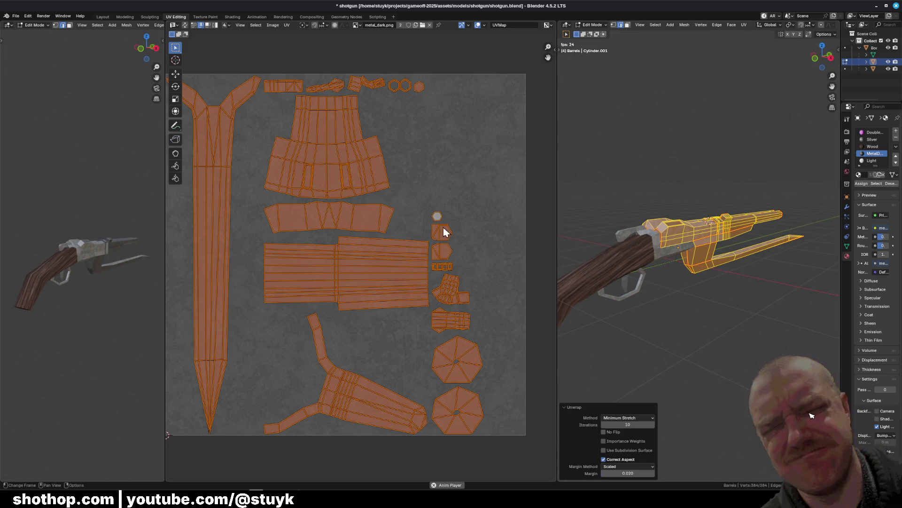
Look along the barrels and mark two barrel-end edges as seams
{"action": "scroll", "coordinate": [422, 222], "scroll_direction": "up", "scroll_amount": 4}
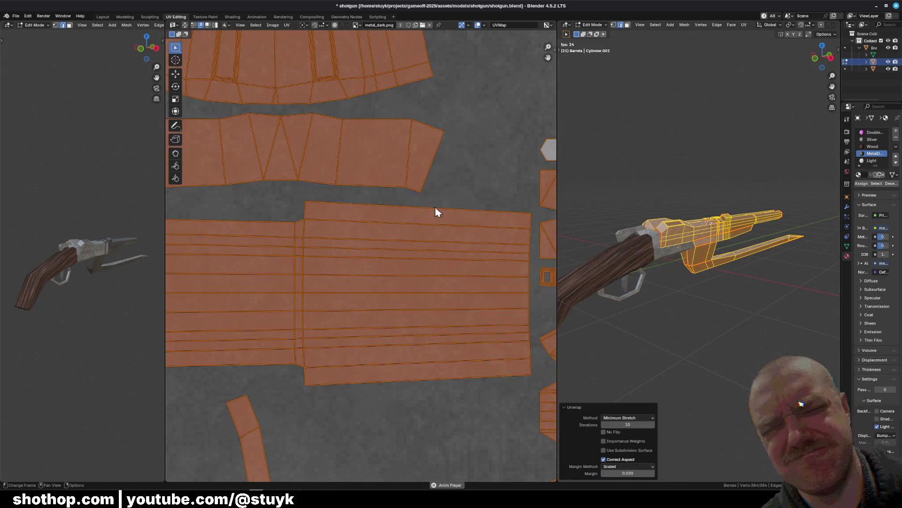
{"action": "scroll", "coordinate": [437, 213], "scroll_direction": "down", "scroll_amount": 3}
{"action": "scroll", "coordinate": [377, 391], "scroll_direction": "down", "scroll_amount": 2}
{"action": "middle_click_drag", "start_coordinate": [359, 418], "coordinate": [361, 303]}
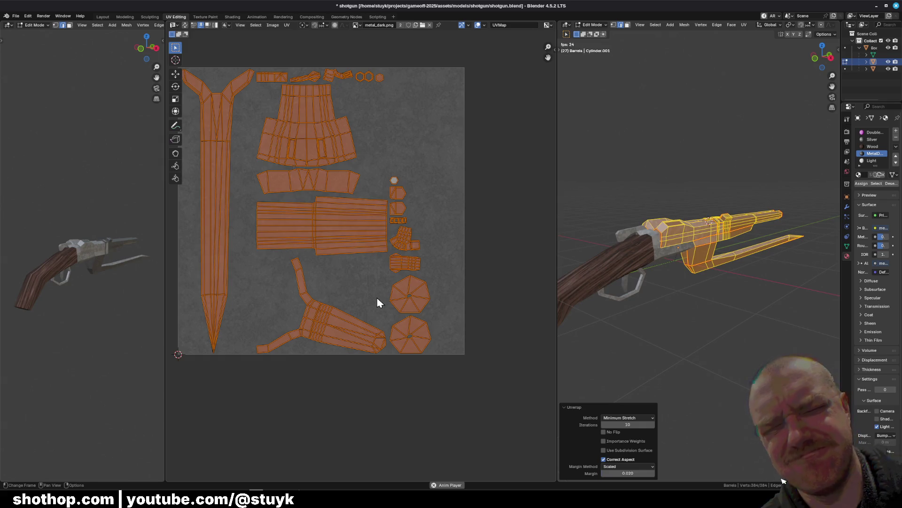
{"action": "mouse_move", "coordinate": [696, 291]}
{"action": "middle_mouse_down"}
{"action": "mouse_move", "coordinate": [721, 237]}
{"action": "mouse_move", "coordinate": [676, 302]}
{"action": "mouse_move", "coordinate": [696, 372]}
{"action": "middle_mouse_up"}
{"action": "key", "text": "alt+a"}
{"action": "left_click", "coordinate": [703, 395]}
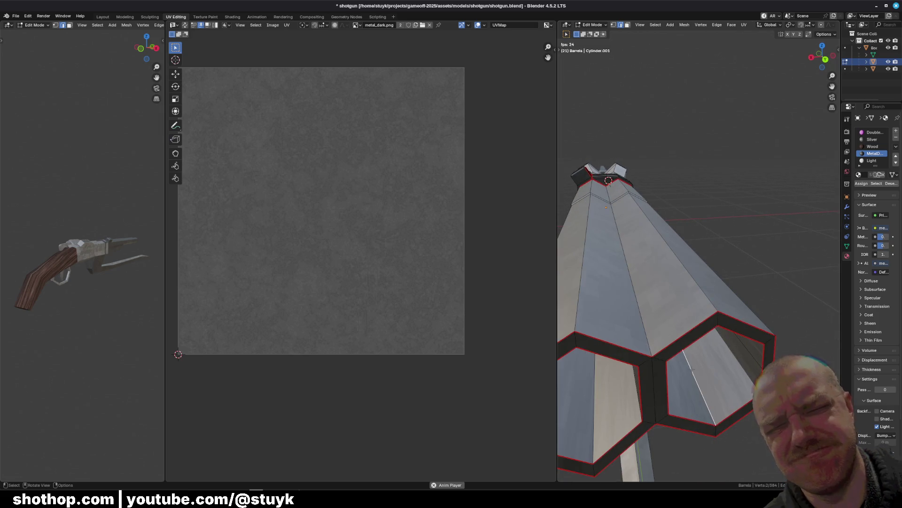
{"action": "left_click", "coordinate": [605, 403], "text": "shift"}
{"action": "right_click", "coordinate": [724, 396]}
{"action": "left_click", "coordinate": [723, 395]}
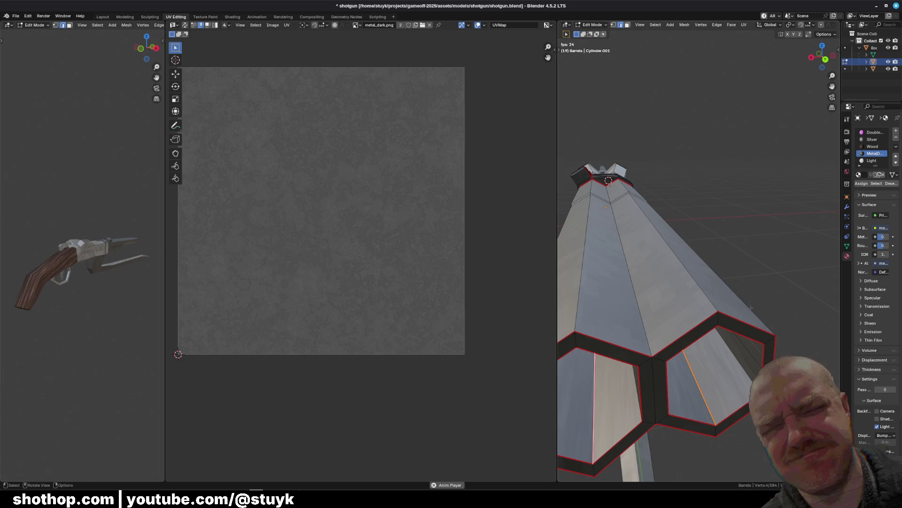
{"action": "left_click", "coordinate": [741, 218]}
Select all barrel geometry and bring up the unwrap methods list
{"action": "scroll", "coordinate": [670, 211], "scroll_direction": "down", "scroll_amount": 3}
{"action": "key", "text": "a"}
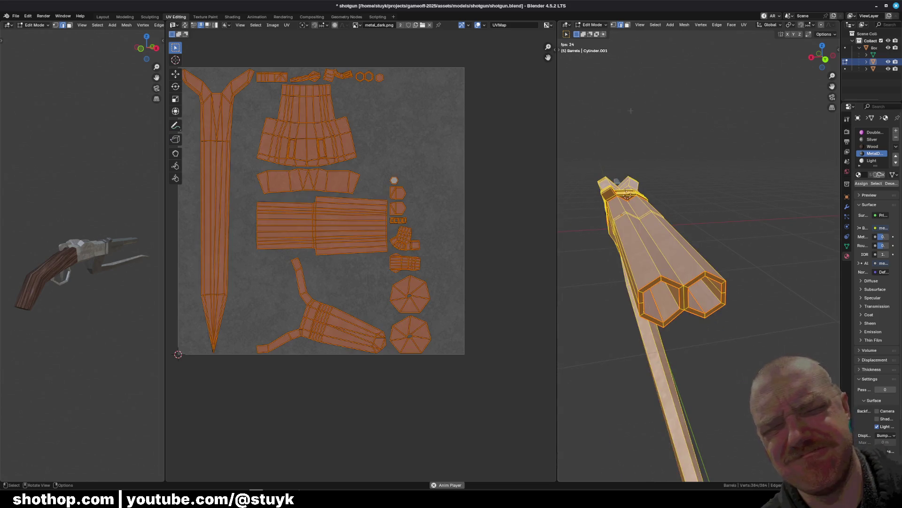
{"action": "left_click", "coordinate": [744, 25]}
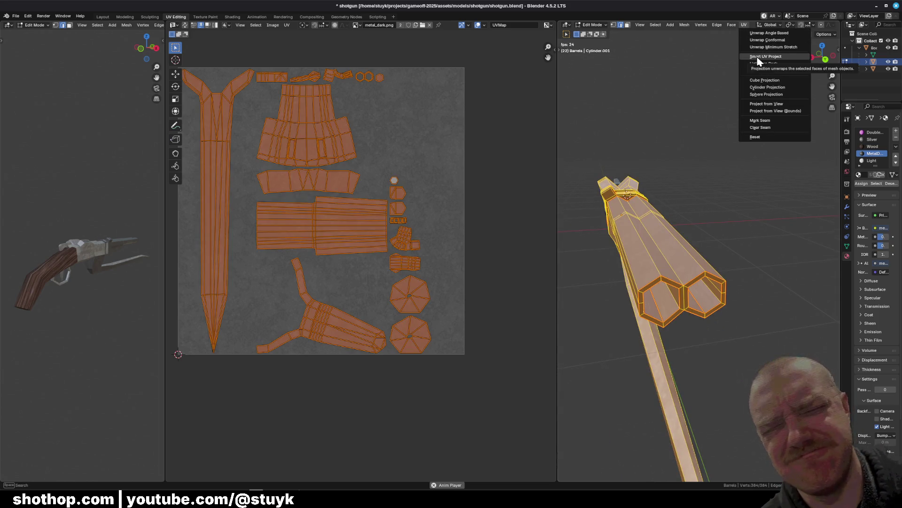
Re-unwrap the barrels with Minimum Stretch using the new barrel-end seams
{"action": "left_click", "coordinate": [761, 47]}
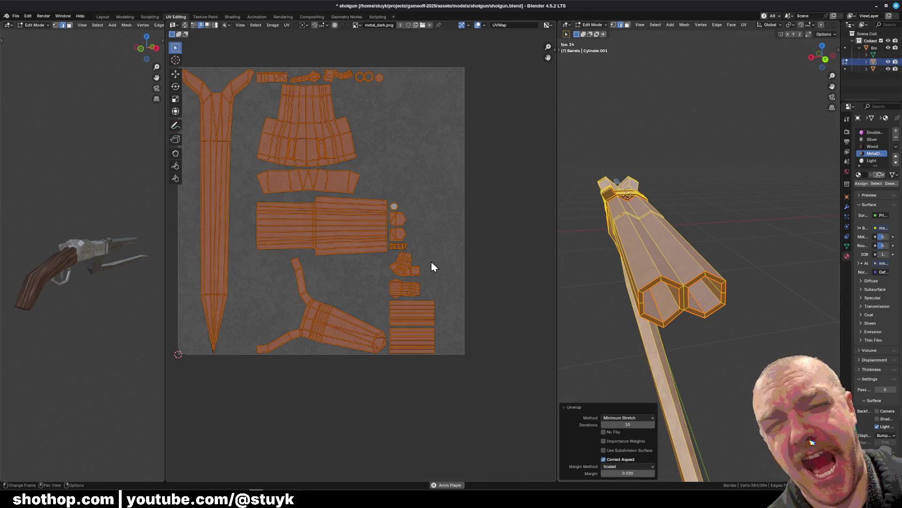
{"action": "scroll", "coordinate": [379, 238], "scroll_direction": "up", "scroll_amount": 8}
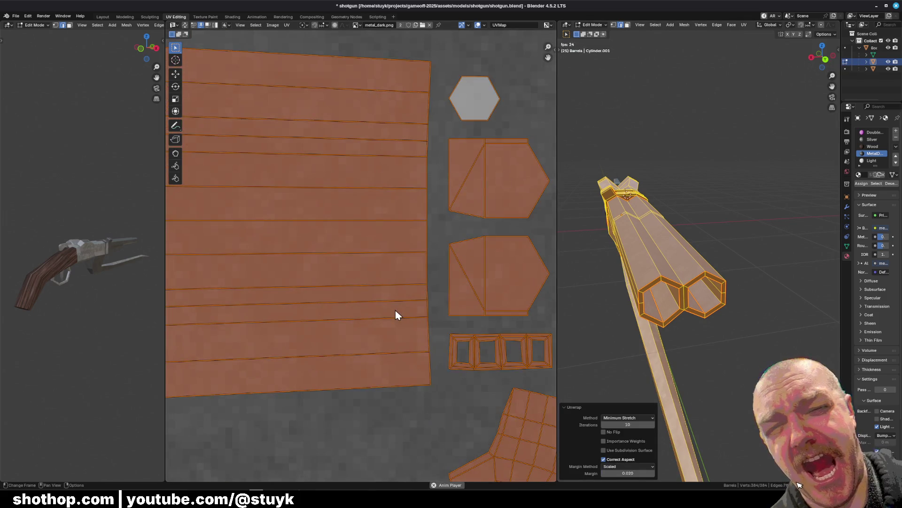
{"action": "scroll", "coordinate": [396, 315], "scroll_direction": "down", "scroll_amount": 5}
{"action": "mouse_move", "coordinate": [316, 244]}
{"action": "middle_mouse_down"}
{"action": "mouse_move", "coordinate": [348, 435]}
{"action": "mouse_move", "coordinate": [375, 217]}
{"action": "middle_mouse_up"}
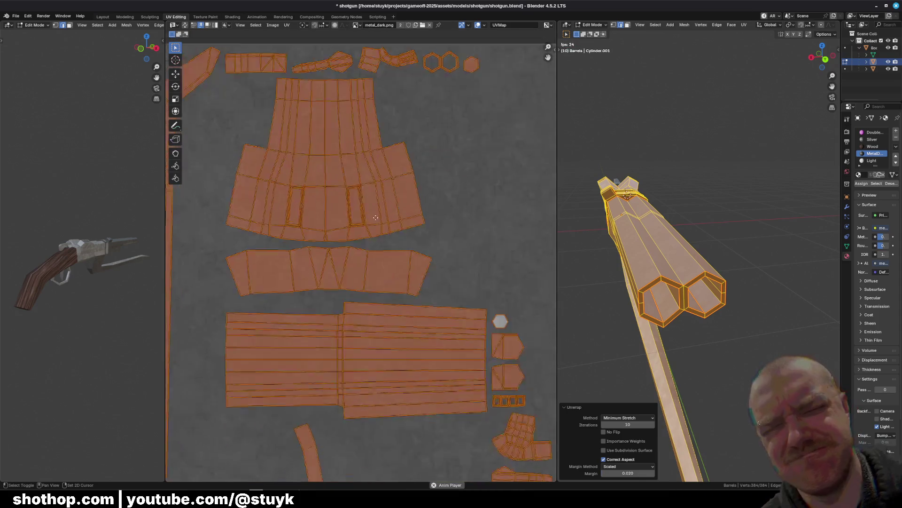
{"action": "scroll", "coordinate": [378, 244], "scroll_direction": "down", "scroll_amount": 3}
{"action": "middle_click_drag", "start_coordinate": [382, 350], "coordinate": [413, 302]}
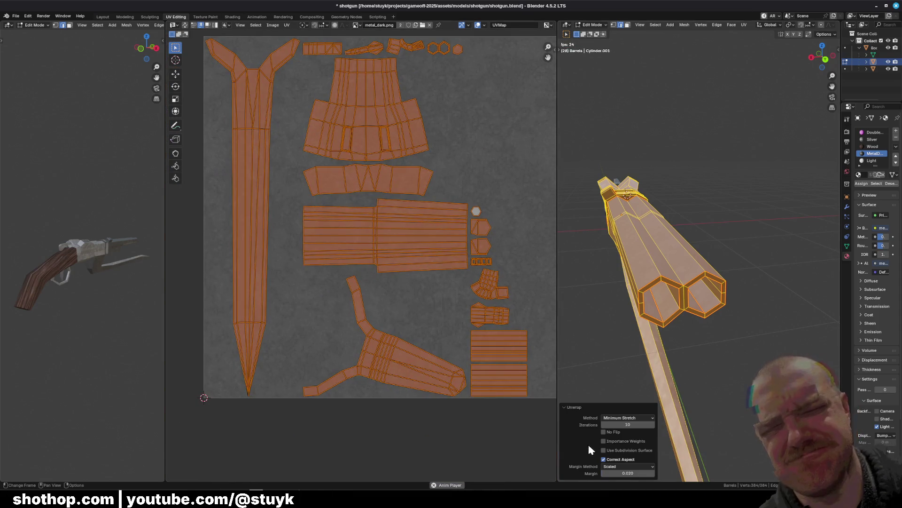
Test Importance Weights and Use Subdivision Surface, leaving both off and margin method Scaled
{"action": "left_click", "coordinate": [605, 459]}
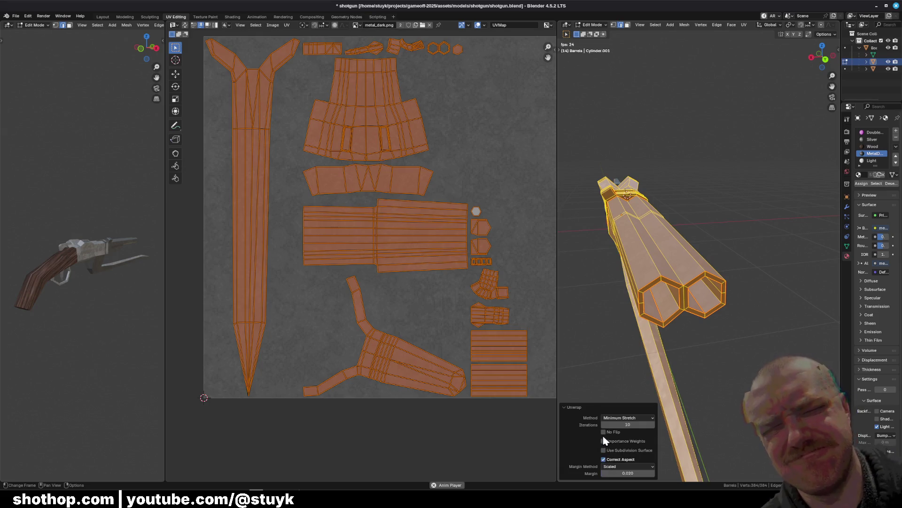
{"action": "left_click", "coordinate": [604, 442]}
{"action": "left_click", "coordinate": [604, 427]}
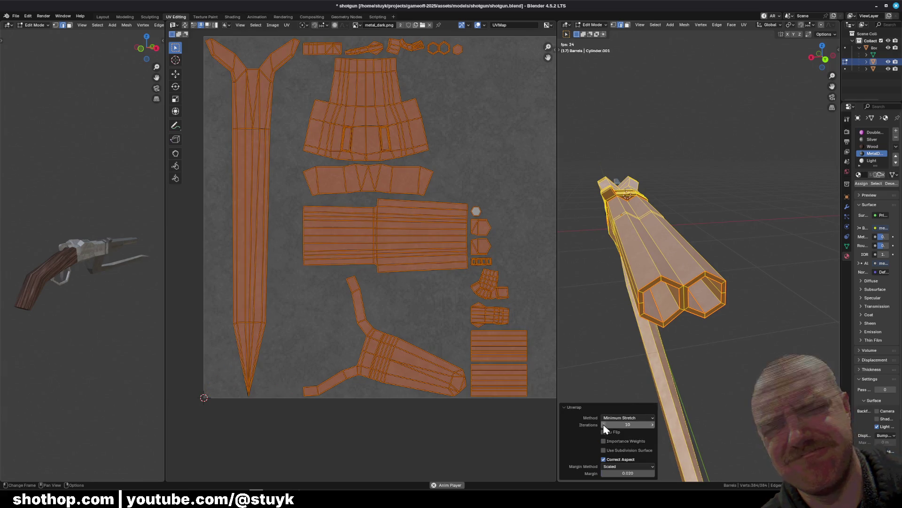
{"action": "left_click", "coordinate": [604, 450]}
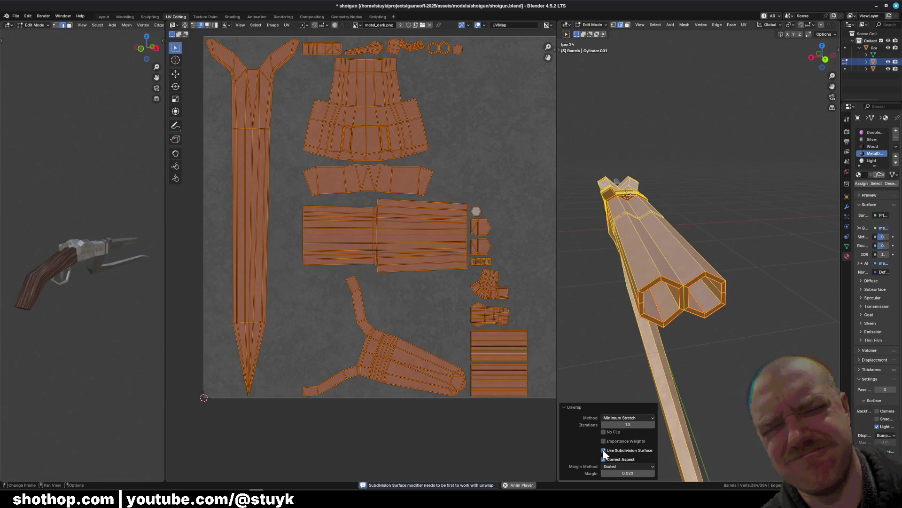
{"action": "left_click", "coordinate": [604, 450]}
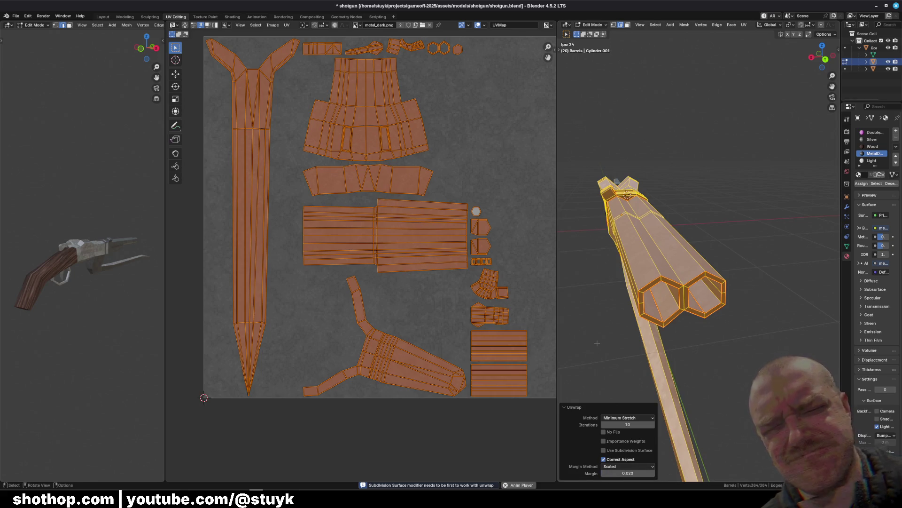
{"action": "left_click", "coordinate": [613, 468]}
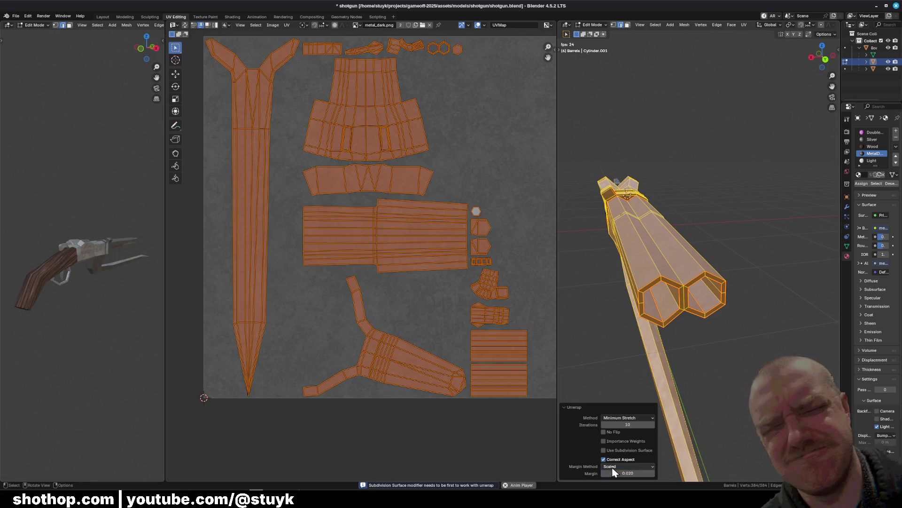
{"action": "middle_click_drag", "start_coordinate": [439, 177], "coordinate": [400, 208]}
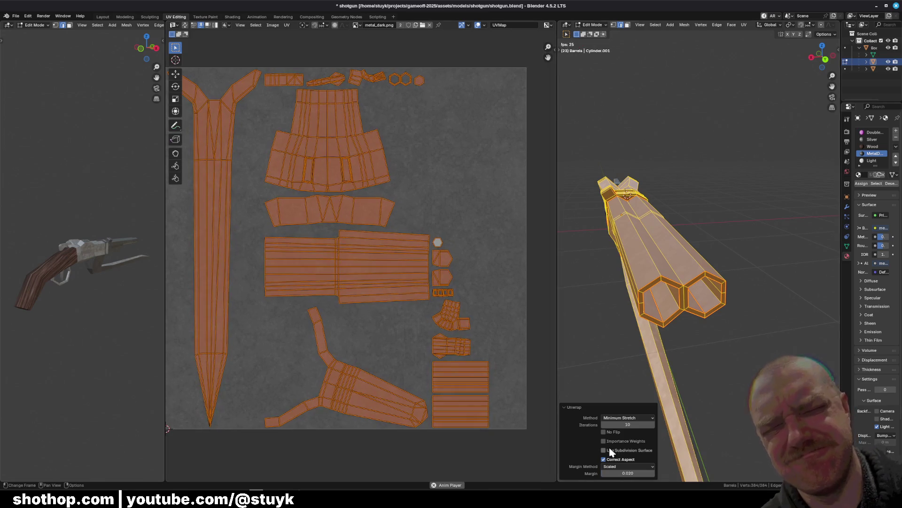
Try island margins from 0.030 to 0.060, then settle on 0.050
{"action": "left_click_drag", "start_coordinate": [638, 480], "coordinate": [636, 480]}
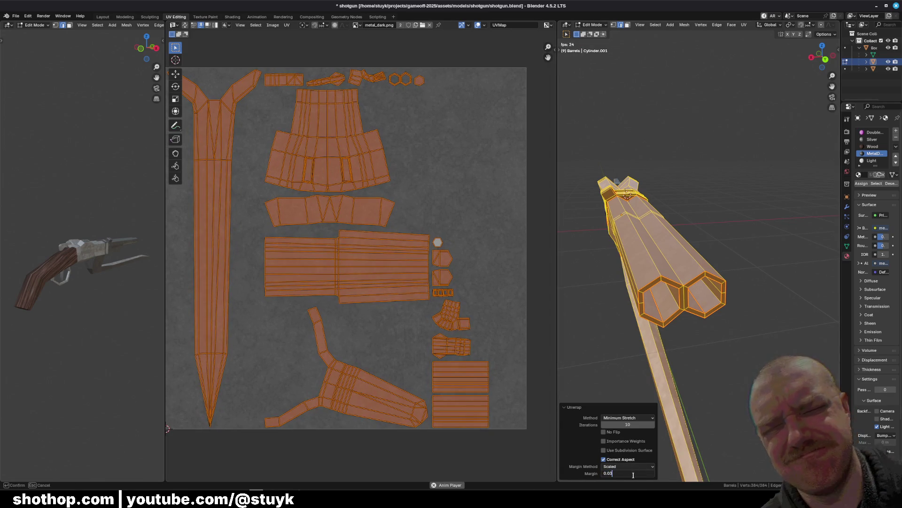
{"action": "left_click", "coordinate": [625, 474]}
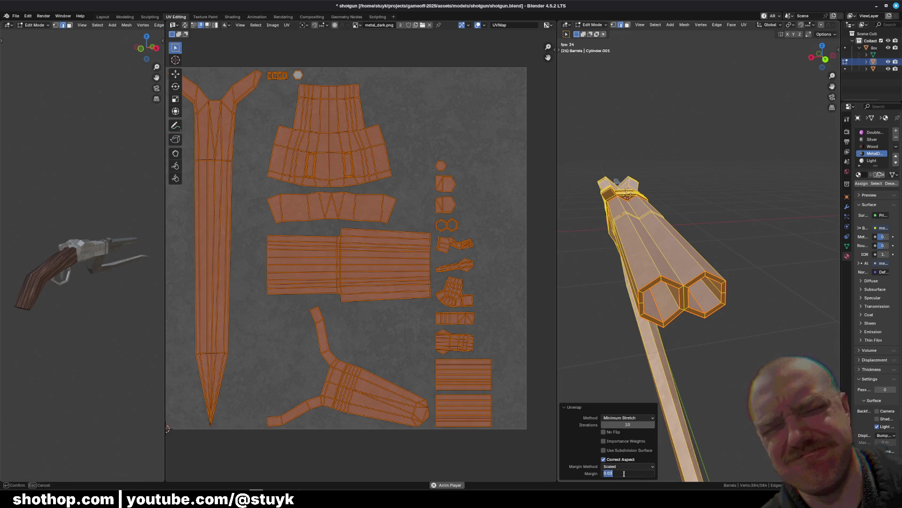
{"action": "key", "text": "BackSpace"}
{"action": "type", "text": "4"}
{"action": "key", "text": "Return"}
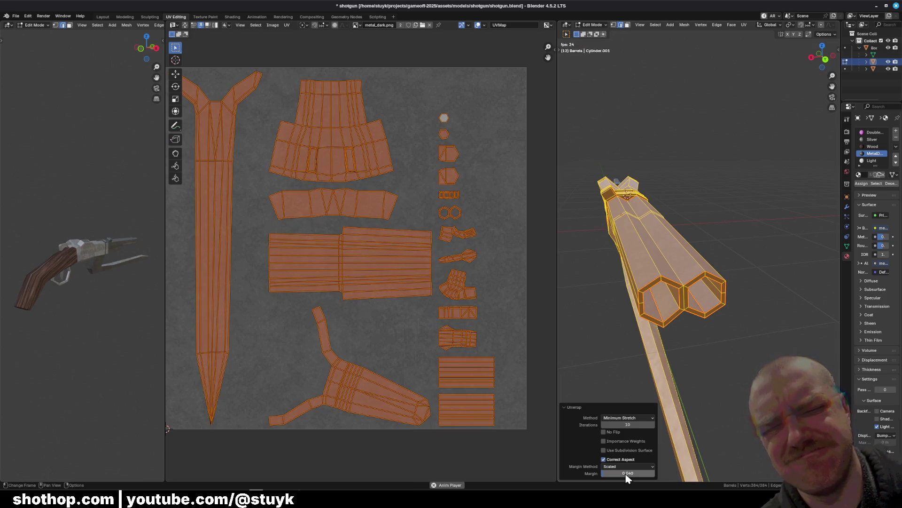
{"action": "left_click", "coordinate": [628, 475]}
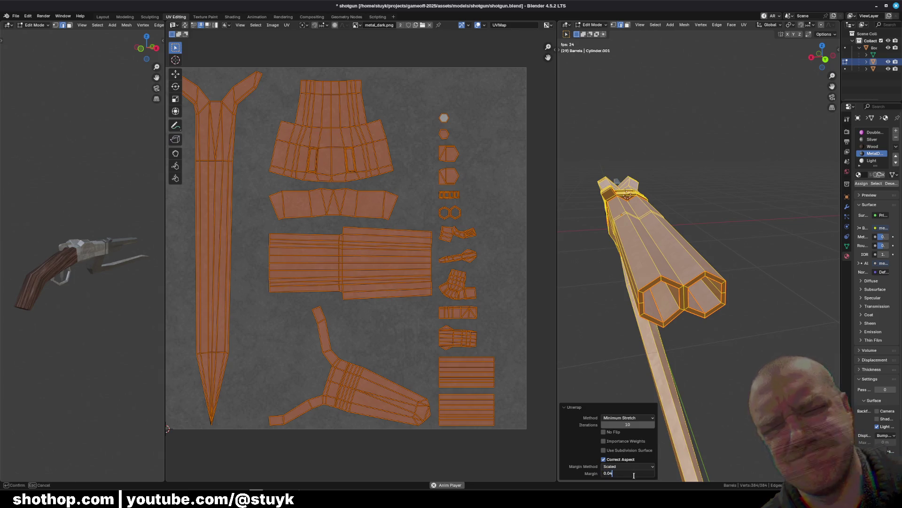
{"action": "type", "text": "0.05"}
{"action": "key", "text": "Return"}
{"action": "left_click", "coordinate": [635, 475]}
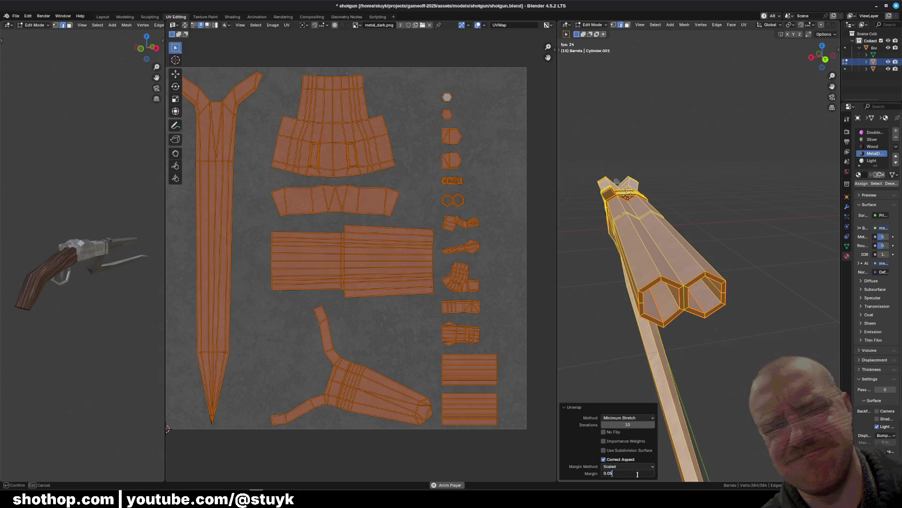
{"action": "type", "text": "0.06"}
{"action": "key", "text": "Return"}
{"action": "left_click", "coordinate": [639, 479]}
{"action": "type", "text": "0.05"}
{"action": "key", "text": "Return"}
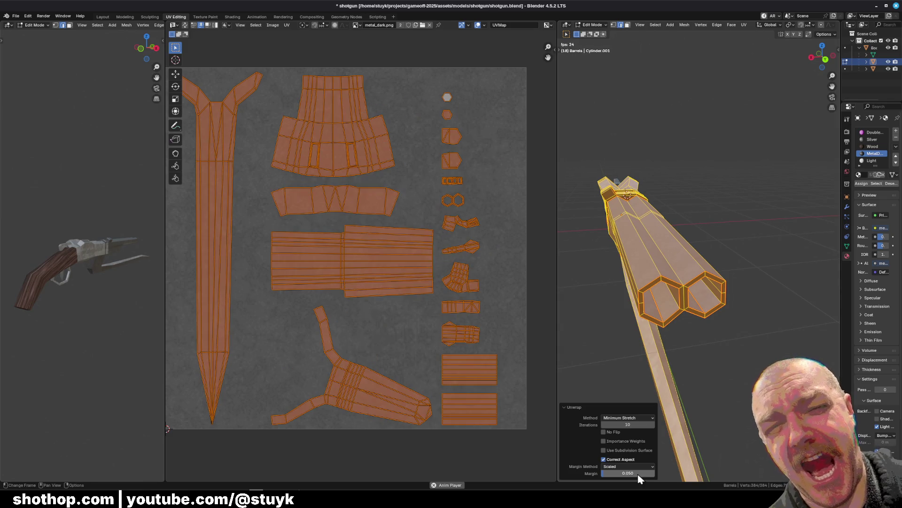
{"action": "middle_click_drag", "start_coordinate": [302, 355], "coordinate": [337, 384]}
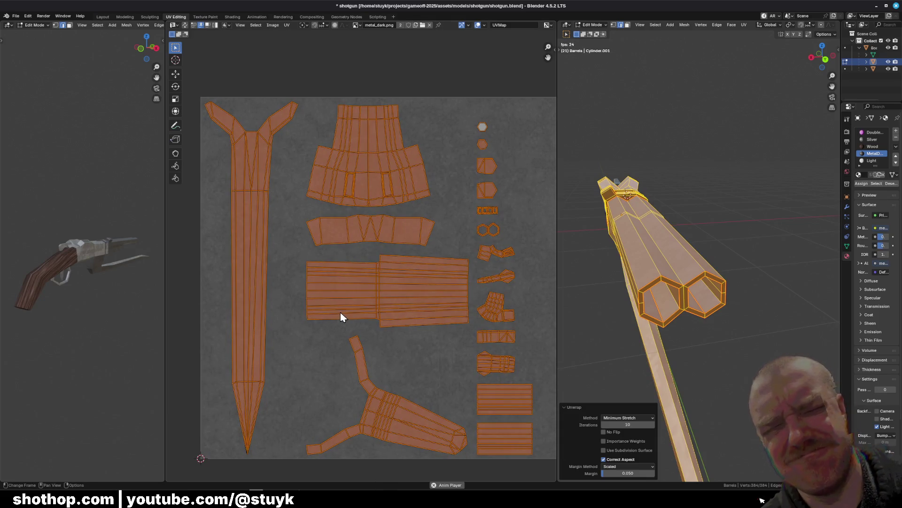
Orbit to the receiver and select the edges around its recessed panel
{"action": "scroll", "coordinate": [362, 182], "scroll_direction": "up", "scroll_amount": 4}
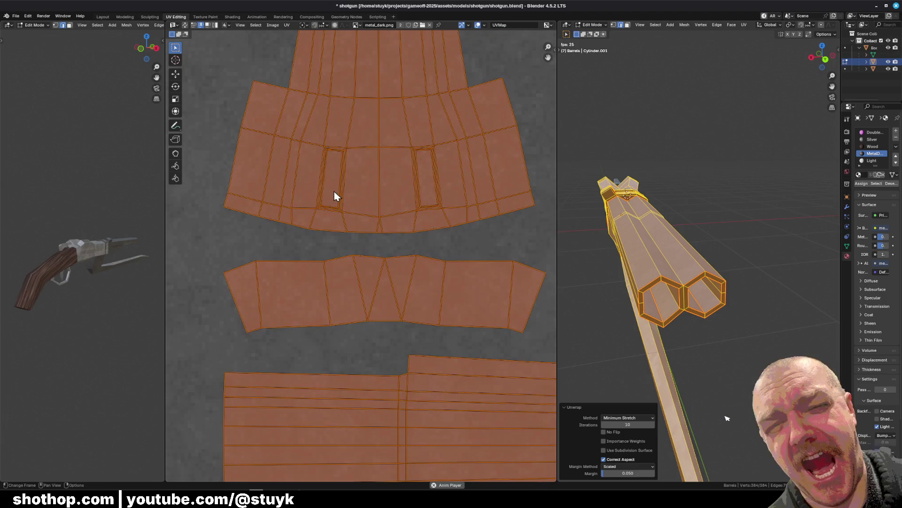
{"action": "scroll", "coordinate": [333, 195], "scroll_direction": "up", "scroll_amount": 3}
{"action": "mouse_move", "coordinate": [667, 211]}
{"action": "middle_mouse_down"}
{"action": "mouse_move", "coordinate": [655, 167]}
{"action": "mouse_move", "coordinate": [699, 363]}
{"action": "middle_mouse_up"}
{"action": "scroll", "coordinate": [667, 211], "scroll_direction": "up", "scroll_amount": 4}
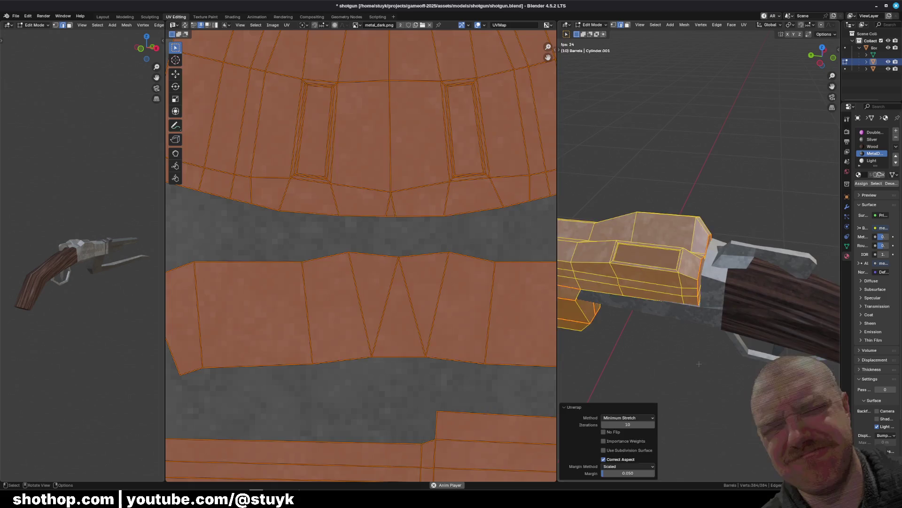
{"action": "key", "text": "alt+a"}
{"action": "scroll", "coordinate": [699, 363], "scroll_direction": "up", "scroll_amount": 4}
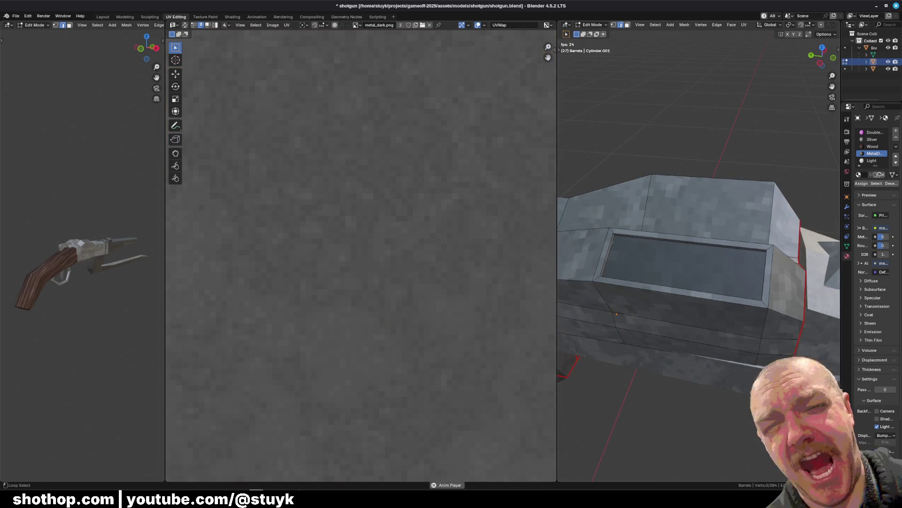
{"action": "left_click", "coordinate": [717, 269], "text": "alt"}
Mark the edges around the receiver's recessed panel as seams
{"action": "mouse_move", "coordinate": [718, 270]}
{"action": "middle_mouse_down"}
{"action": "mouse_move", "coordinate": [708, 277]}
{"action": "mouse_move", "coordinate": [715, 287]}
{"action": "mouse_move", "coordinate": [651, 355]}
{"action": "middle_mouse_up"}
{"action": "left_click", "coordinate": [652, 355]}
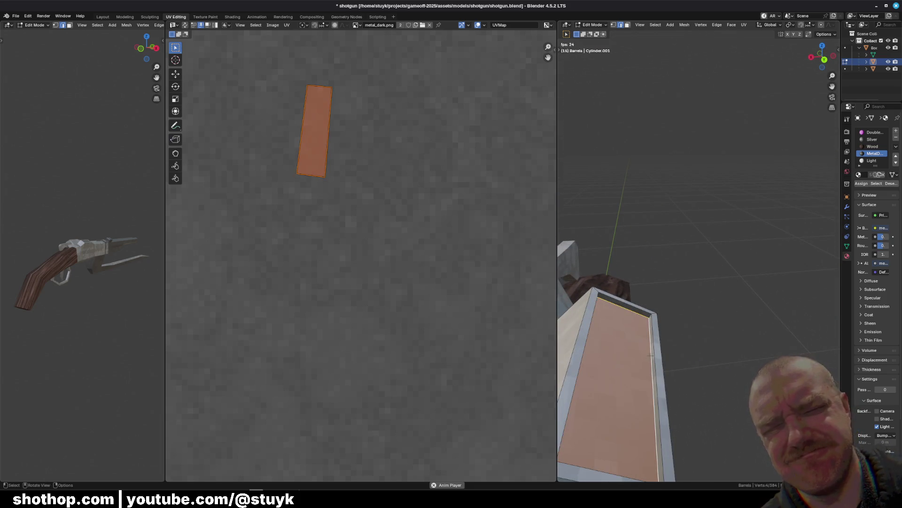
{"action": "right_click", "coordinate": [691, 357]}
{"action": "left_click", "coordinate": [713, 396]}
{"action": "mouse_move", "coordinate": [710, 381]}
{"action": "middle_mouse_down"}
{"action": "mouse_move", "coordinate": [716, 341]}
{"action": "mouse_move", "coordinate": [639, 303]}
{"action": "mouse_move", "coordinate": [705, 275]}
{"action": "middle_mouse_up"}
{"action": "left_click", "coordinate": [709, 372]}
Select edges along the barrel faces and mark them as seams
{"action": "left_click", "coordinate": [640, 303], "text": "shift"}
{"action": "left_click", "coordinate": [716, 270], "text": "shift"}
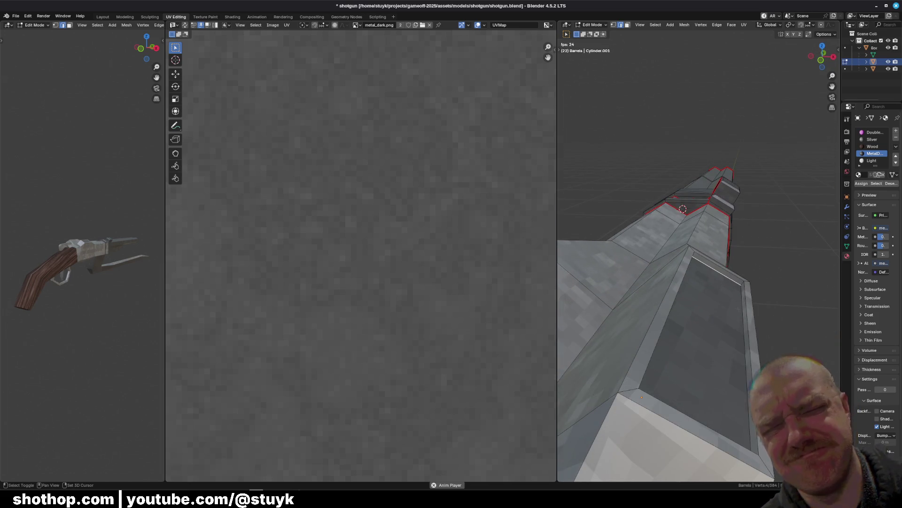
{"action": "left_click", "coordinate": [733, 320], "text": "shift"}
{"action": "right_click", "coordinate": [729, 317]}
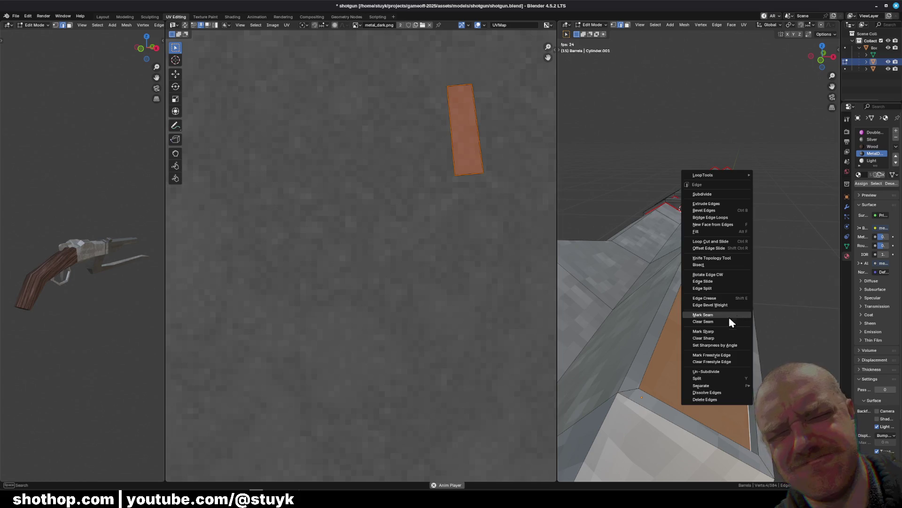
{"action": "left_click", "coordinate": [781, 317]}
Select the entire shotgun mesh and bring up the unwrap methods list
{"action": "mouse_move", "coordinate": [781, 317]}
{"action": "middle_mouse_down"}
{"action": "mouse_move", "coordinate": [724, 327]}
{"action": "mouse_move", "coordinate": [705, 319]}
{"action": "mouse_move", "coordinate": [722, 307]}
{"action": "mouse_move", "coordinate": [611, 313]}
{"action": "mouse_move", "coordinate": [705, 310]}
{"action": "middle_mouse_up"}
{"action": "key", "text": "a"}
{"action": "scroll", "coordinate": [386, 178], "scroll_direction": "down", "scroll_amount": 2}
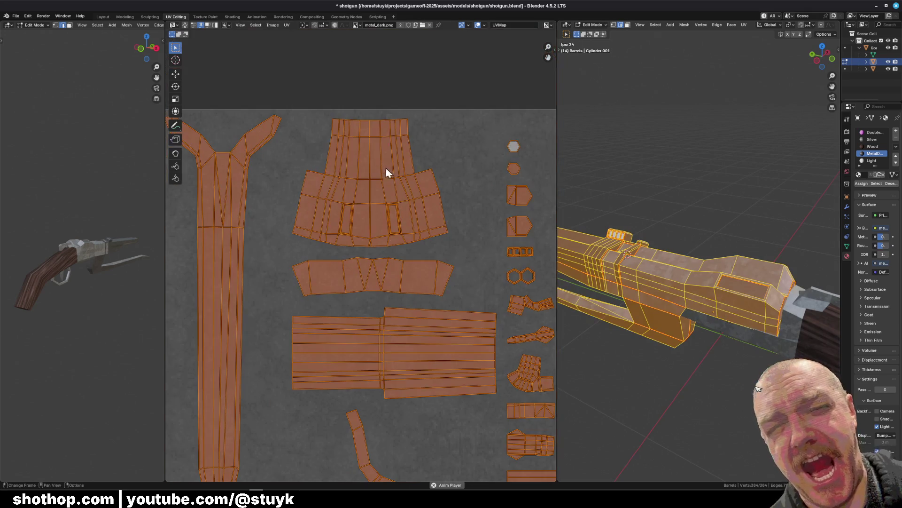
{"action": "left_click", "coordinate": [743, 26]}
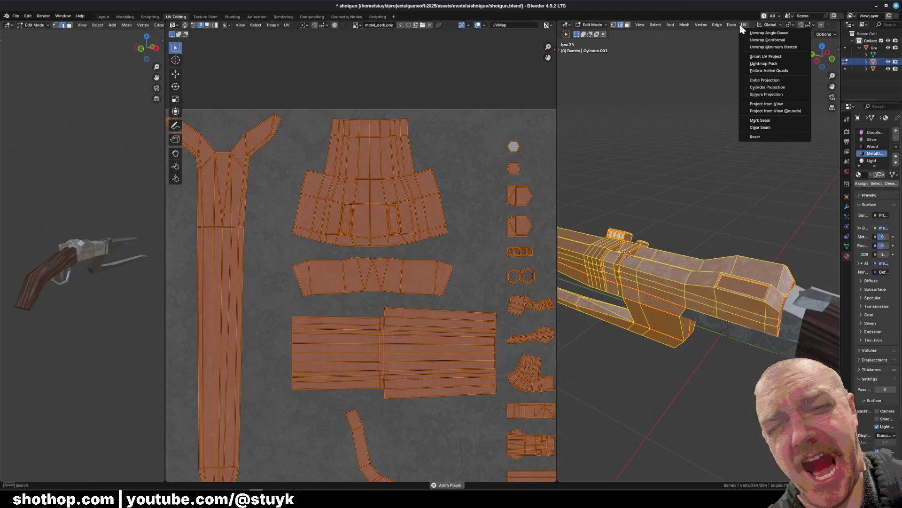
Re-unwrap the whole shotgun with the Minimum Stretch method
{"action": "key", "text": "Escape"}
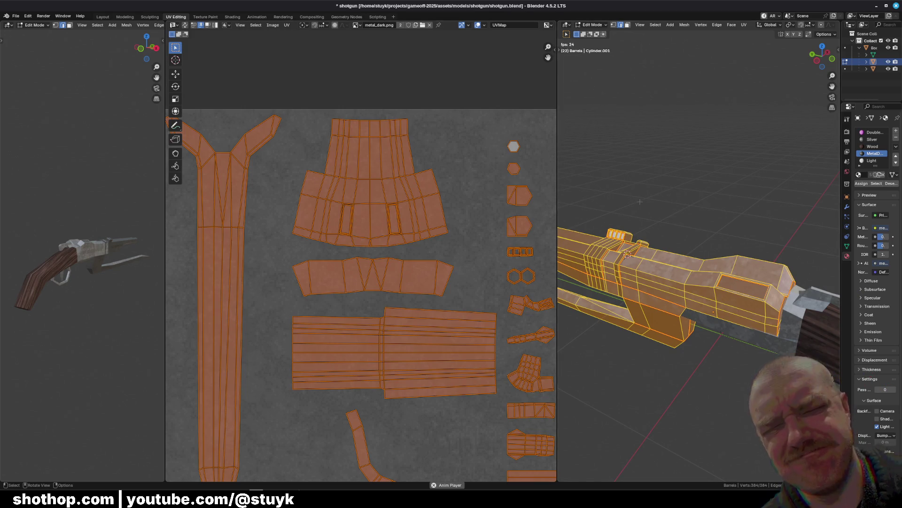
{"action": "scroll", "coordinate": [456, 288], "scroll_direction": "down", "scroll_amount": 3}
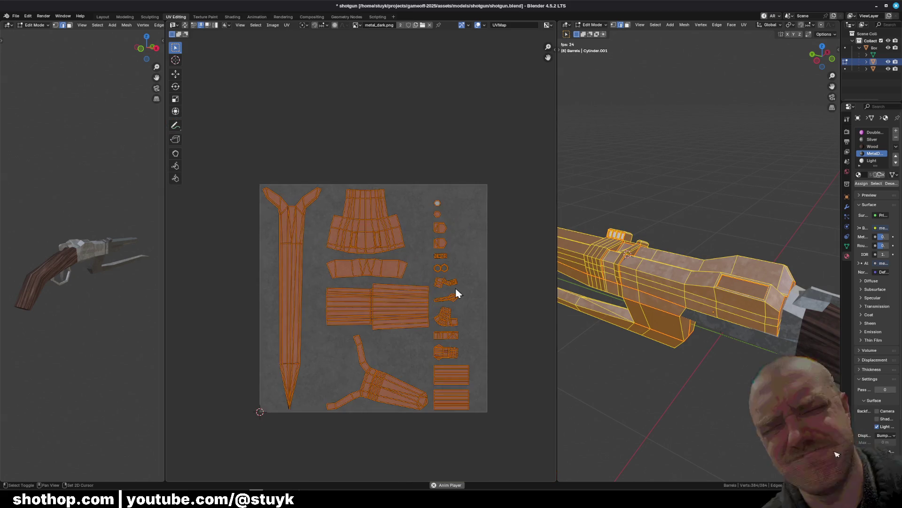
{"action": "middle_click_drag", "start_coordinate": [456, 288], "coordinate": [428, 274]}
{"action": "right_click", "coordinate": [649, 81]}
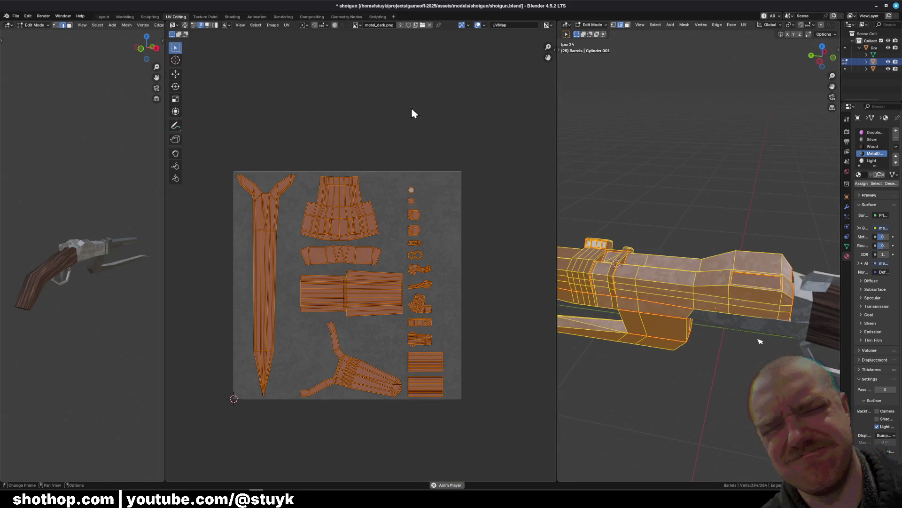
{"action": "left_click", "coordinate": [744, 24]}
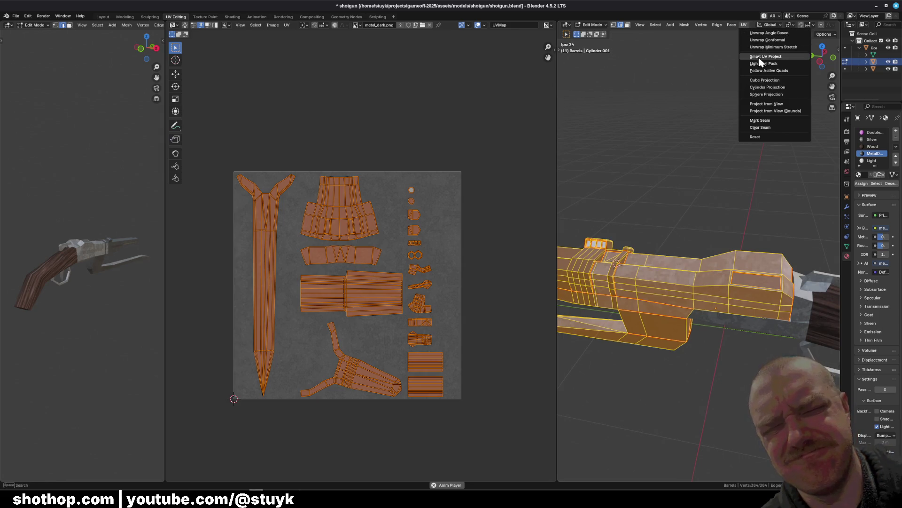
{"action": "left_click", "coordinate": [767, 48]}
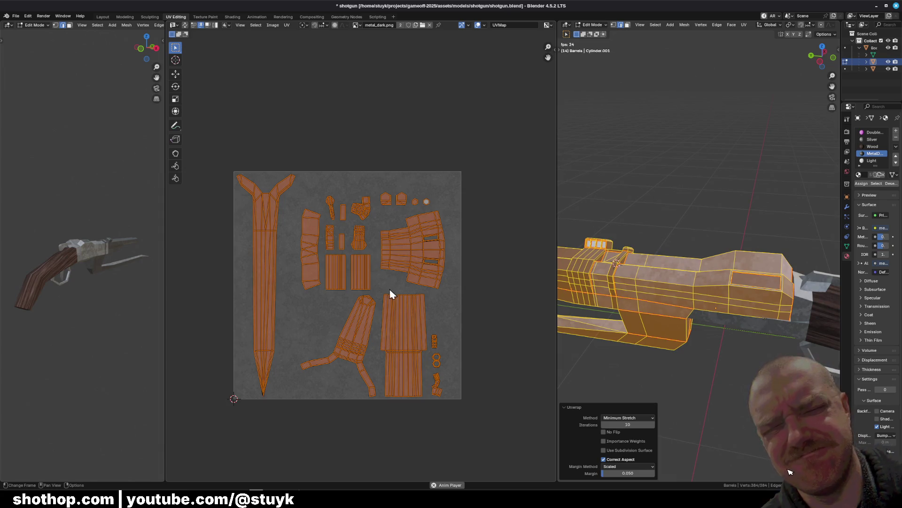
Set the unwrap margin to 0.040 and view the long stock island
{"action": "scroll", "coordinate": [385, 281], "scroll_direction": "up", "scroll_amount": 5}
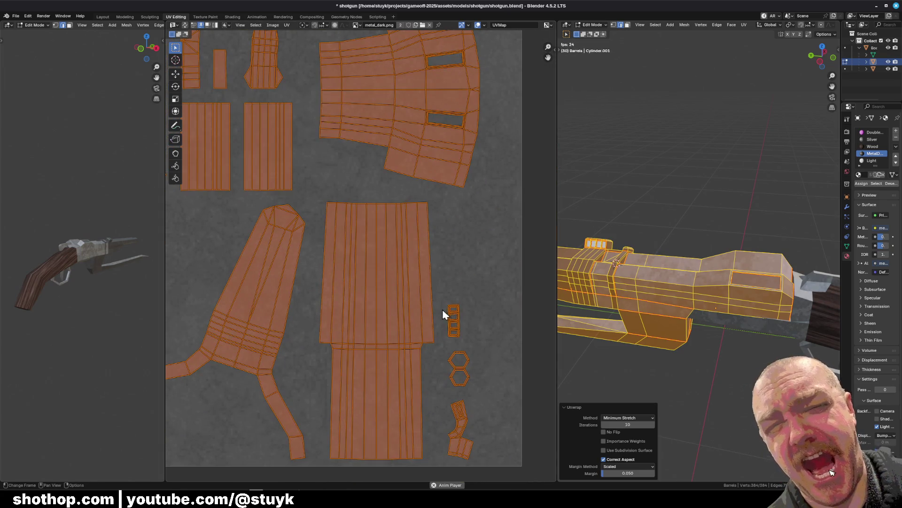
{"action": "scroll", "coordinate": [352, 254], "scroll_direction": "down", "scroll_amount": 2}
{"action": "left_click", "coordinate": [639, 473]}
{"action": "key", "text": "BackSpace"}
{"action": "type", "text": "4"}
{"action": "key", "text": "Return"}
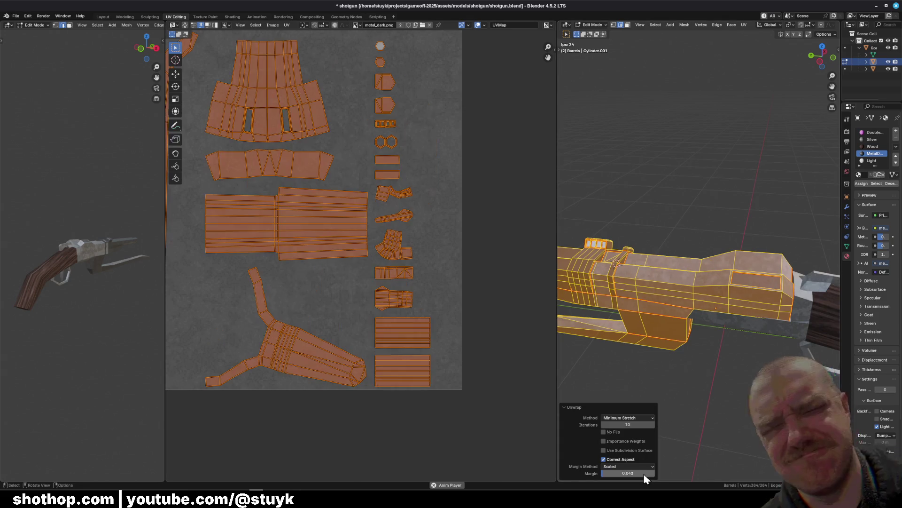
{"action": "middle_click_drag", "start_coordinate": [449, 211], "coordinate": [499, 278]}
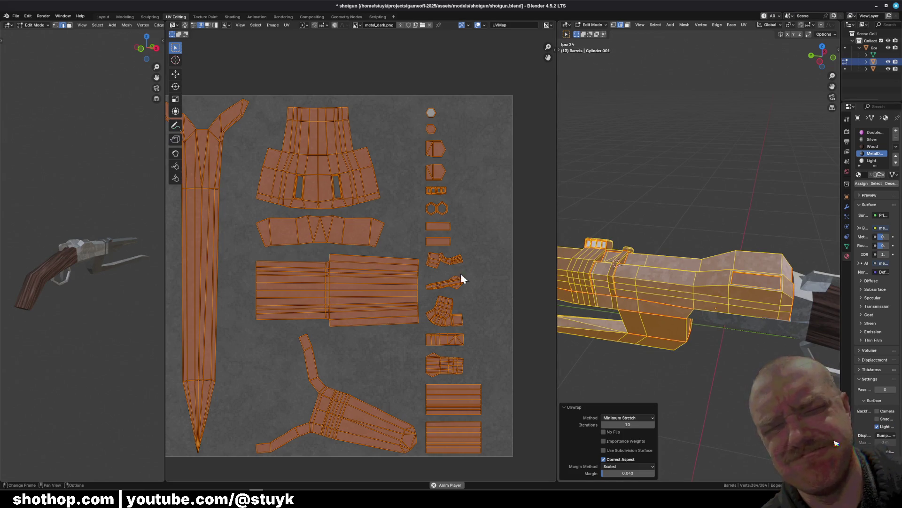
Frame all barrel UV islands on the metal_dark.png tile and recentre the view
{"action": "middle_click_drag", "start_coordinate": [365, 282], "coordinate": [406, 269], "text": "shift"}
{"action": "scroll", "coordinate": [342, 218], "scroll_direction": "up", "scroll_amount": 6}
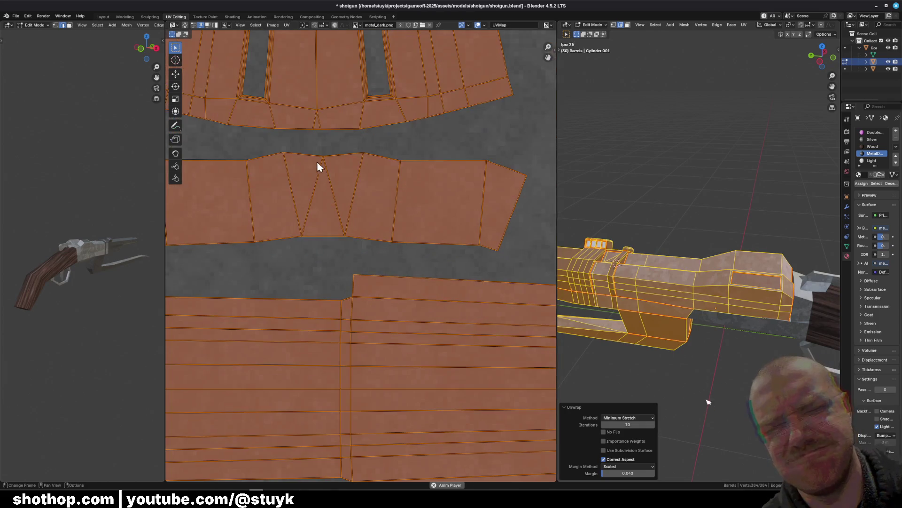
{"action": "scroll", "coordinate": [328, 219], "scroll_direction": "down", "scroll_amount": 6}
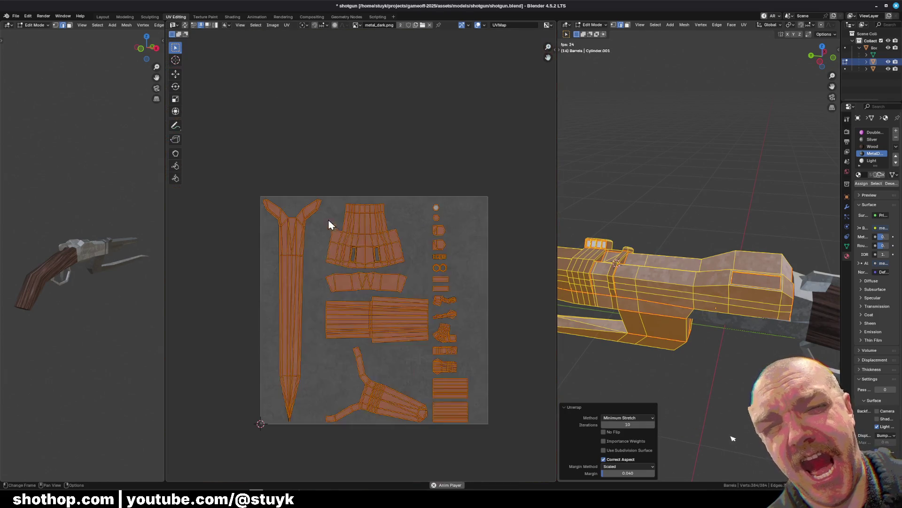
{"action": "scroll", "coordinate": [325, 209], "scroll_direction": "up", "scroll_amount": 4}
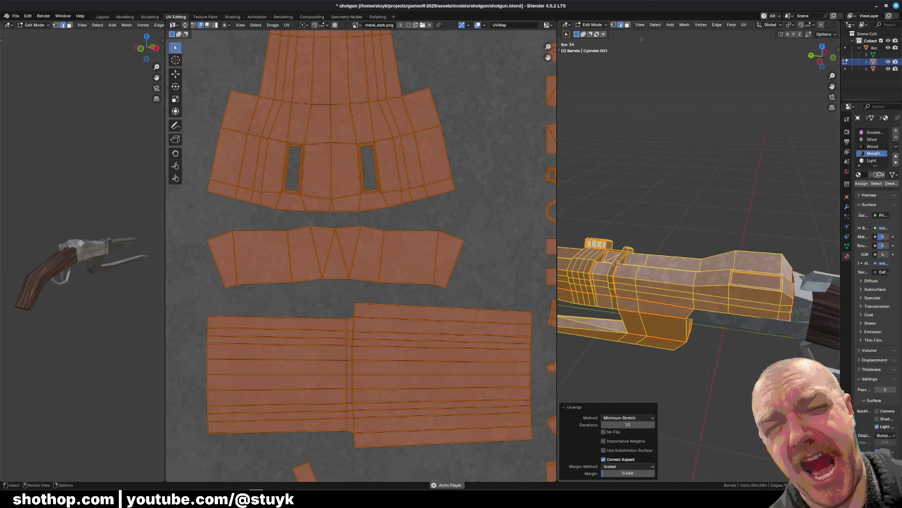
{"action": "mouse_move", "coordinate": [721, 432]}
{"action": "middle_mouse_down"}
{"action": "mouse_move", "coordinate": [667, 420]}
{"action": "mouse_move", "coordinate": [652, 221]}
{"action": "mouse_move", "coordinate": [705, 285]}
{"action": "mouse_move", "coordinate": [720, 230]}
{"action": "middle_mouse_up"}
{"action": "key", "text": "Home"}
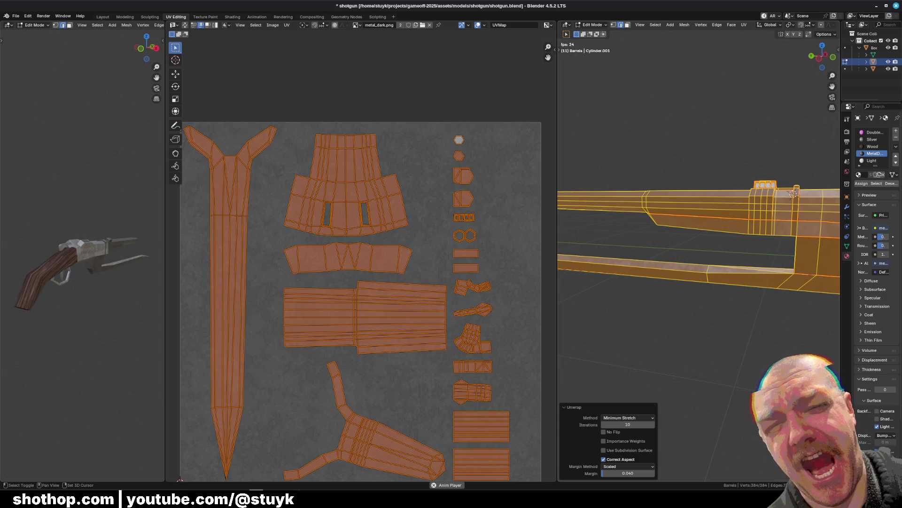
{"action": "middle_click_drag", "start_coordinate": [409, 417], "coordinate": [394, 324]}
{"action": "middle_click_drag", "start_coordinate": [696, 264], "coordinate": [658, 237]}
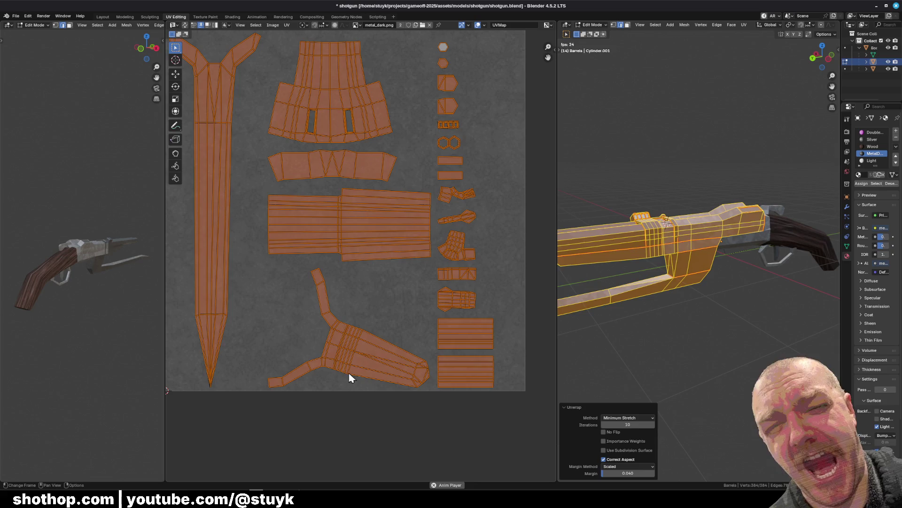
Box-select the Y-shaped island, rotate it, and move it lower on the texture
{"action": "left_click", "coordinate": [277, 405]}
{"action": "left_click_drag", "start_coordinate": [234, 411], "coordinate": [432, 261]}
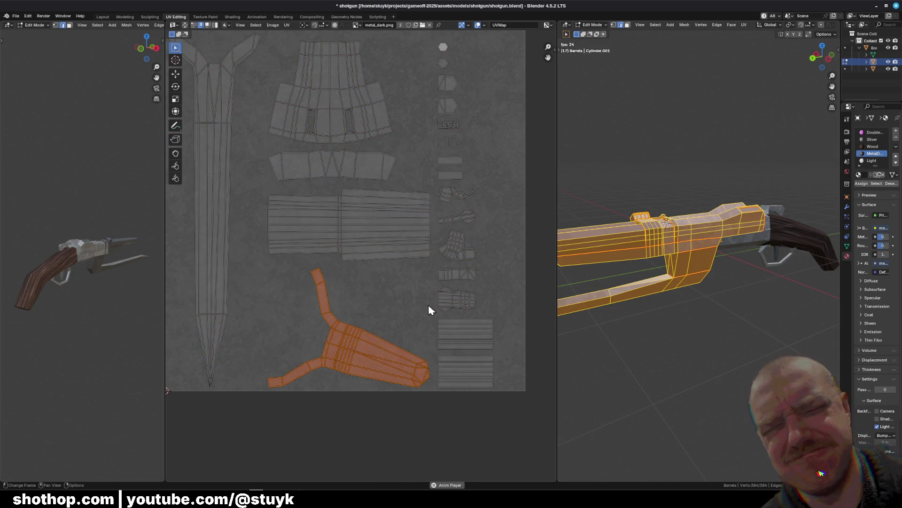
{"action": "key", "text": "r"}
{"action": "left_click", "coordinate": [446, 293]}
{"action": "key", "text": "g"}
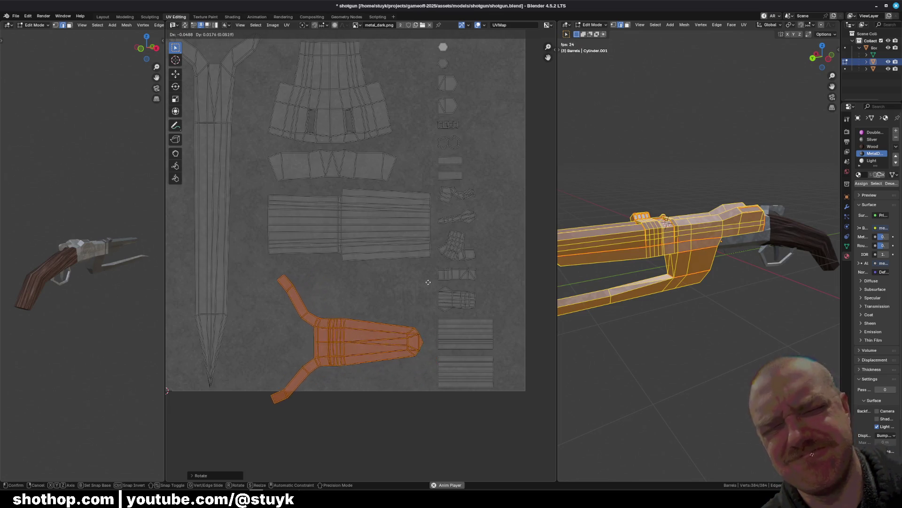
{"action": "left_click", "coordinate": [419, 267]}
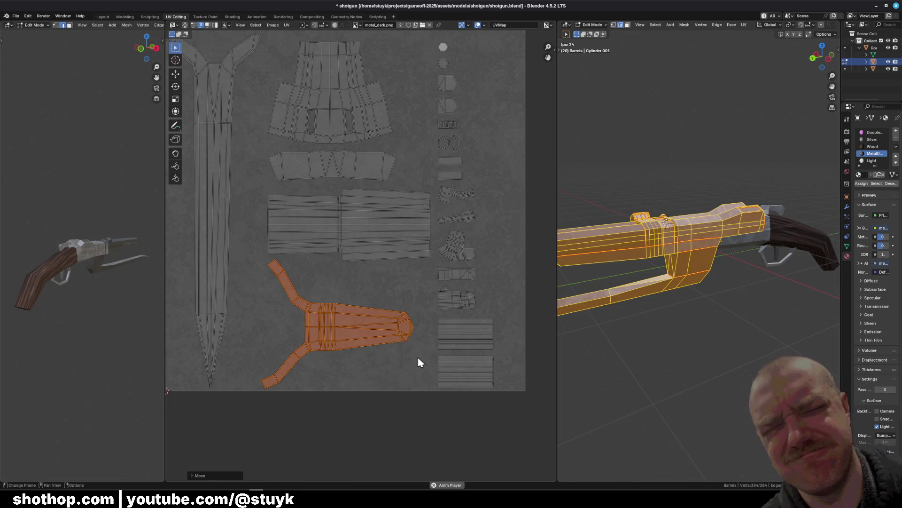
{"action": "scroll", "coordinate": [334, 371], "scroll_direction": "up", "scroll_amount": 2}
{"action": "scroll", "coordinate": [360, 427], "scroll_direction": "up", "scroll_amount": 2}
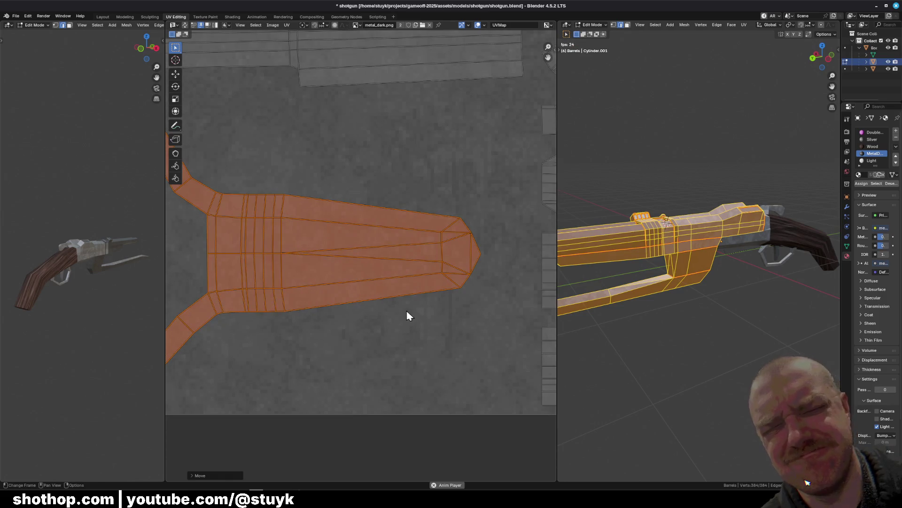
Give the Y-shaped island a small extra rotation, then deselect it
{"action": "key", "text": "r"}
{"action": "key", "text": "Escape"}
{"action": "key", "text": "r"}
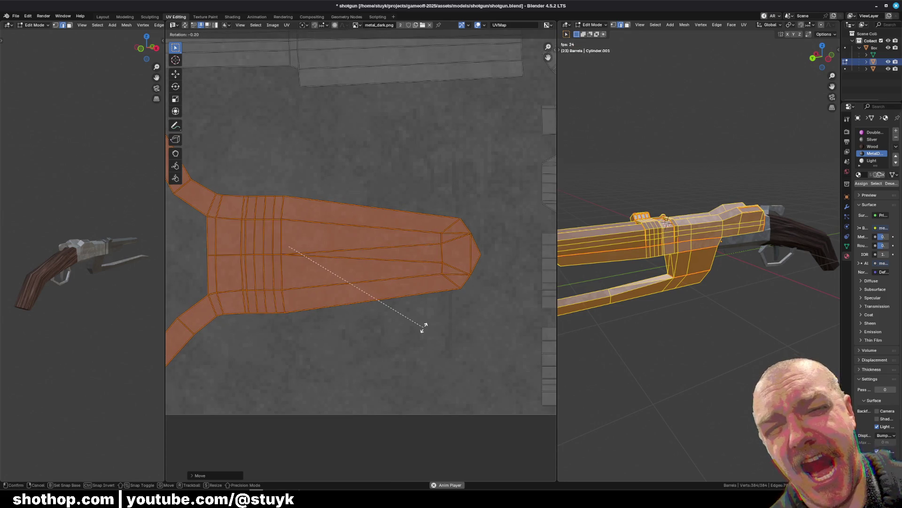
{"action": "left_click", "coordinate": [412, 326]}
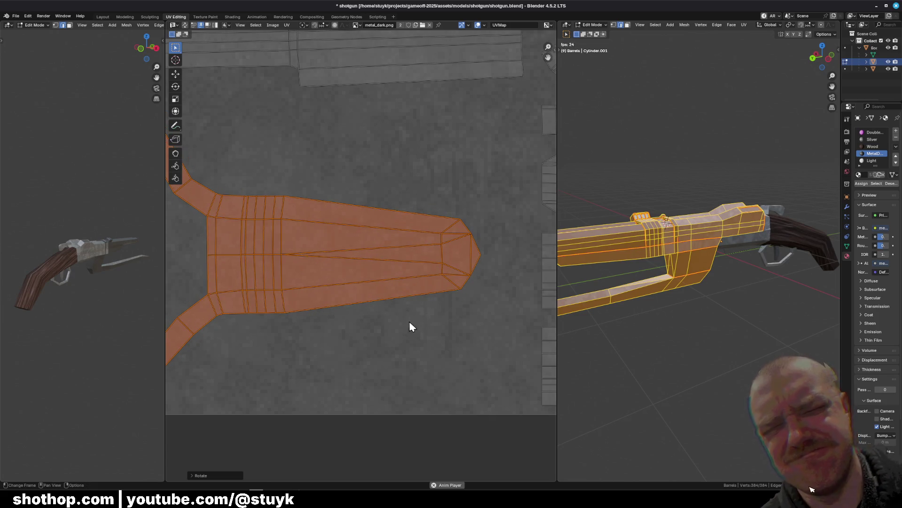
{"action": "scroll", "coordinate": [324, 306], "scroll_direction": "down", "scroll_amount": 2}
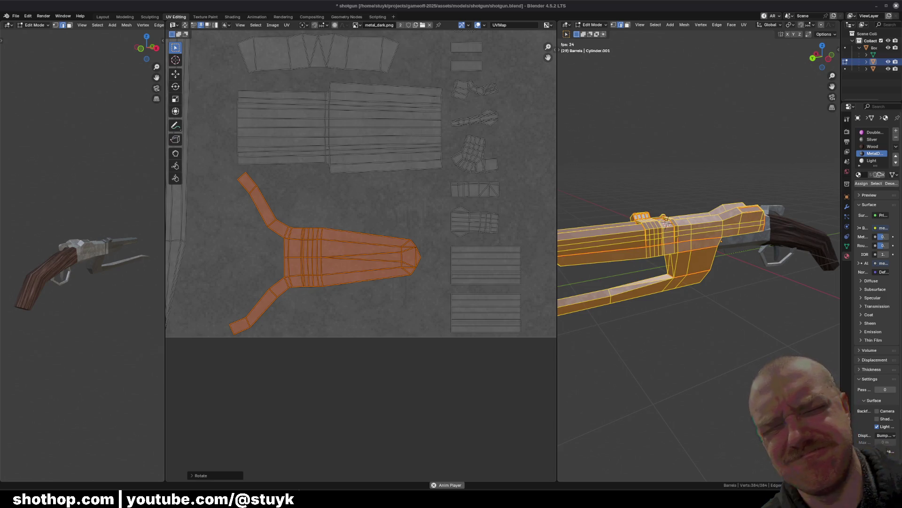
{"action": "middle_click_drag", "start_coordinate": [307, 140], "coordinate": [359, 274]}
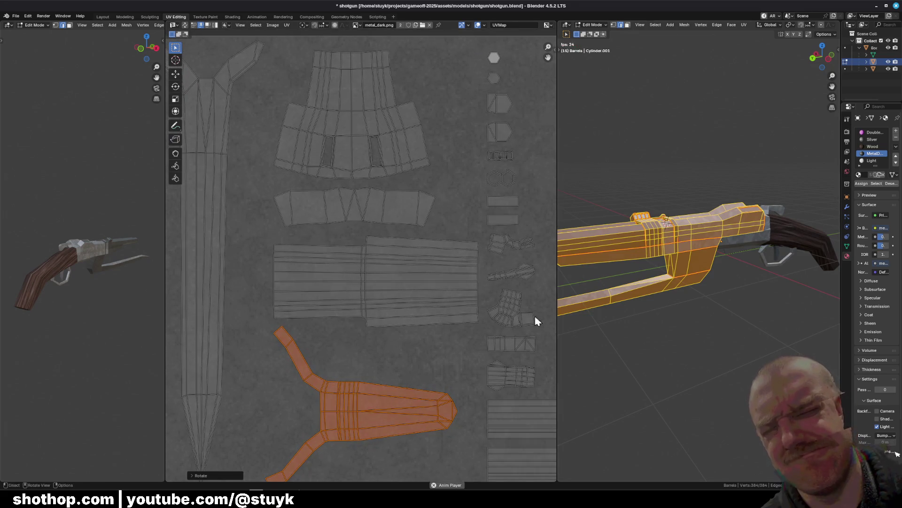
{"action": "scroll", "coordinate": [455, 311], "scroll_direction": "down", "scroll_amount": 1}
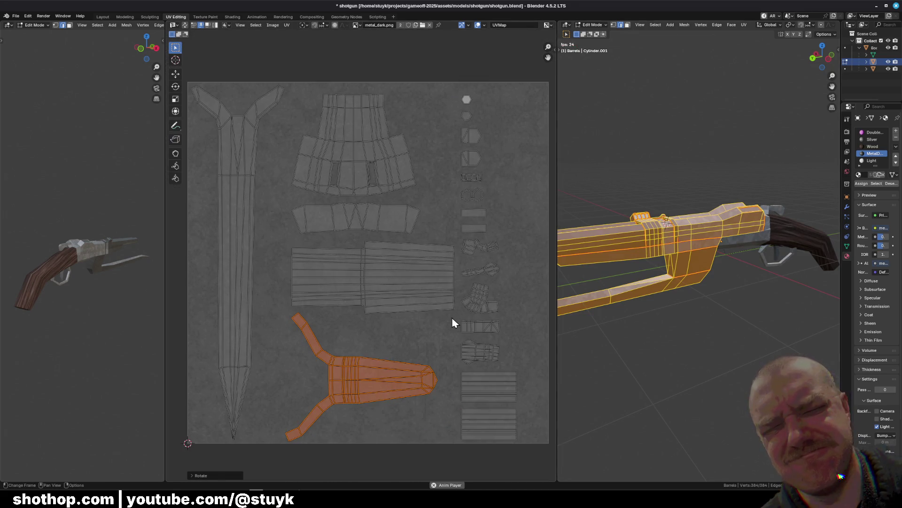
{"action": "left_click", "coordinate": [407, 336]}
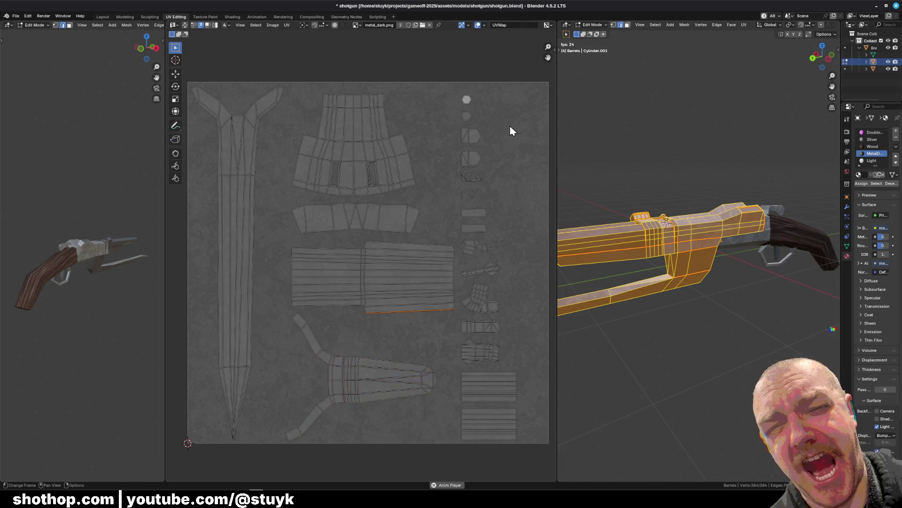
{"action": "scroll", "coordinate": [260, 359], "scroll_direction": "up", "scroll_amount": 5}
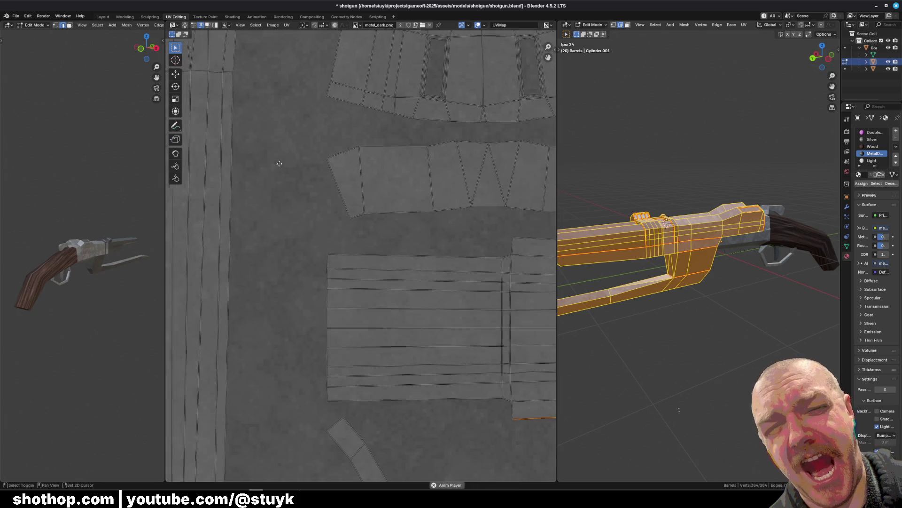
{"action": "scroll", "coordinate": [393, 193], "scroll_direction": "down", "scroll_amount": 1}
Select all UV islands and export the layout as barrel_uv.png at 512 × 512 pixels
{"action": "key", "text": "a"}
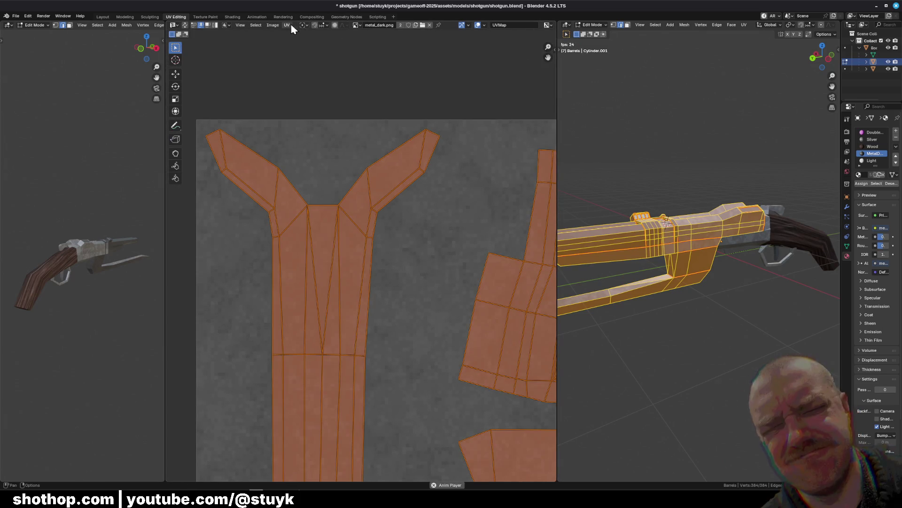
{"action": "left_click", "coordinate": [286, 25]}
{"action": "left_click", "coordinate": [310, 243]}
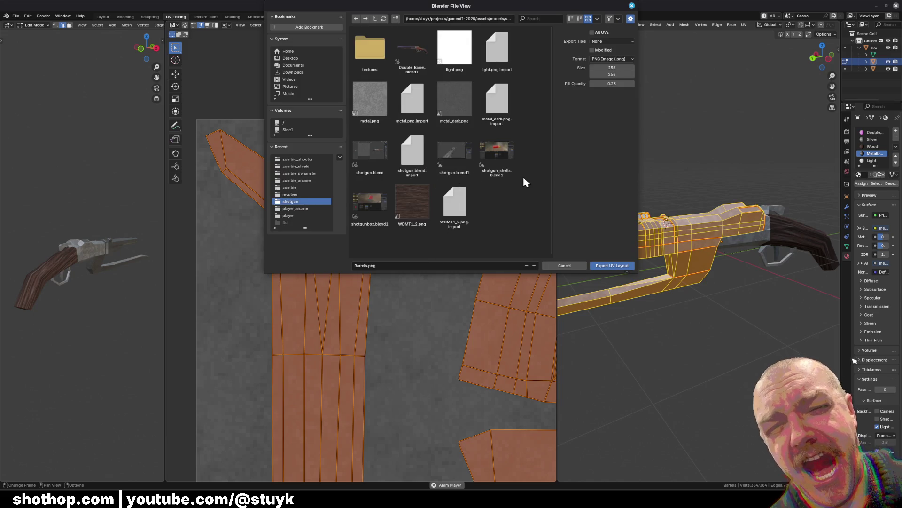
{"action": "left_click", "coordinate": [366, 265]}
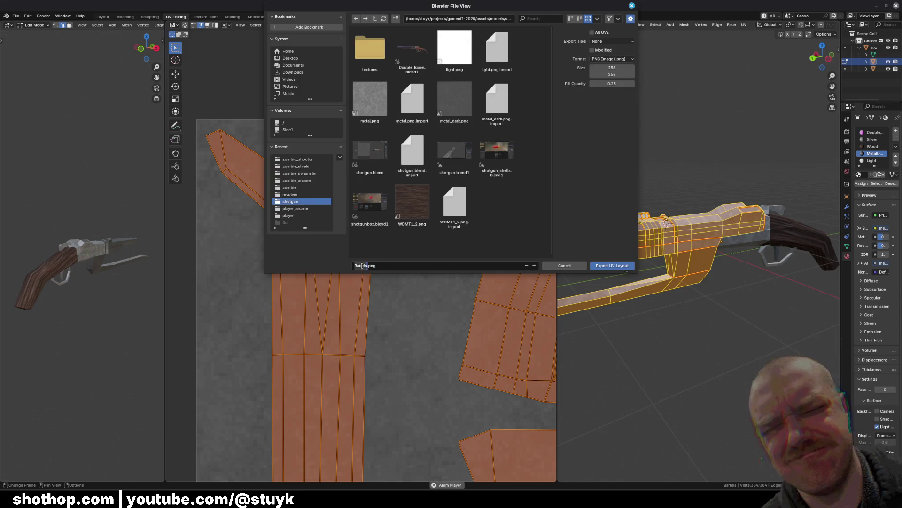
{"action": "type", "text": "ba"}
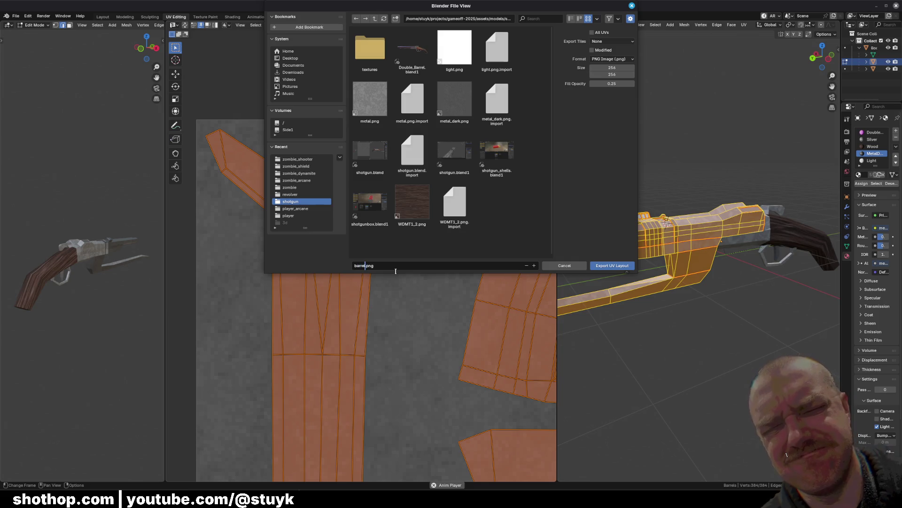
{"action": "left_click", "coordinate": [609, 69]}
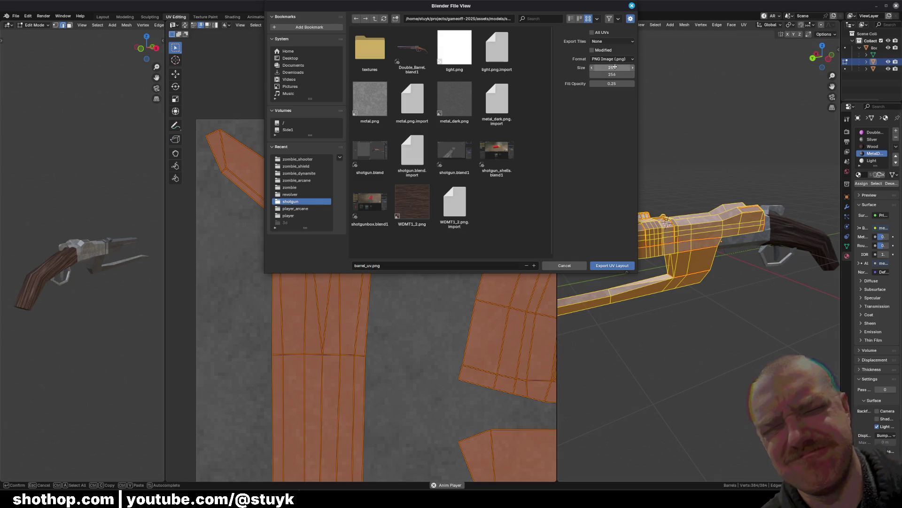
{"action": "type", "text": "512"}
{"action": "key", "text": "Return"}
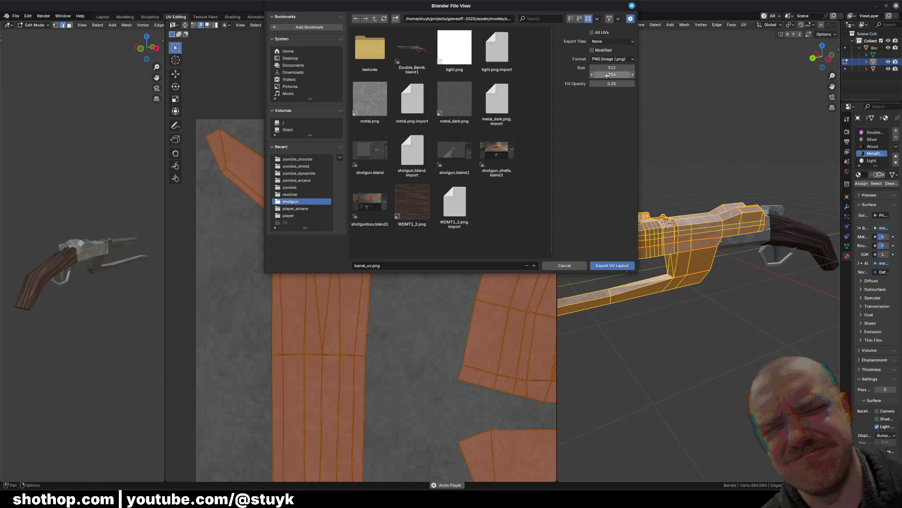
{"action": "left_click", "coordinate": [611, 76]}
{"action": "type", "text": "512"}
{"action": "key", "text": "Return"}
{"action": "left_click", "coordinate": [625, 268]}
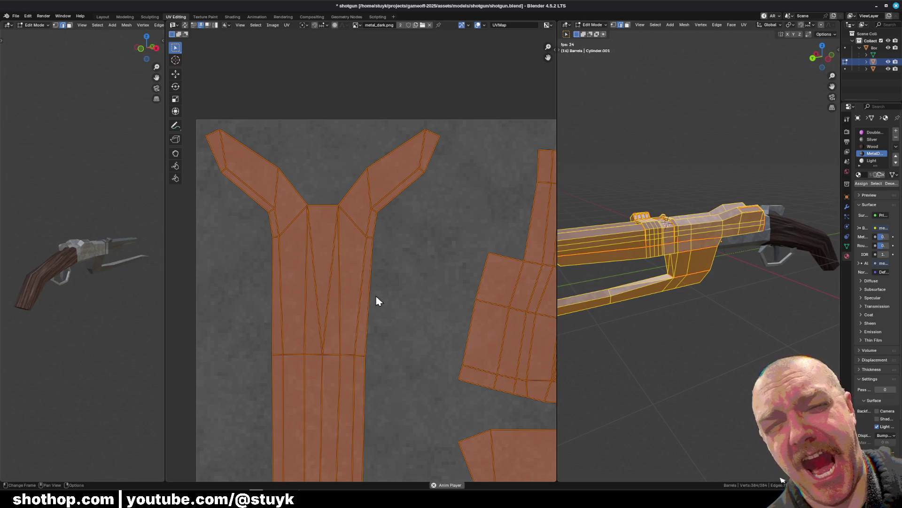
{"action": "key", "text": "Home"}
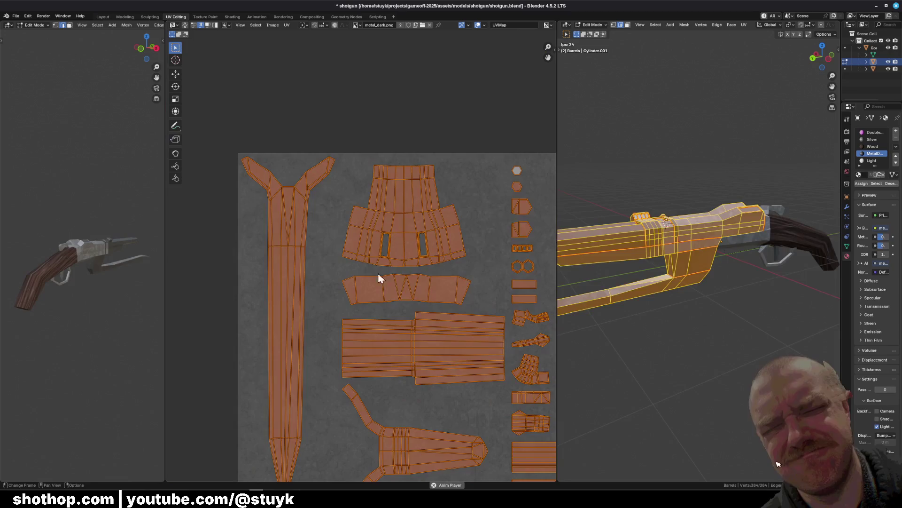
{"action": "middle_click_drag", "start_coordinate": [390, 261], "coordinate": [332, 237]}
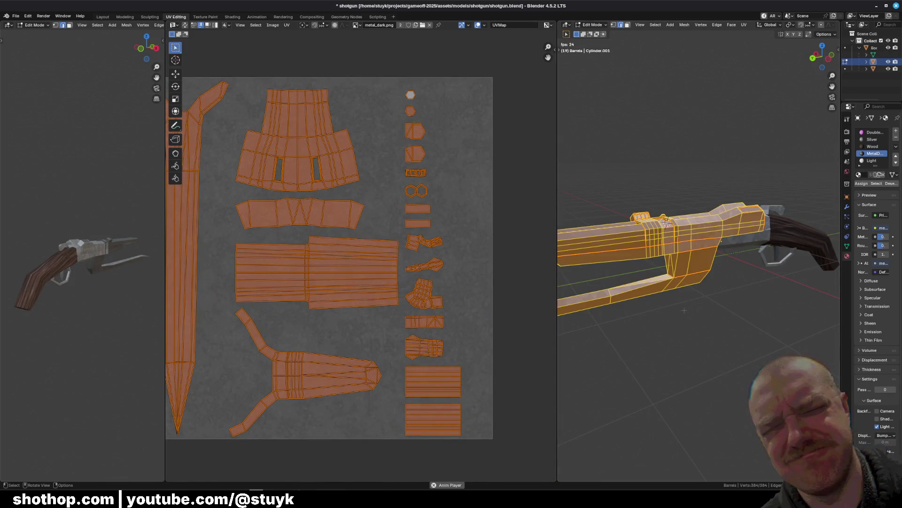
{"action": "left_click", "coordinate": [697, 362]}
{"action": "mouse_move", "coordinate": [697, 361]}
{"action": "middle_mouse_down"}
{"action": "mouse_move", "coordinate": [719, 251]}
{"action": "mouse_move", "coordinate": [686, 212]}
{"action": "mouse_move", "coordinate": [808, 207]}
{"action": "mouse_move", "coordinate": [794, 209]}
{"action": "middle_mouse_up"}
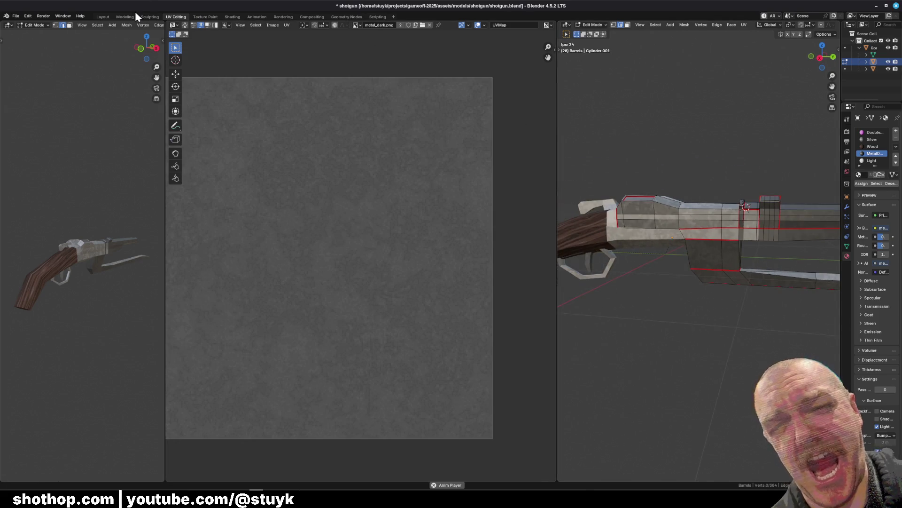
In the Shading workspace, remove all the barrels' material slots, including Silver, and create a new material
{"action": "left_click", "coordinate": [233, 17]}
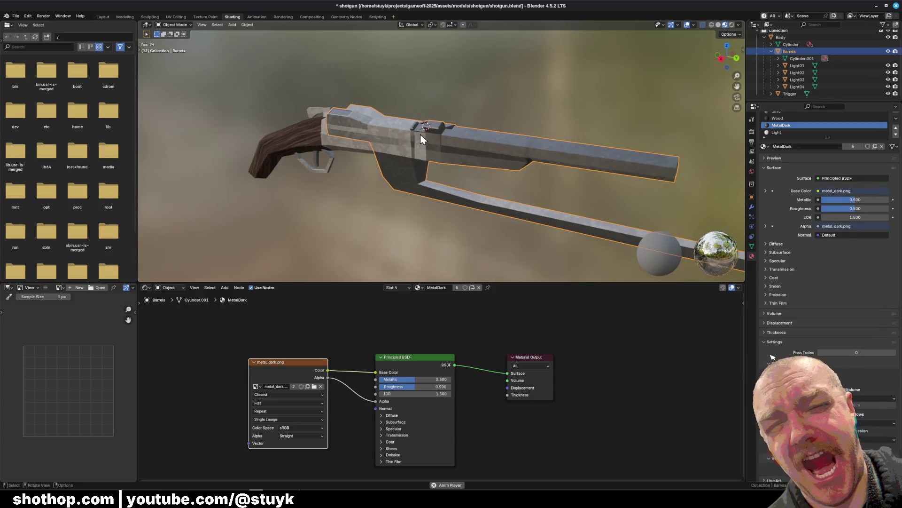
{"action": "scroll", "coordinate": [420, 134], "scroll_direction": "down", "scroll_amount": 1}
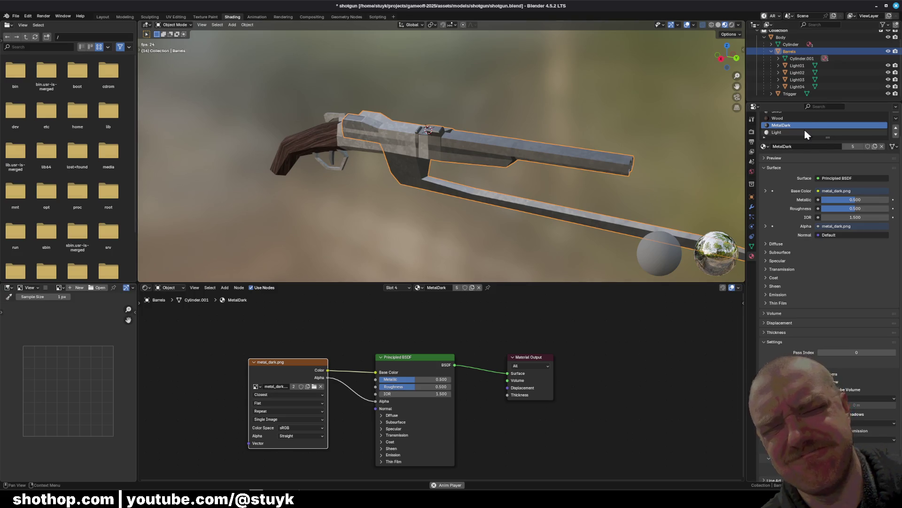
{"action": "scroll", "coordinate": [806, 131], "scroll_direction": "up", "scroll_amount": 2}
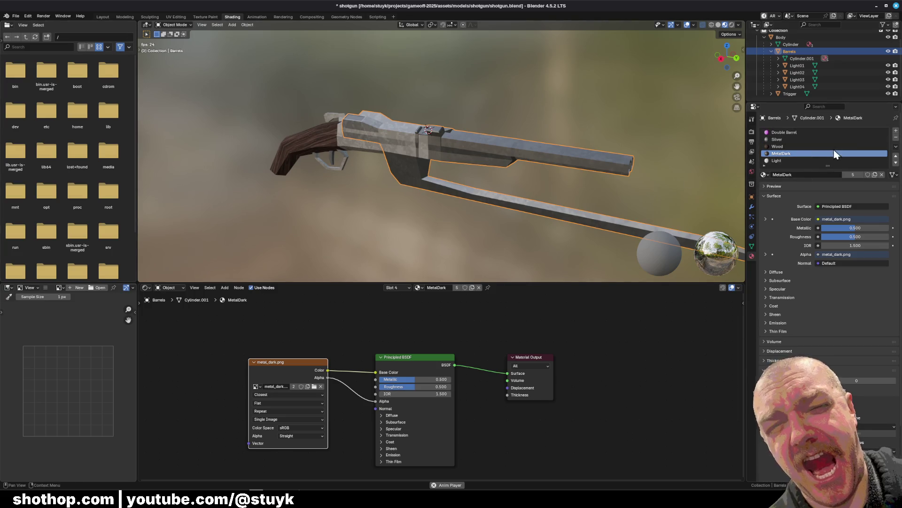
{"action": "left_click", "coordinate": [824, 141]}
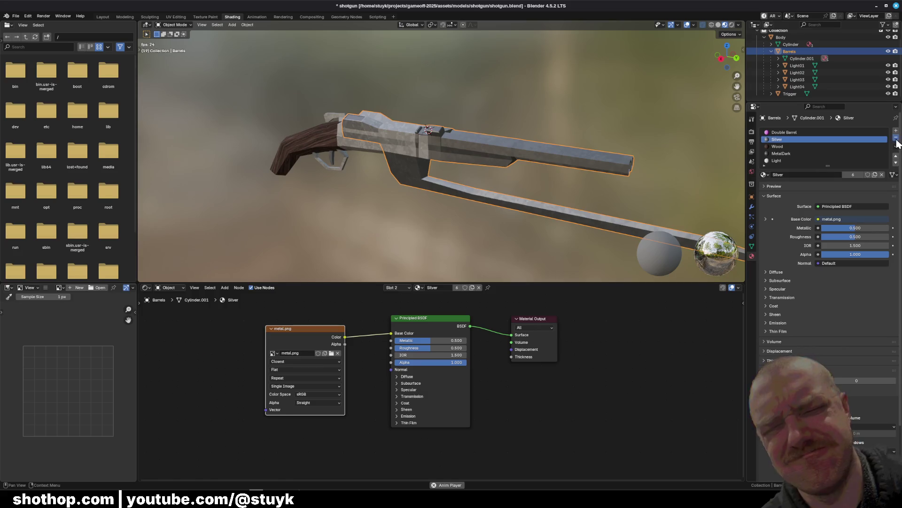
{"action": "left_click", "coordinate": [896, 138]}
{"action": "left_click", "coordinate": [897, 137]}
{"action": "left_click", "coordinate": [897, 138]}
{"action": "left_click", "coordinate": [897, 137]}
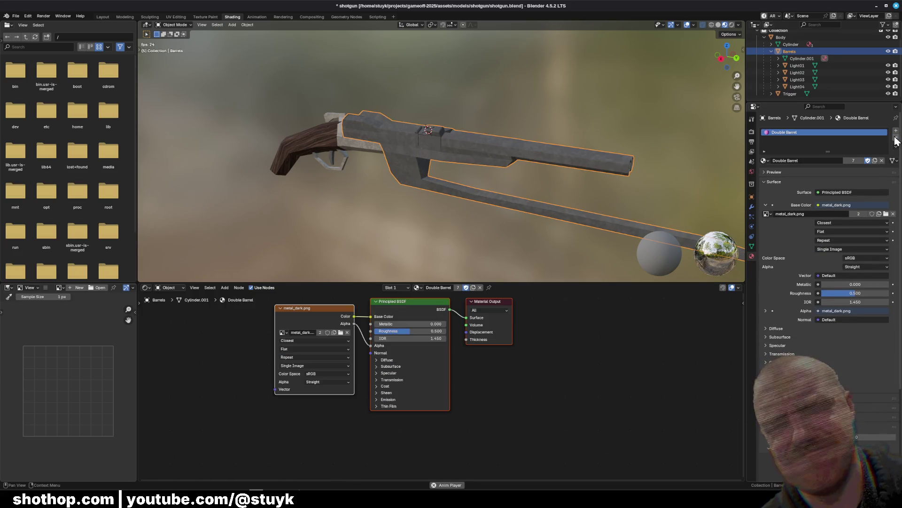
{"action": "left_click", "coordinate": [896, 137]}
{"action": "middle_click_drag", "start_coordinate": [580, 173], "coordinate": [597, 167]}
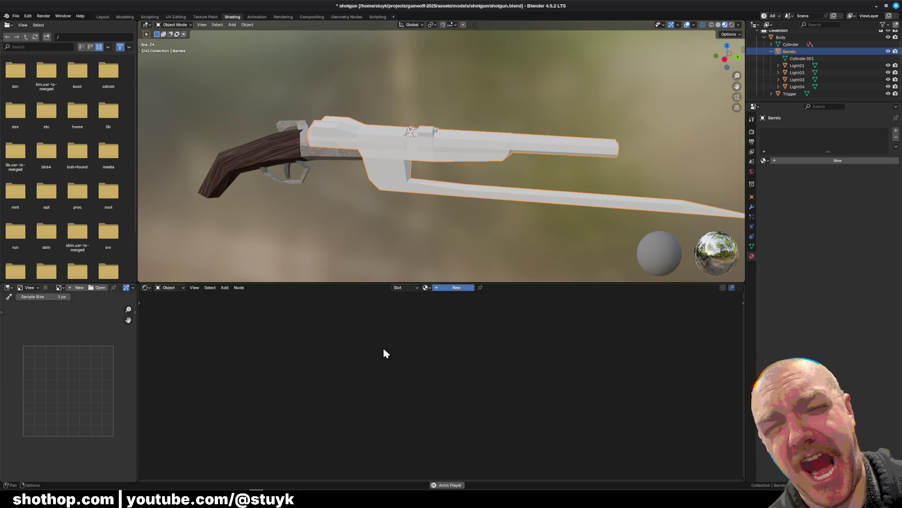
{"action": "key", "text": "ctrl+n"}
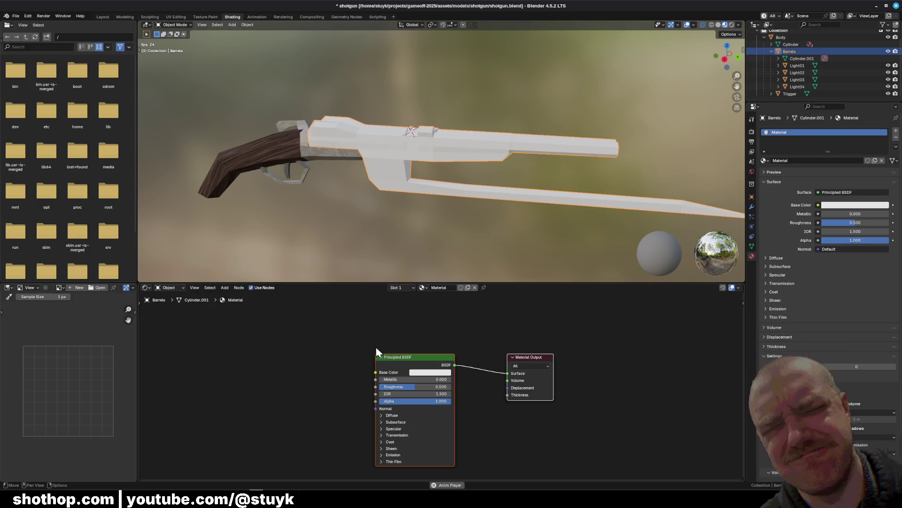
Stop playback, then add an Image Texture node linked into the material's Base Color
{"action": "key", "text": "space"}
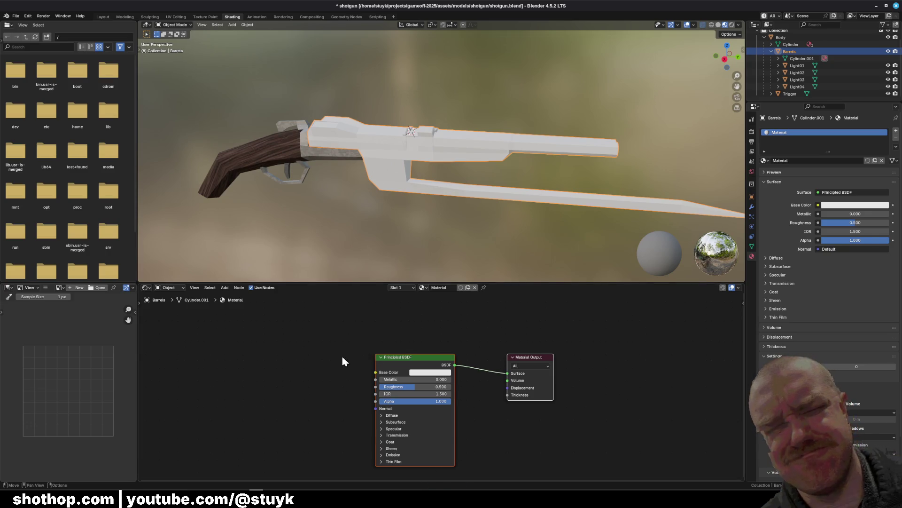
{"action": "middle_click_drag", "start_coordinate": [376, 357], "coordinate": [401, 327]}
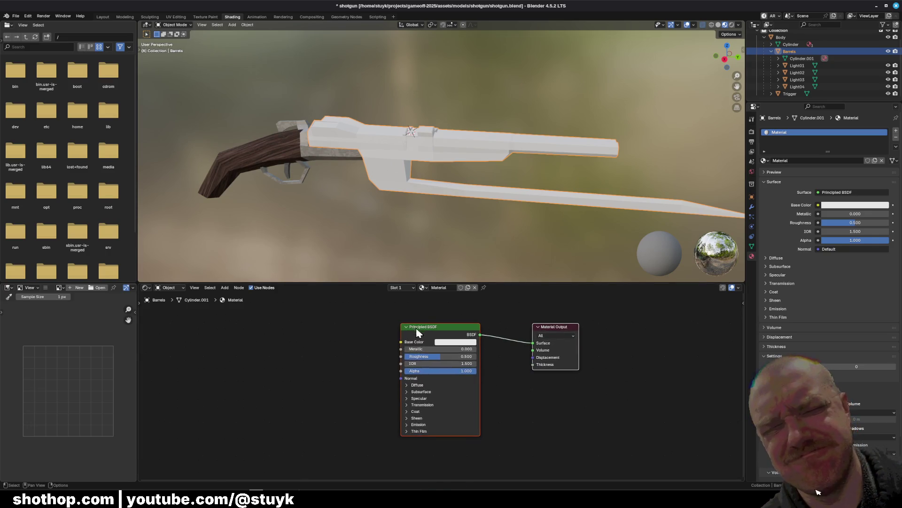
{"action": "left_click", "coordinate": [308, 349]}
{"action": "key", "text": "shift+a"}
{"action": "left_click", "coordinate": [292, 347]}
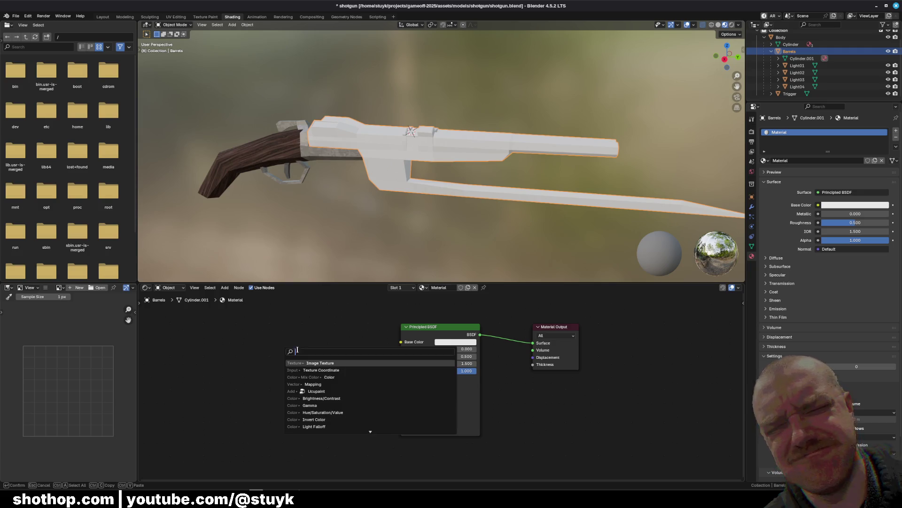
{"action": "left_click", "coordinate": [321, 363]}
{"action": "left_click_drag", "start_coordinate": [337, 348], "coordinate": [401, 342]}
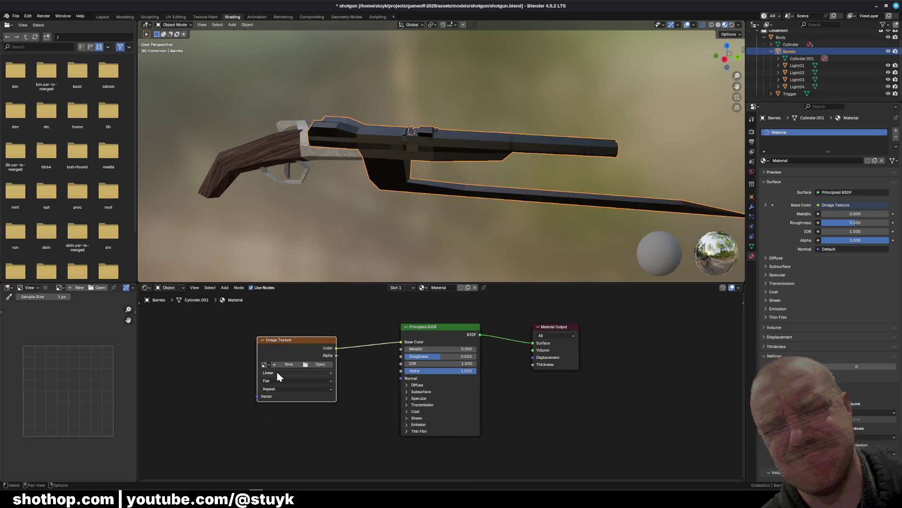
Set the texture interpolation to Closest and load barrel_uv.png into the node
{"action": "left_click", "coordinate": [278, 373]}
{"action": "left_click", "coordinate": [282, 380]}
{"action": "left_click", "coordinate": [318, 364]}
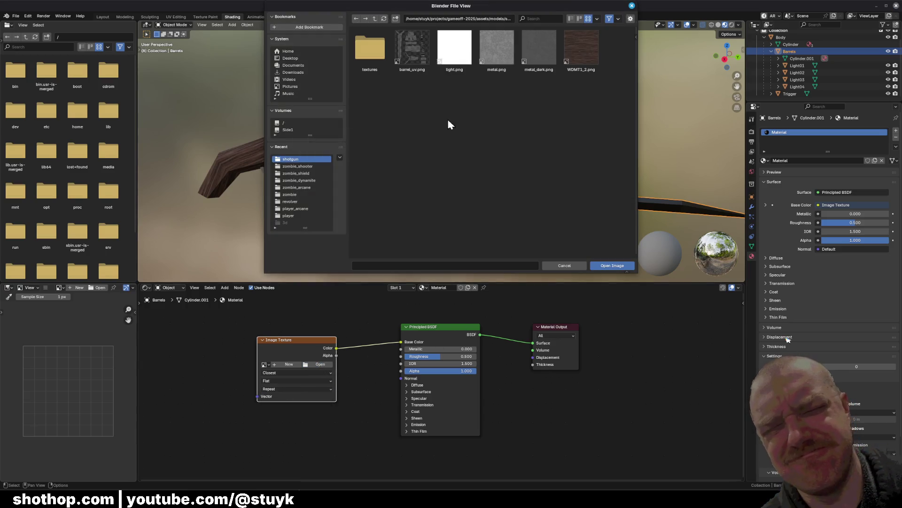
{"action": "left_click", "coordinate": [409, 48]}
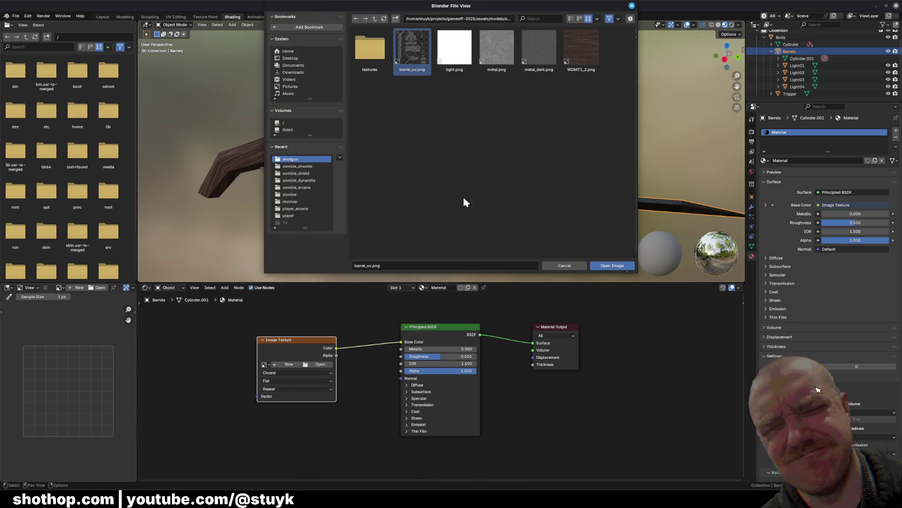
{"action": "left_click", "coordinate": [607, 263]}
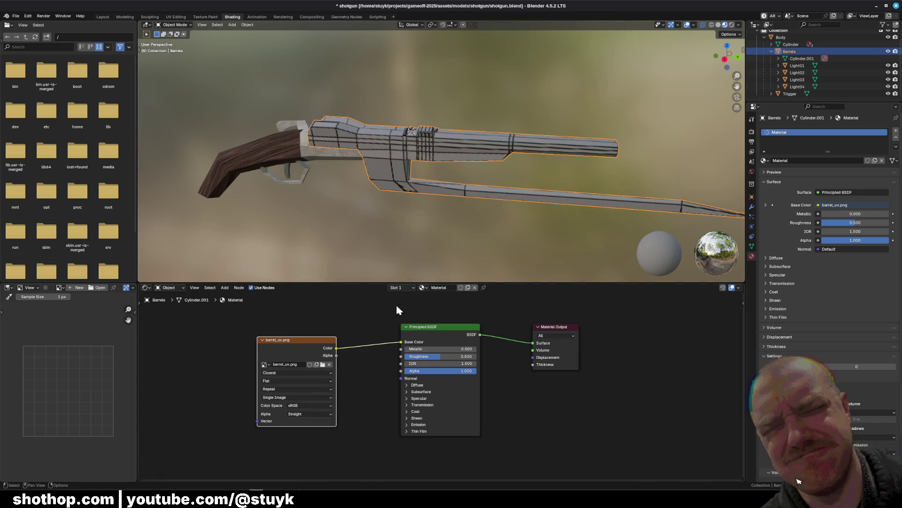
Orbit around the textured barrels and save the blend file
{"action": "mouse_move", "coordinate": [356, 224]}
{"action": "middle_mouse_down"}
{"action": "mouse_move", "coordinate": [499, 213]}
{"action": "mouse_move", "coordinate": [536, 250]}
{"action": "middle_mouse_up"}
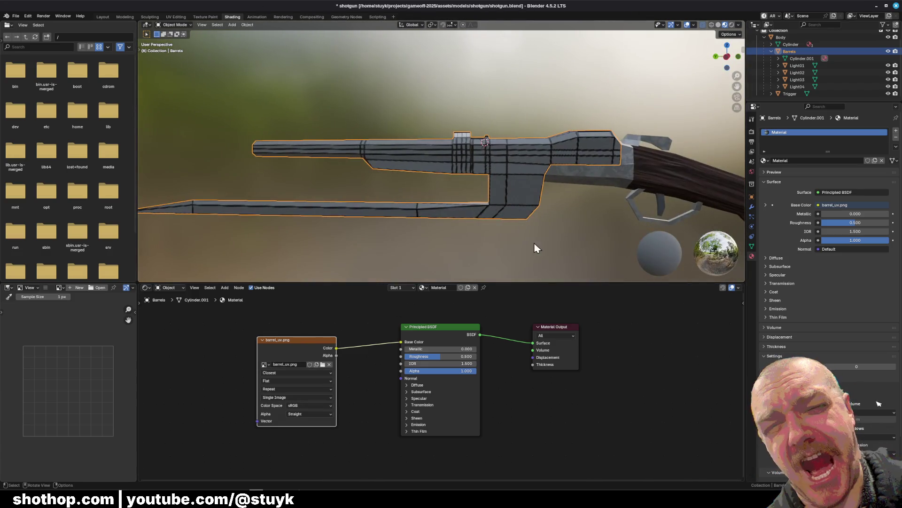
{"action": "mouse_move", "coordinate": [433, 213]}
{"action": "middle_mouse_down"}
{"action": "mouse_move", "coordinate": [498, 230]}
{"action": "mouse_move", "coordinate": [439, 226]}
{"action": "mouse_move", "coordinate": [478, 192]}
{"action": "middle_mouse_up"}
{"action": "scroll", "coordinate": [443, 213], "scroll_direction": "up", "scroll_amount": 5}
{"action": "key", "text": "ctrl+s"}
{"action": "scroll", "coordinate": [473, 206], "scroll_direction": "down", "scroll_amount": 5}
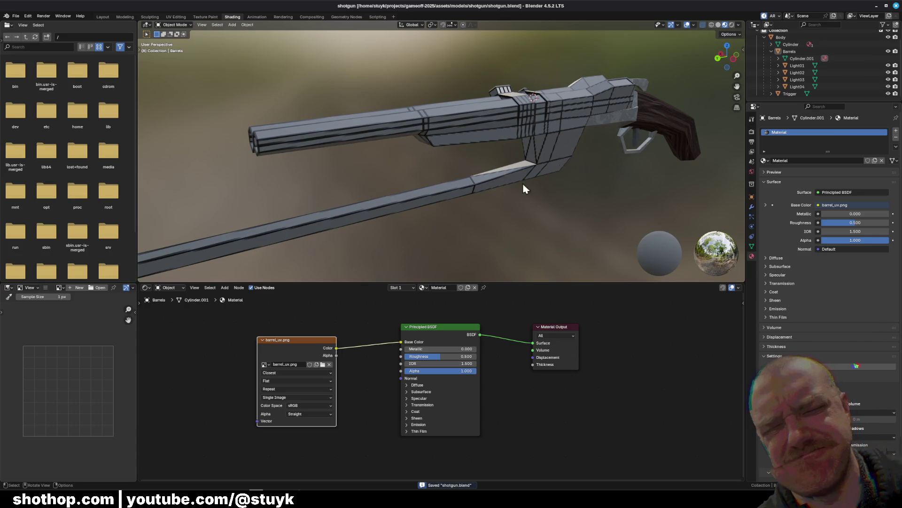
Resize the file browser, viewport and node editor panels for a close-up of the gun
{"action": "left_click_drag", "start_coordinate": [137, 235], "coordinate": [101, 235]}
{"action": "left_click_drag", "start_coordinate": [249, 280], "coordinate": [249, 369]}
{"action": "scroll", "coordinate": [390, 288], "scroll_direction": "up", "scroll_amount": 5}
{"action": "mouse_move", "coordinate": [390, 288]}
{"action": "middle_mouse_down"}
{"action": "mouse_move", "coordinate": [309, 282]}
{"action": "mouse_move", "coordinate": [417, 292]}
{"action": "mouse_move", "coordinate": [528, 261]}
{"action": "mouse_move", "coordinate": [449, 252]}
{"action": "mouse_move", "coordinate": [487, 238]}
{"action": "mouse_move", "coordinate": [497, 244]}
{"action": "mouse_move", "coordinate": [487, 238]}
{"action": "middle_mouse_up"}
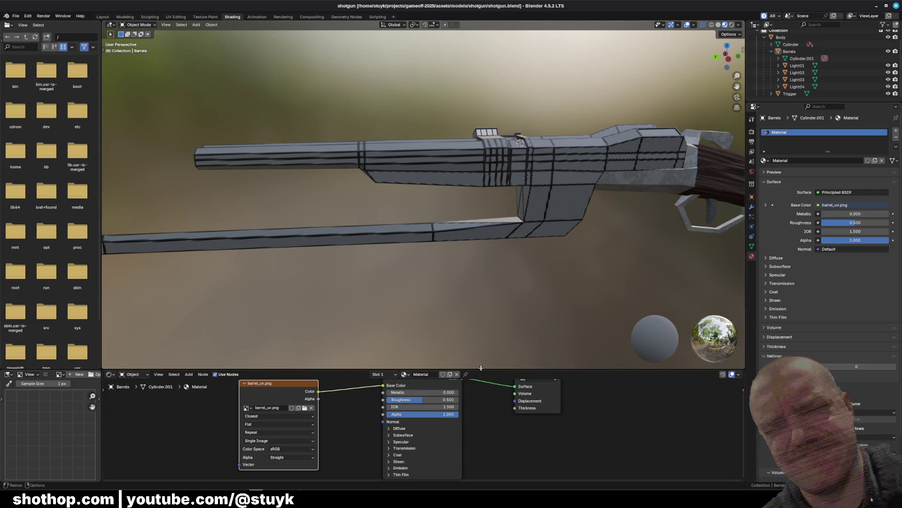
{"action": "left_click_drag", "start_coordinate": [482, 369], "coordinate": [490, 308]}
{"action": "middle_click_drag", "start_coordinate": [560, 218], "coordinate": [485, 191], "text": "shift"}
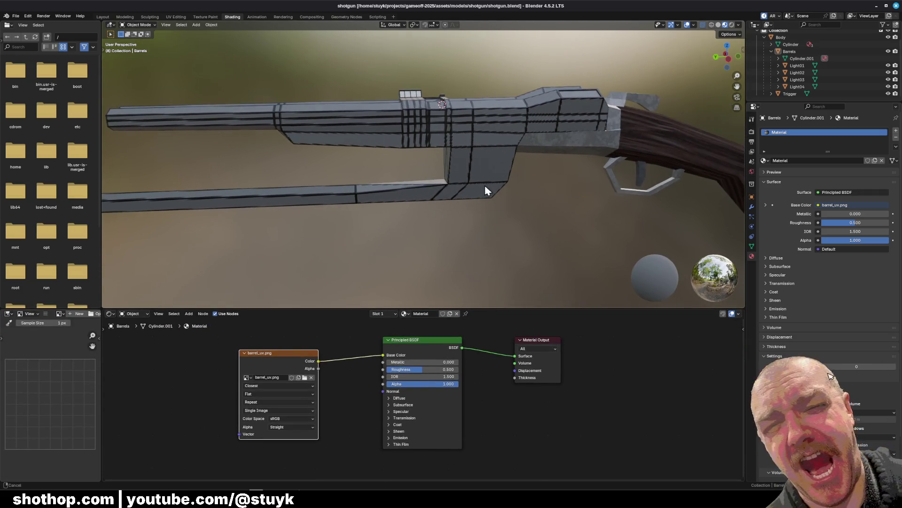
Rename the barrels' textured material to Metal
{"action": "double_click", "coordinate": [428, 314]}
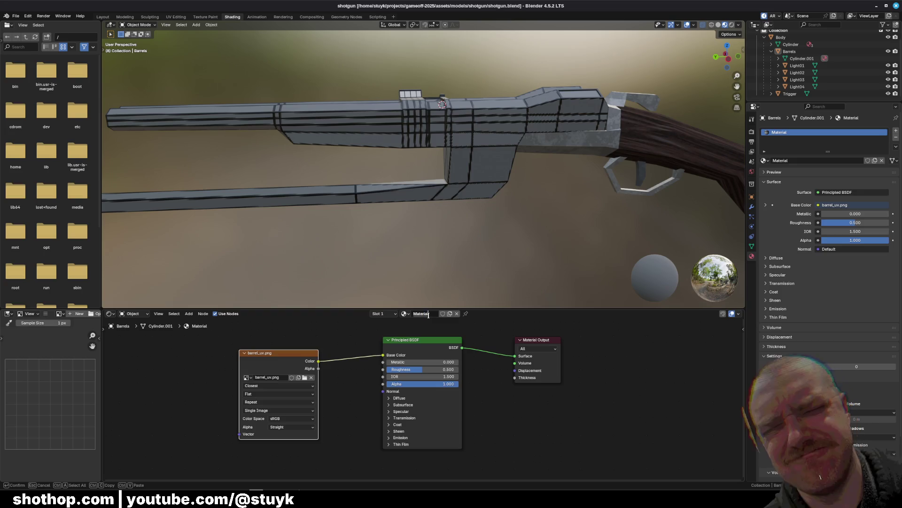
{"action": "key", "text": "Return"}
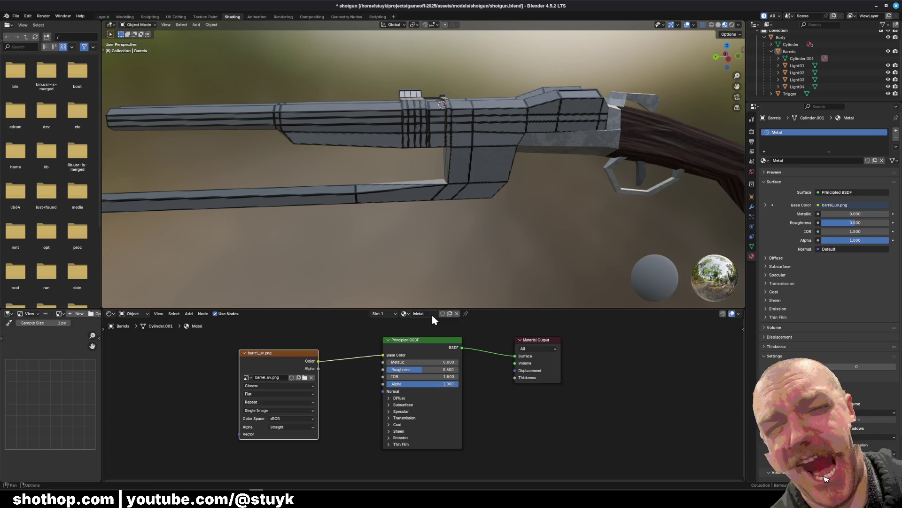
{"action": "double_click", "coordinate": [432, 315]}
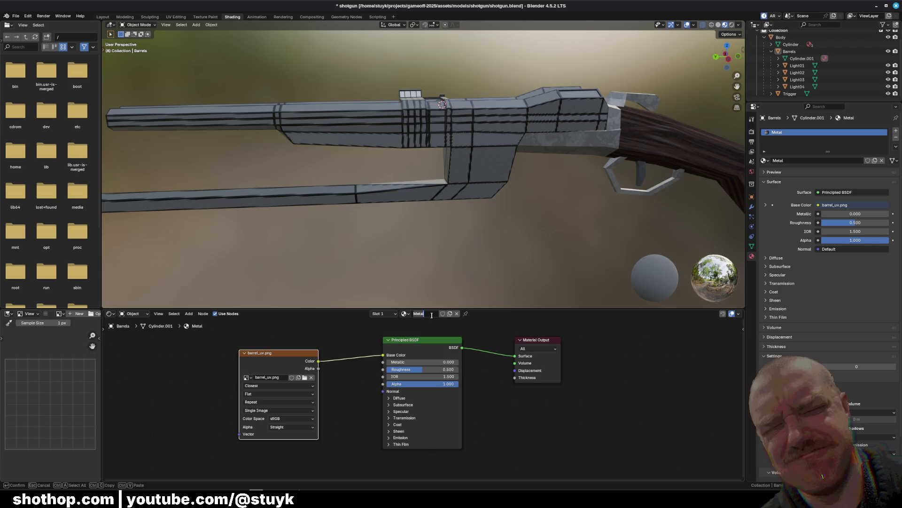
{"action": "key", "text": "Return"}
Enter Edit Mode on the Barrels object alone, with all its vertices selected
{"action": "key", "text": "a"}
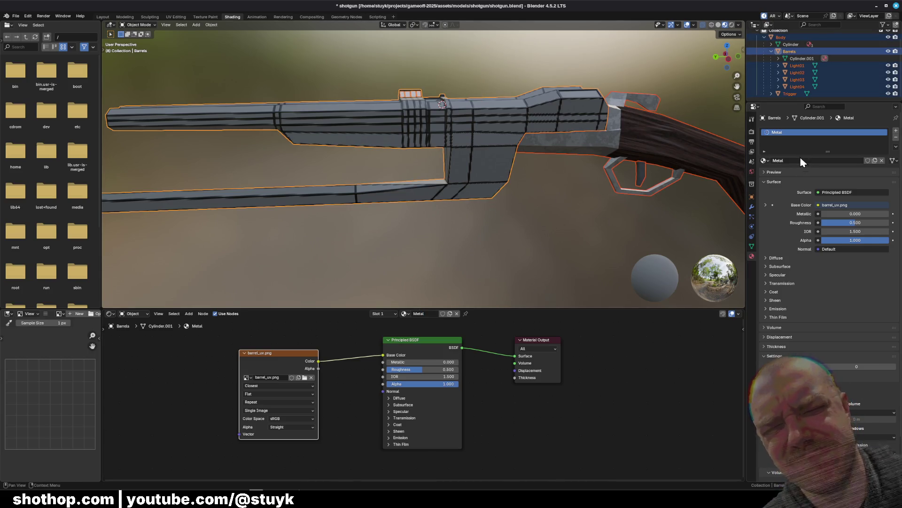
{"action": "left_click", "coordinate": [135, 25]}
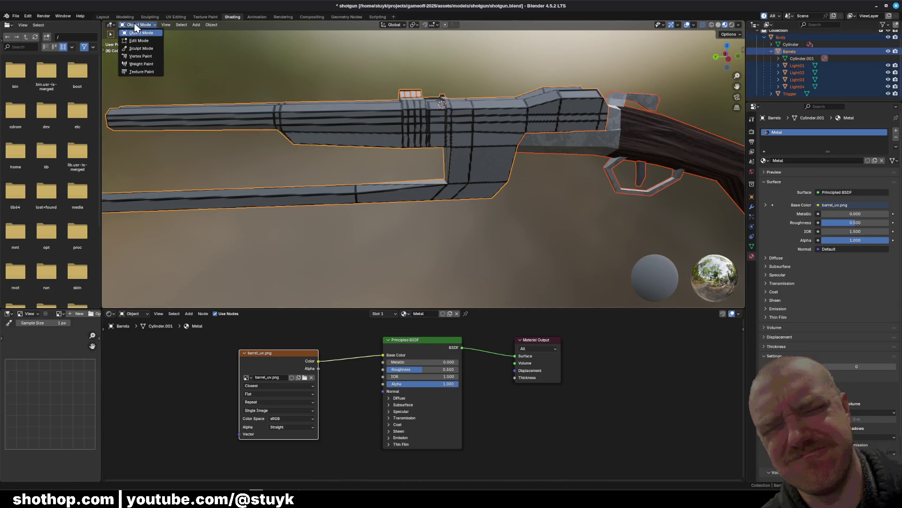
{"action": "left_click", "coordinate": [139, 40]}
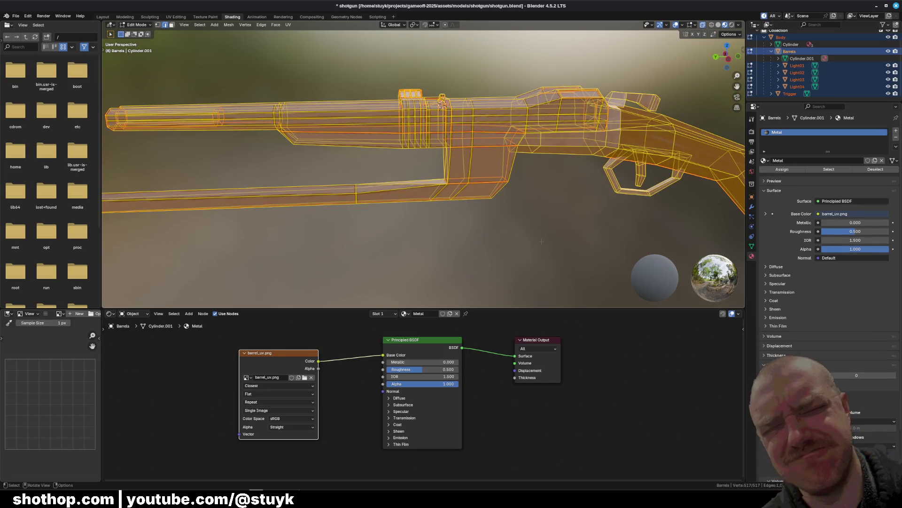
{"action": "key", "text": "alt+a"}
{"action": "left_click", "coordinate": [136, 25]}
{"action": "left_click", "coordinate": [138, 33]}
{"action": "key", "text": "alt+a"}
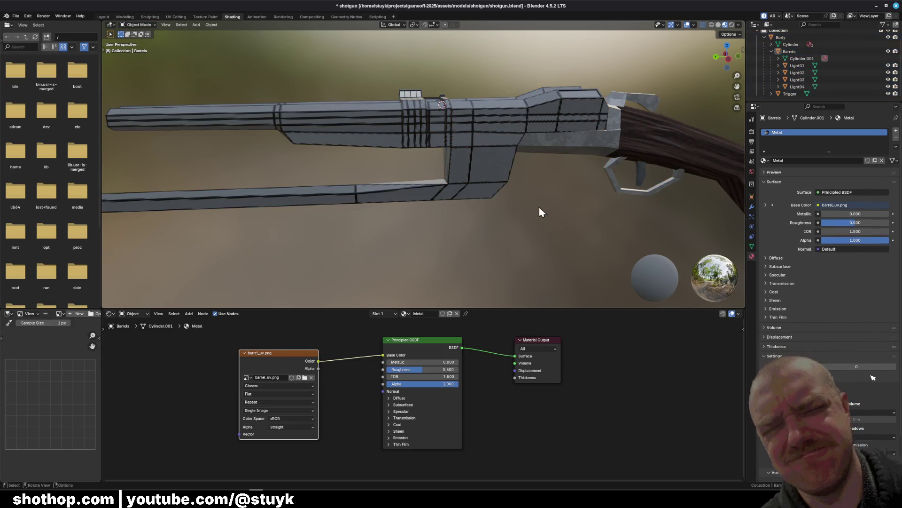
{"action": "left_click", "coordinate": [439, 148]}
{"action": "left_click", "coordinate": [534, 220]}
{"action": "left_click", "coordinate": [369, 109]}
{"action": "left_click", "coordinate": [137, 25]}
{"action": "left_click", "coordinate": [139, 40]}
{"action": "key", "text": "a"}
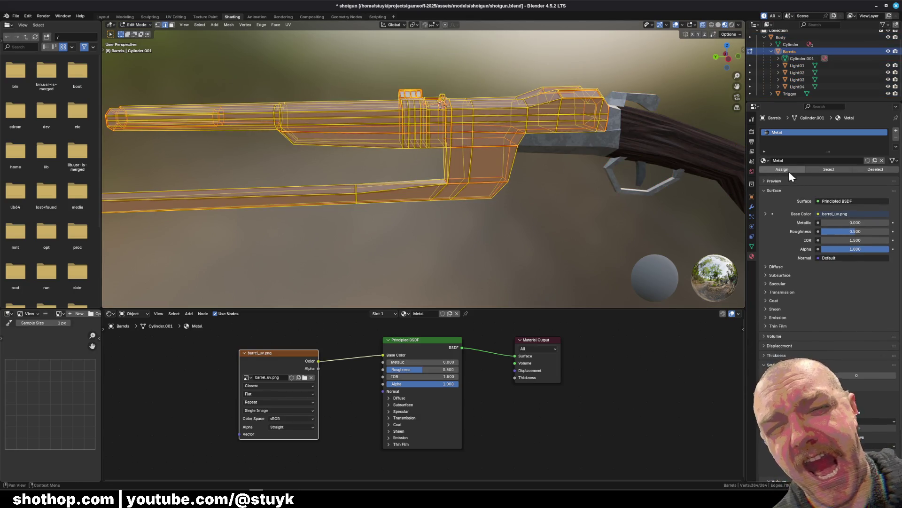
Add a second material slot with a new material named Wood
{"action": "left_click", "coordinate": [895, 131]}
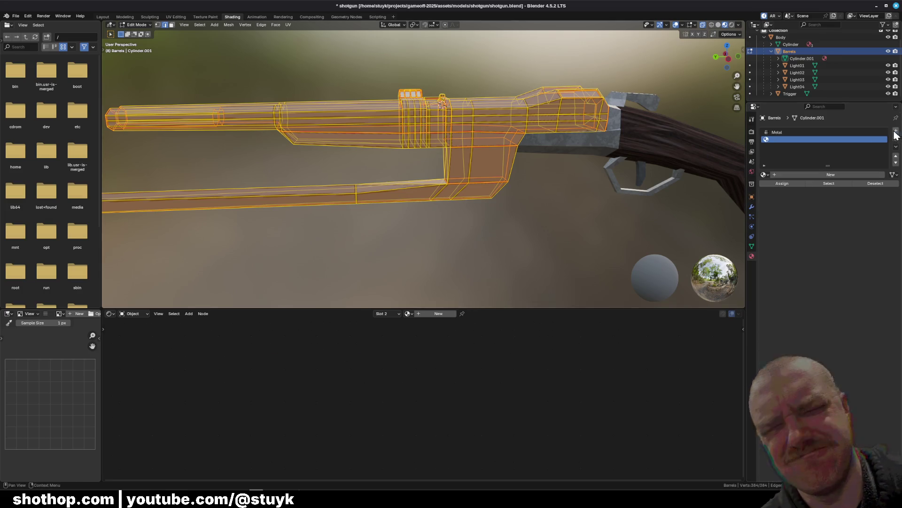
{"action": "left_click", "coordinate": [815, 174]}
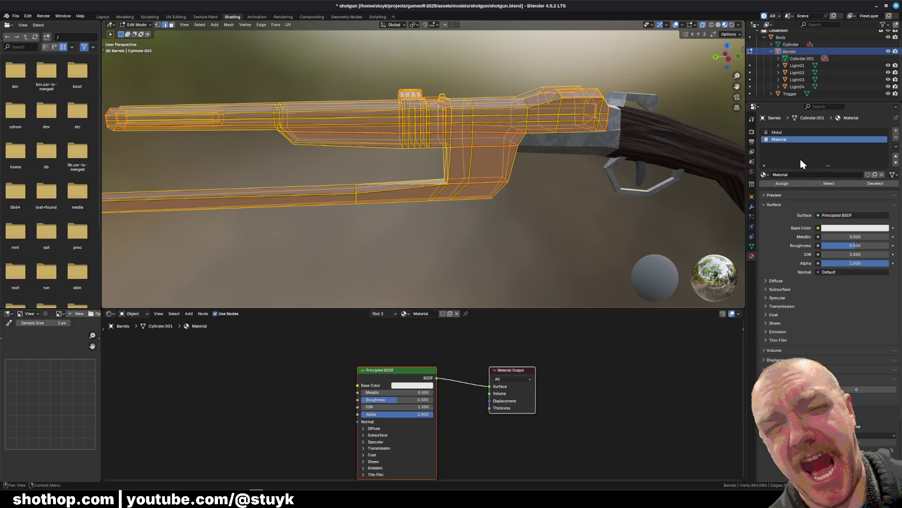
{"action": "key", "text": "F2"}
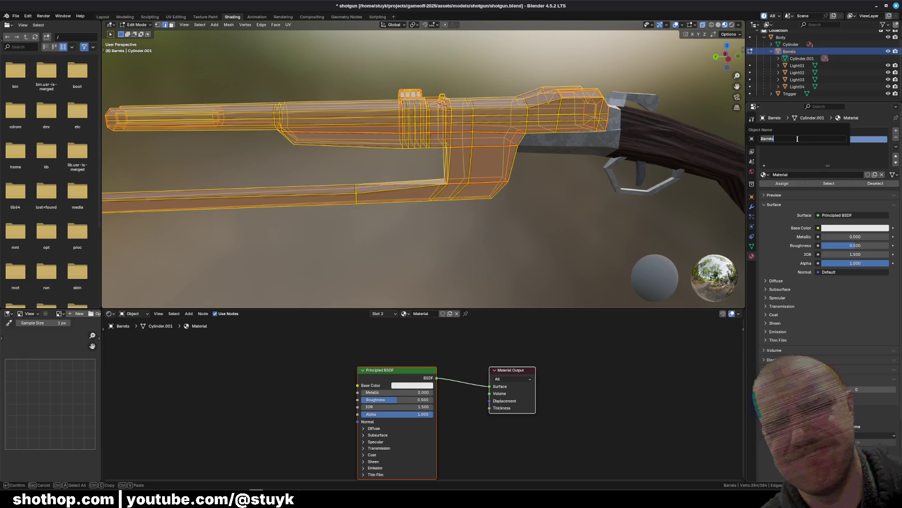
{"action": "key", "text": "Escape"}
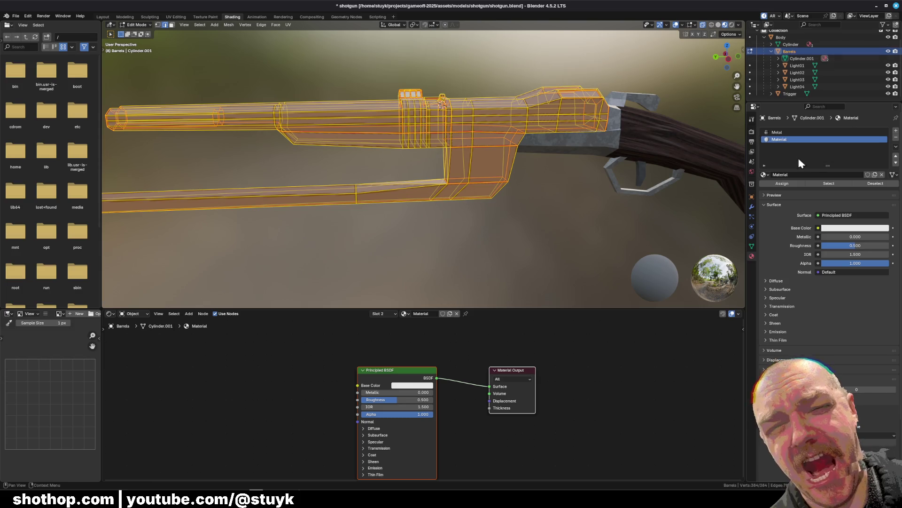
{"action": "double_click", "coordinate": [790, 140]}
{"action": "type", "text": "Wood"}
{"action": "key", "text": "Return"}
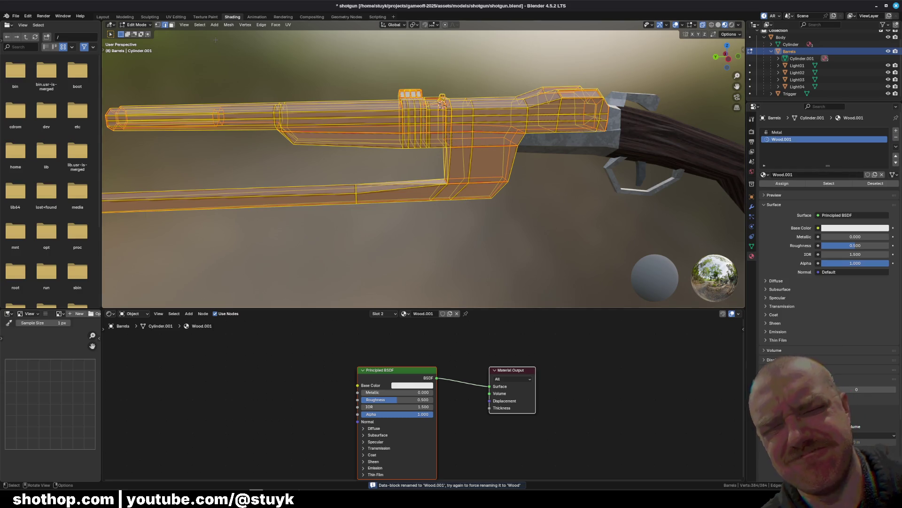
Purge unused data from the file via File > Clean Up
{"action": "left_click", "coordinate": [16, 16]}
{"action": "mouse_move", "coordinate": [77, 147]}
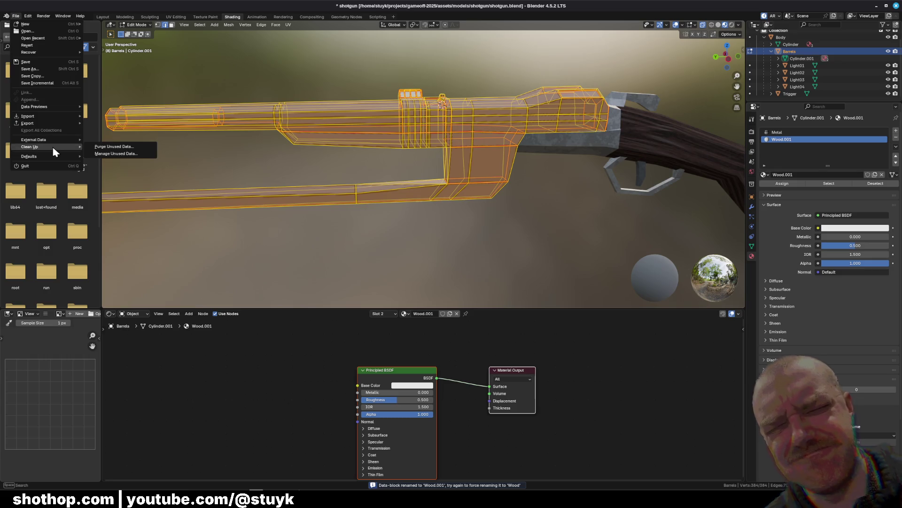
{"action": "left_click", "coordinate": [114, 147]}
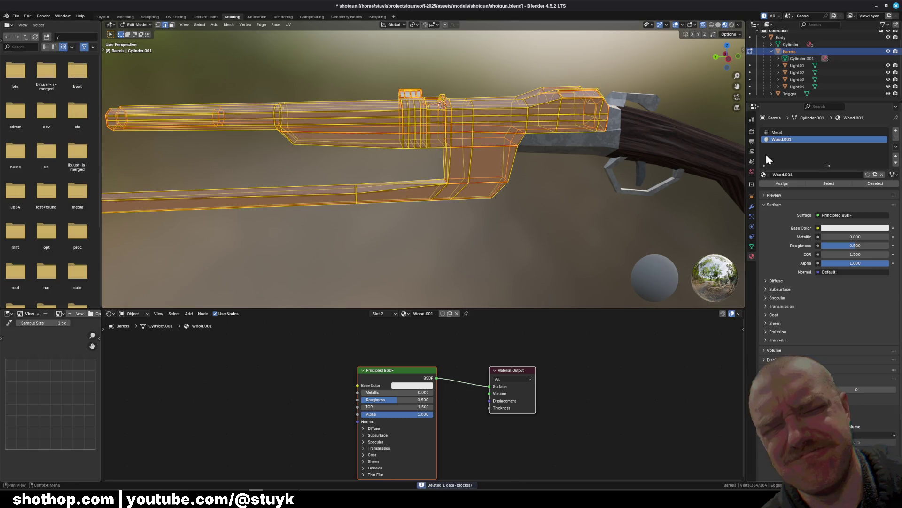
{"action": "key", "text": "F2"}
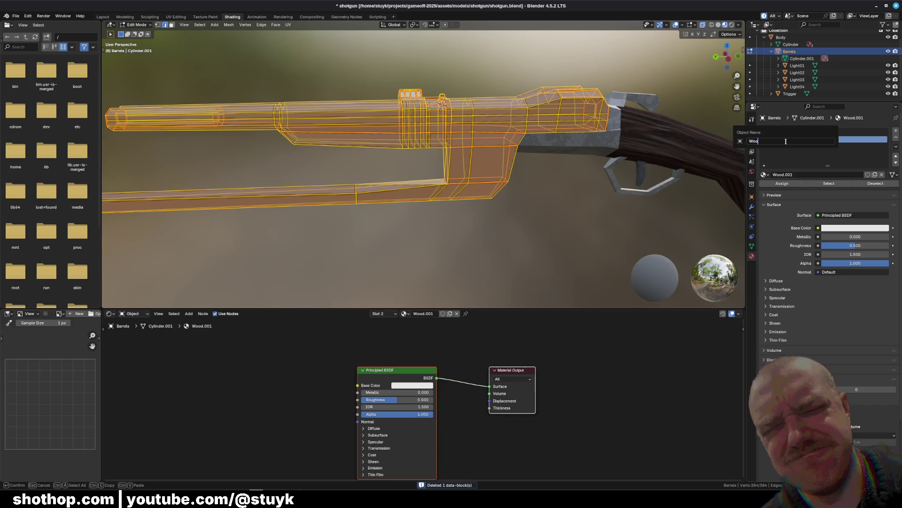
{"action": "key", "text": "Escape"}
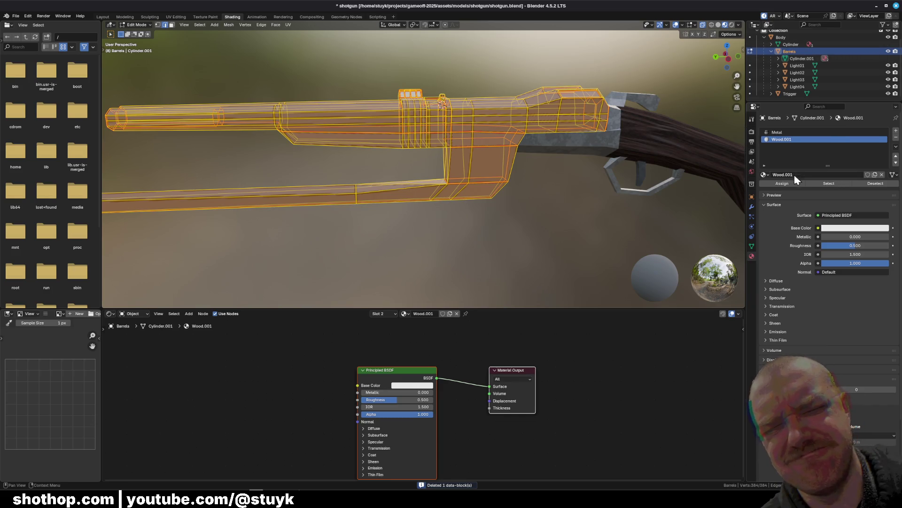
Rename Wood.001 back to Wood, clear the mesh selection, and save the file
{"action": "double_click", "coordinate": [797, 175]}
{"action": "type", "text": "Wood"}
{"action": "key", "text": "Return"}
{"action": "key", "text": "alt+a"}
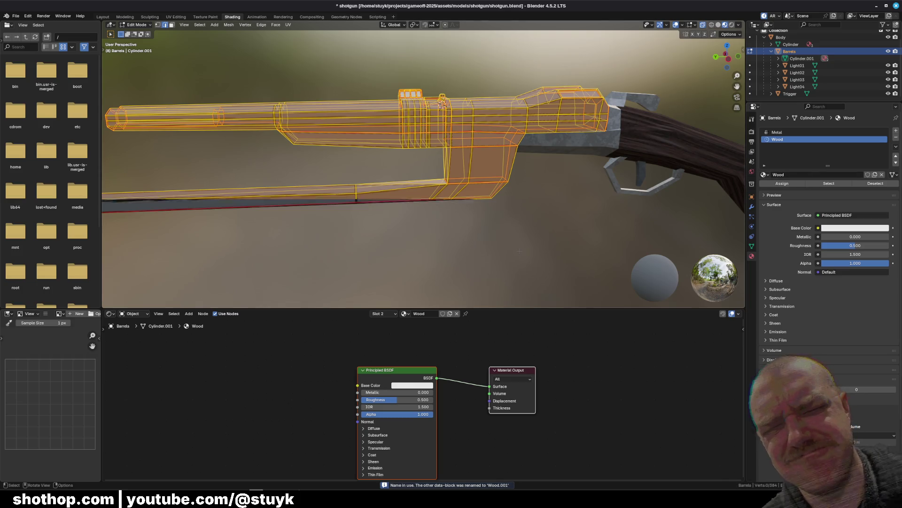
{"action": "key", "text": "ctrl+s"}
Switch to face select mode, clear a trial face loop, and make the Metal slot active
{"action": "left_click", "coordinate": [172, 25]}
{"action": "middle_click_drag", "start_coordinate": [329, 165], "coordinate": [423, 151]}
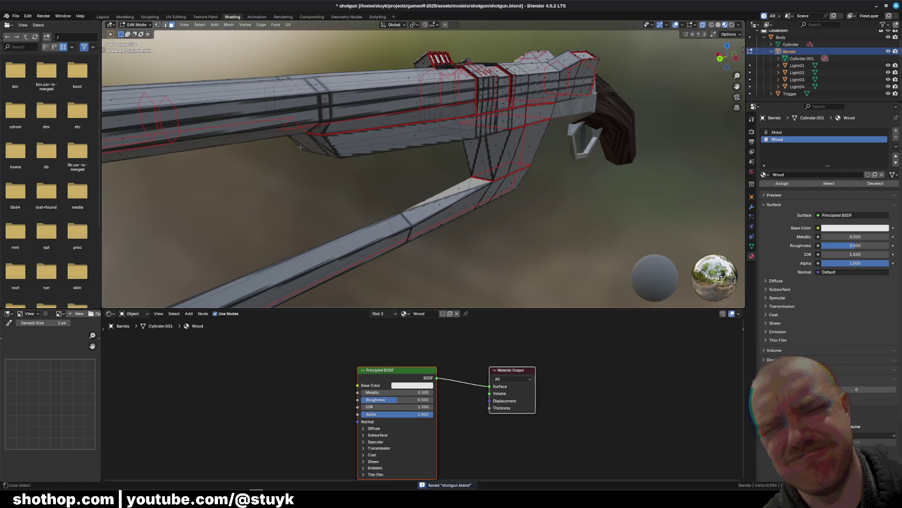
{"action": "left_click", "coordinate": [423, 131], "text": "alt"}
{"action": "mouse_move", "coordinate": [517, 150]}
{"action": "middle_mouse_down"}
{"action": "mouse_move", "coordinate": [487, 69]}
{"action": "mouse_move", "coordinate": [163, 48]}
{"action": "mouse_move", "coordinate": [207, 56]}
{"action": "middle_mouse_up"}
{"action": "key", "text": "alt+a"}
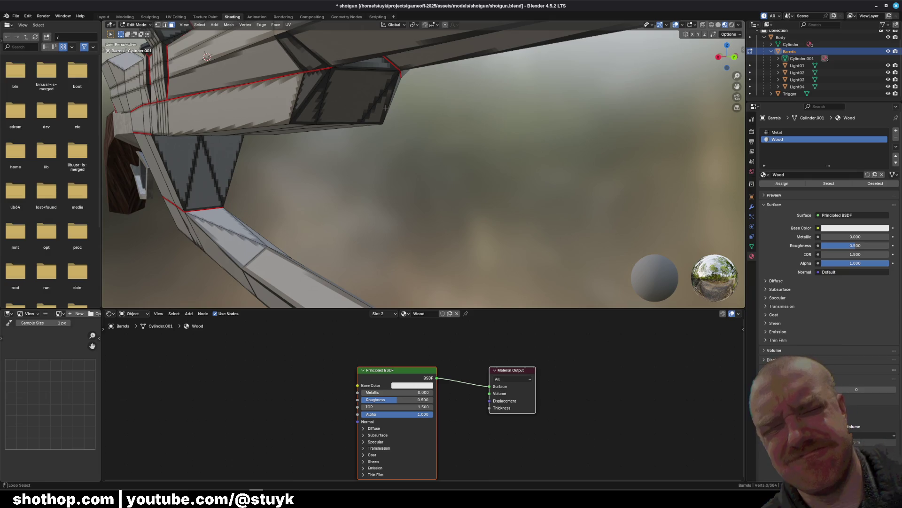
{"action": "left_click", "coordinate": [777, 132]}
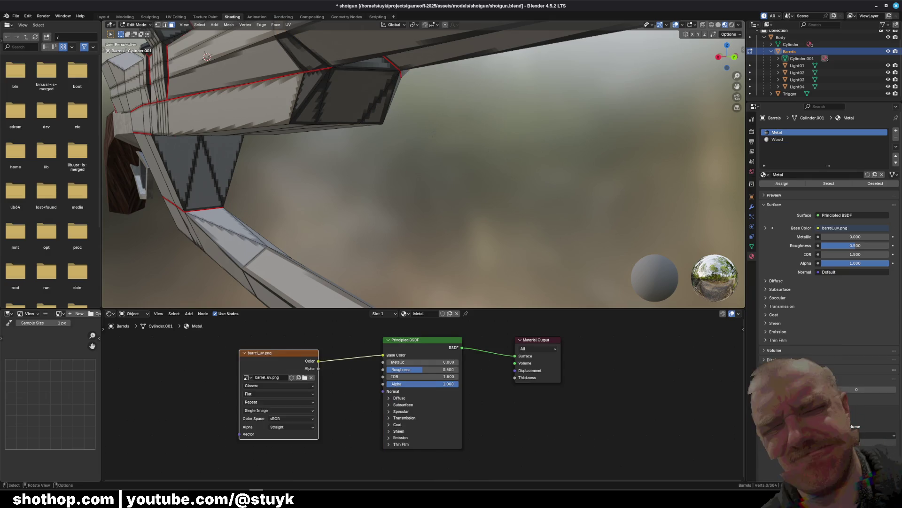
Begin selecting the lower barrel faces with several face loops along the barrel
{"action": "middle_click_drag", "start_coordinate": [207, 57], "coordinate": [433, 124]}
{"action": "left_click", "coordinate": [433, 124], "text": "alt"}
{"action": "left_click", "coordinate": [454, 136], "text": "alt"}
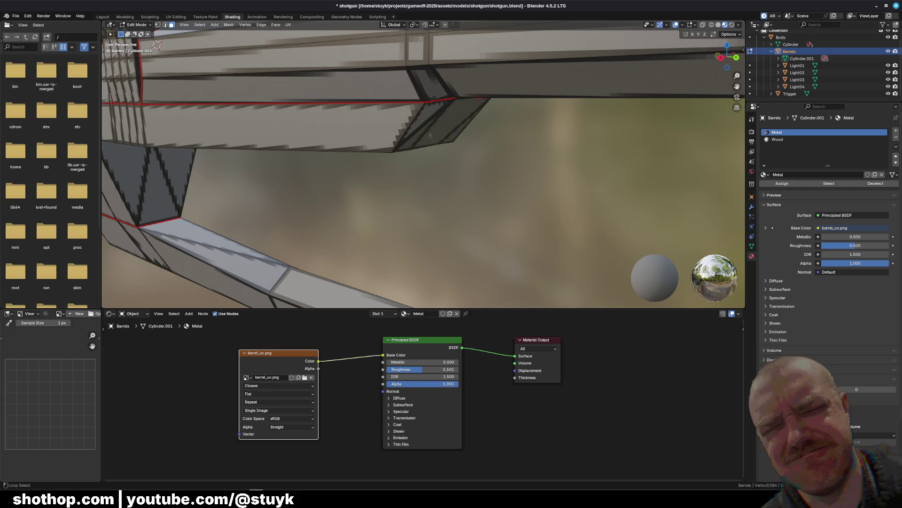
{"action": "left_click", "coordinate": [454, 139], "text": "alt+shift"}
{"action": "left_click", "coordinate": [454, 140], "text": "alt+shift"}
{"action": "mouse_move", "coordinate": [454, 140]}
{"action": "middle_mouse_down"}
{"action": "mouse_move", "coordinate": [305, 103]}
{"action": "mouse_move", "coordinate": [360, 142]}
{"action": "mouse_move", "coordinate": [423, 155]}
{"action": "mouse_move", "coordinate": [447, 141]}
{"action": "mouse_move", "coordinate": [399, 169]}
{"action": "mouse_move", "coordinate": [451, 146]}
{"action": "mouse_move", "coordinate": [513, 141]}
{"action": "mouse_move", "coordinate": [447, 132]}
{"action": "mouse_move", "coordinate": [493, 124]}
{"action": "middle_mouse_up"}
{"action": "left_click", "coordinate": [226, 113], "text": "shift"}
{"action": "left_click", "coordinate": [317, 101], "text": "shift"}
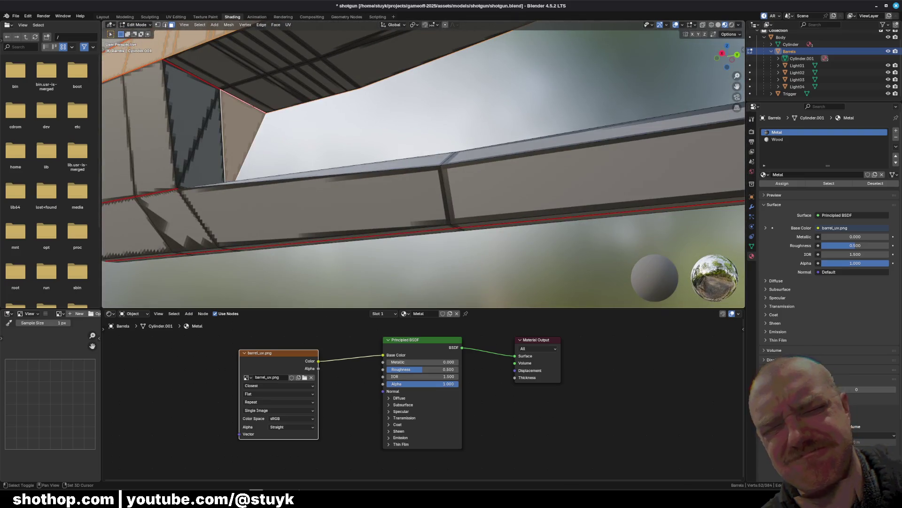
Extend the selection column by column across the barrel's underside faces
{"action": "left_click", "coordinate": [239, 69], "text": "shift"}
{"action": "middle_click_drag", "start_coordinate": [239, 69], "coordinate": [279, 121]}
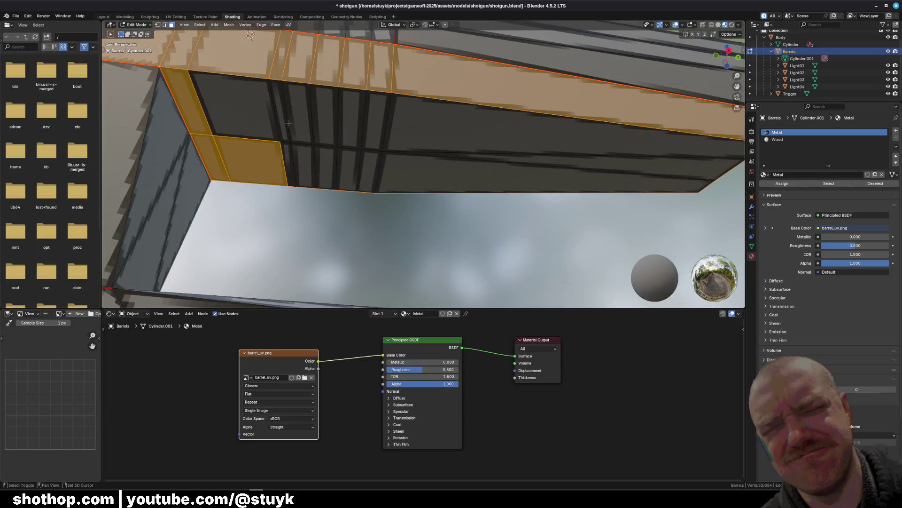
{"action": "left_click", "coordinate": [292, 113], "text": "shift"}
{"action": "left_click", "coordinate": [289, 165], "text": "shift"}
{"action": "left_click", "coordinate": [308, 165], "text": "shift"}
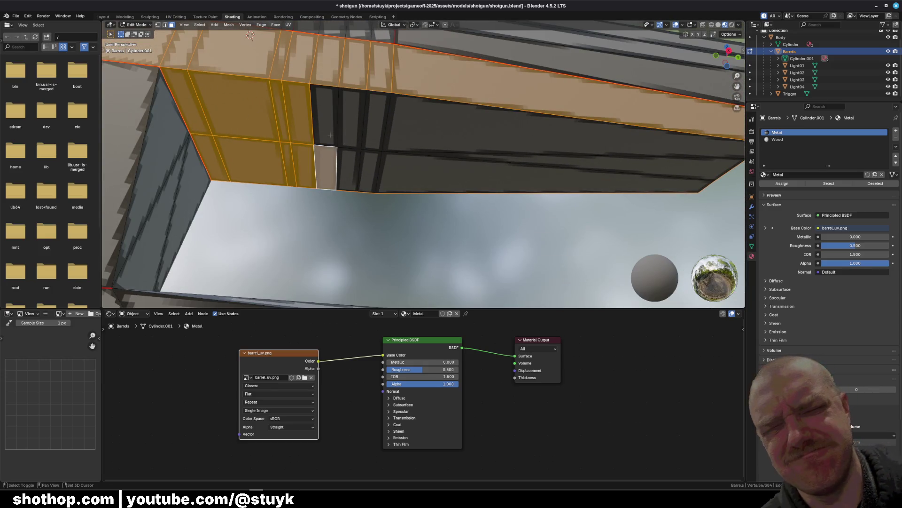
{"action": "left_click", "coordinate": [329, 115], "text": "shift"}
{"action": "left_click", "coordinate": [357, 170], "text": "shift"}
{"action": "left_click", "coordinate": [376, 141], "text": "shift"}
{"action": "left_click", "coordinate": [458, 141], "text": "shift"}
{"action": "left_click", "coordinate": [459, 169], "text": "shift"}
{"action": "mouse_move", "coordinate": [460, 170]}
{"action": "middle_mouse_down"}
{"action": "mouse_move", "coordinate": [487, 131]}
{"action": "mouse_move", "coordinate": [441, 184]}
{"action": "middle_mouse_up"}
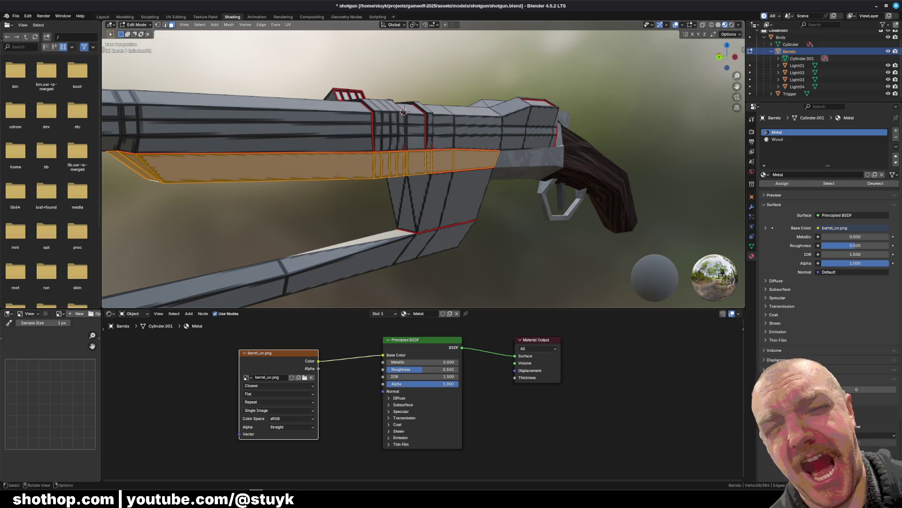
{"action": "middle_click_drag", "start_coordinate": [441, 184], "coordinate": [467, 178]}
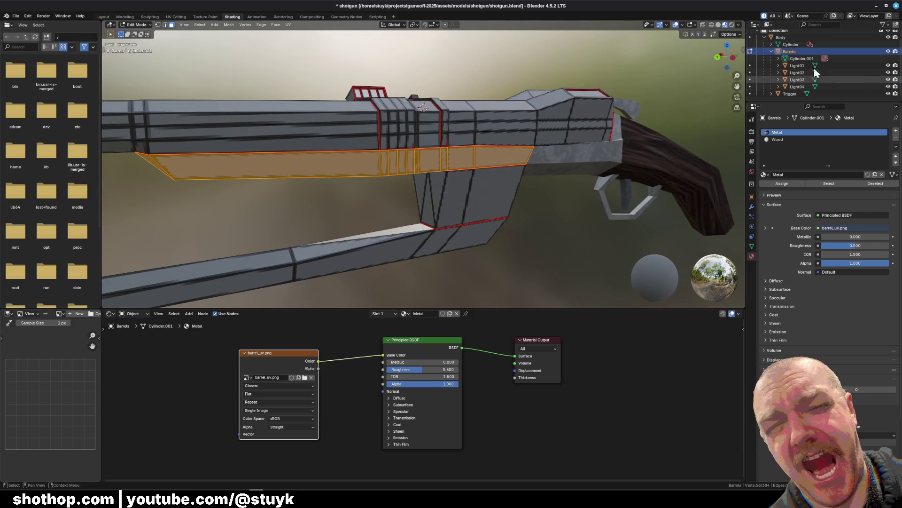
Assign Wood to the selected faces and link a new Image Texture into its Base Color
{"action": "left_click", "coordinate": [788, 139]}
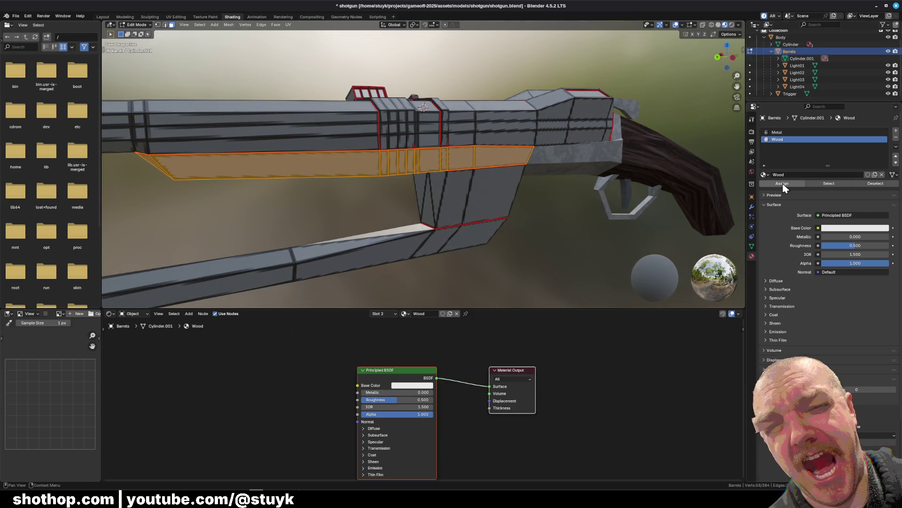
{"action": "left_click", "coordinate": [783, 183]}
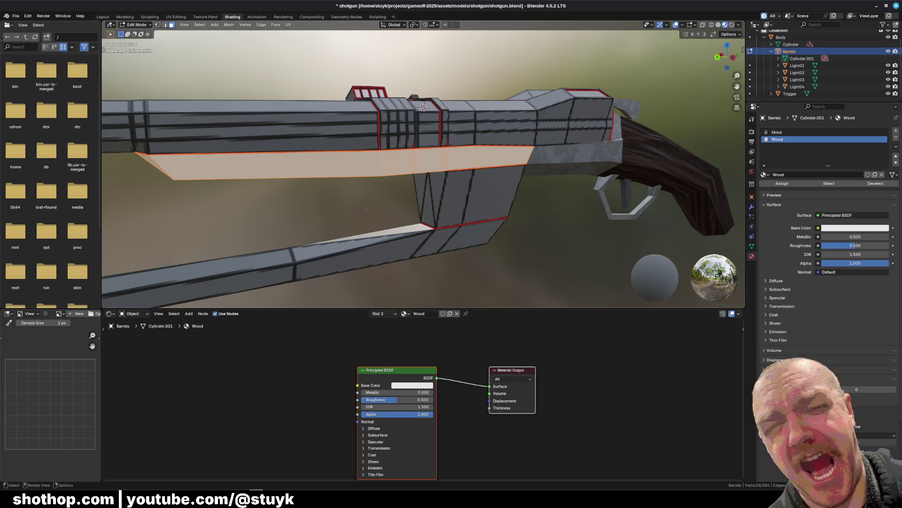
{"action": "key", "text": "shift+a"}
{"action": "left_click", "coordinate": [296, 385]}
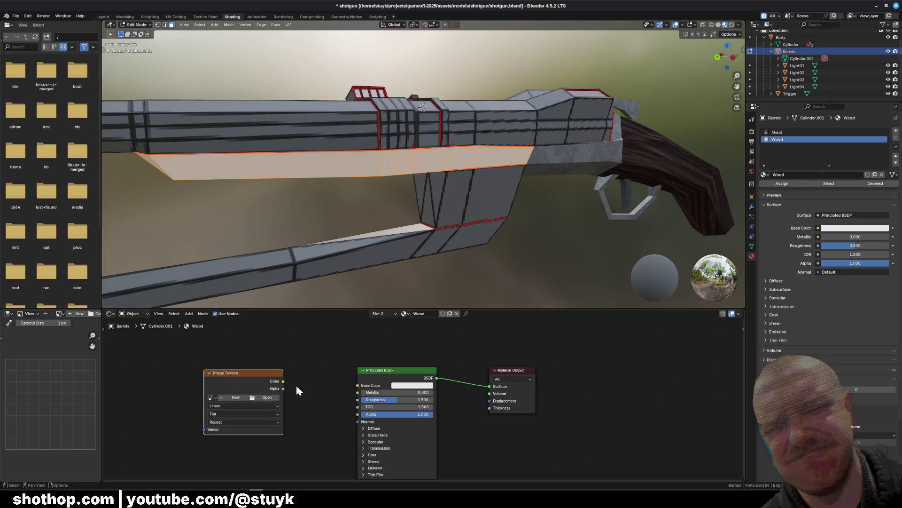
{"action": "left_click_drag", "start_coordinate": [283, 381], "coordinate": [358, 385]}
Load barrel_uv.png into the Wood texture with Closest interpolation, then deselect and save
{"action": "left_click", "coordinate": [267, 397]}
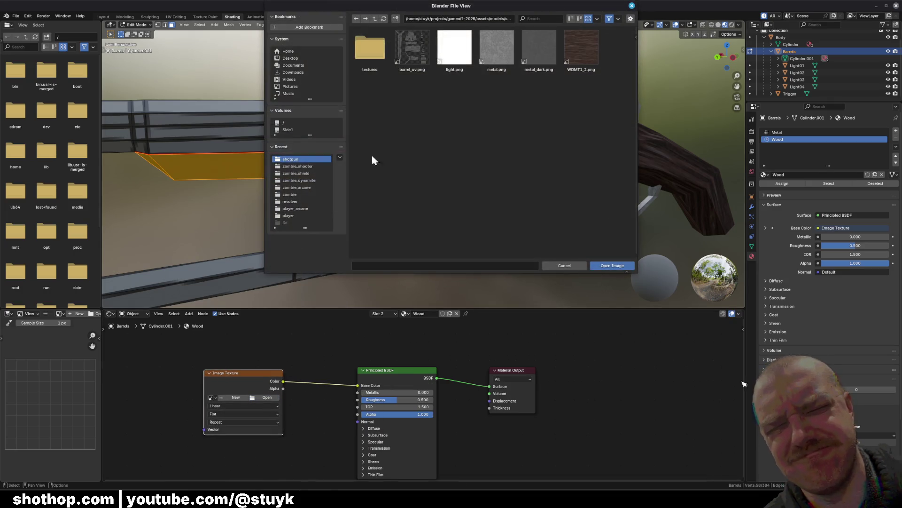
{"action": "left_click", "coordinate": [412, 49]}
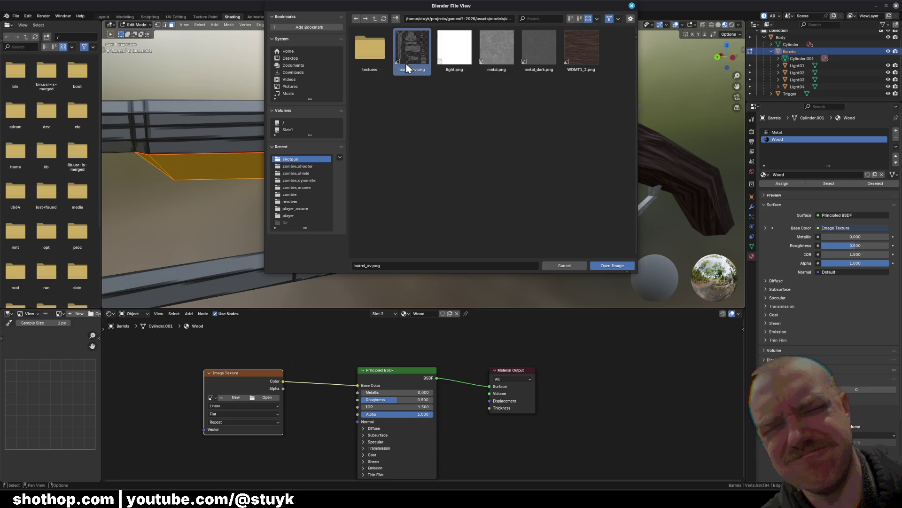
{"action": "left_click", "coordinate": [613, 265]}
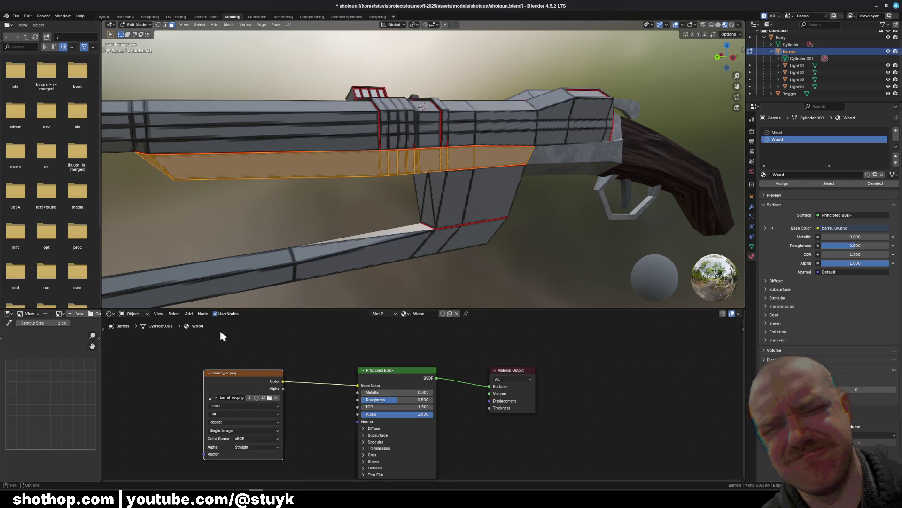
{"action": "left_click", "coordinate": [243, 405]}
{"action": "left_click", "coordinate": [233, 426]}
{"action": "key", "text": "alt+a"}
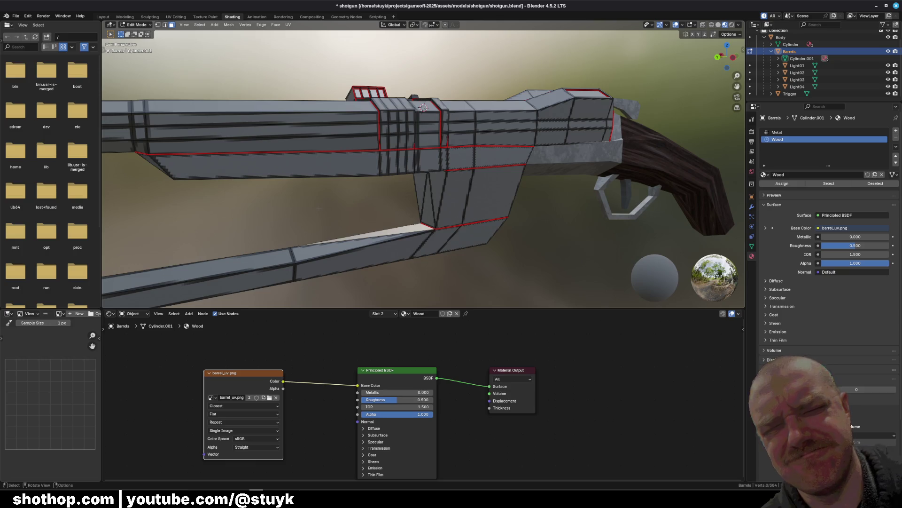
{"action": "key", "text": "ctrl+s"}
Show the UV Editing workspace with the whole UV image framed and the mesh selected
{"action": "left_click", "coordinate": [176, 17]}
{"action": "key", "text": "Home"}
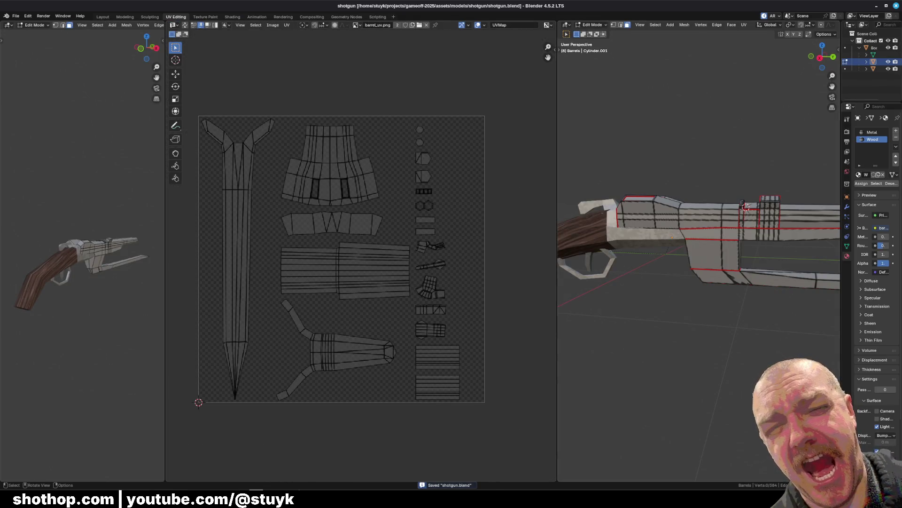
{"action": "middle_click_drag", "start_coordinate": [743, 206], "coordinate": [705, 212]}
{"action": "key", "text": "a"}
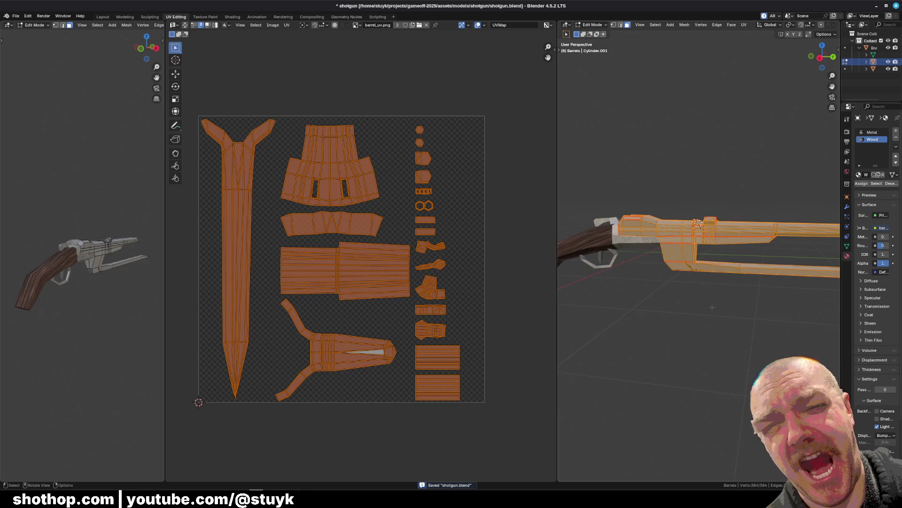
{"action": "left_click", "coordinate": [286, 25]}
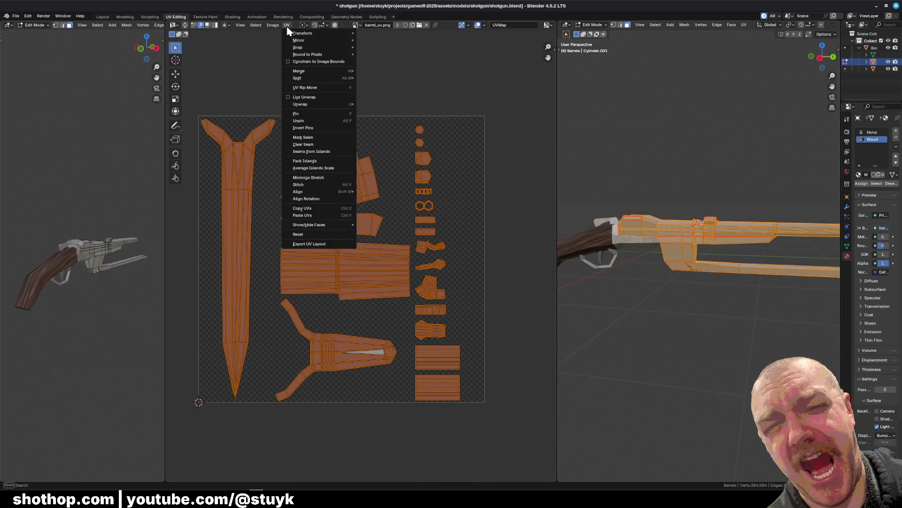
{"action": "left_click", "coordinate": [314, 245]}
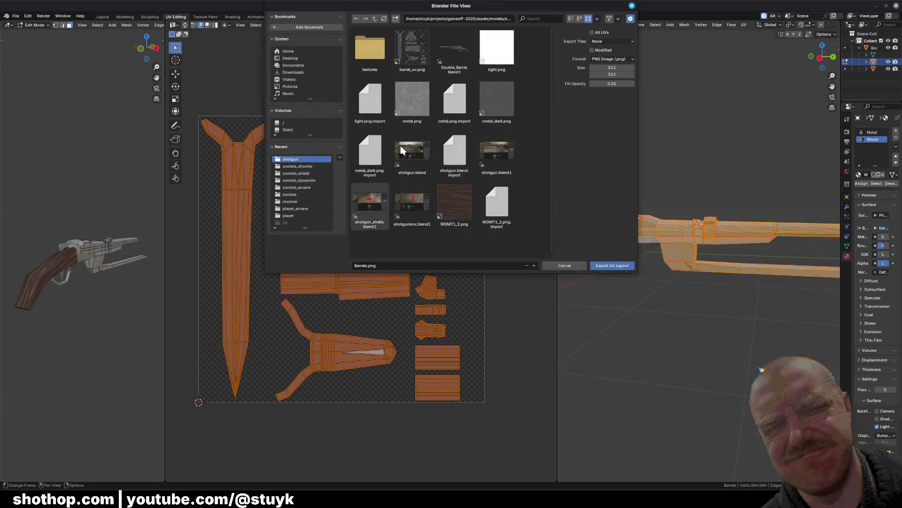
{"action": "left_click", "coordinate": [578, 363]}
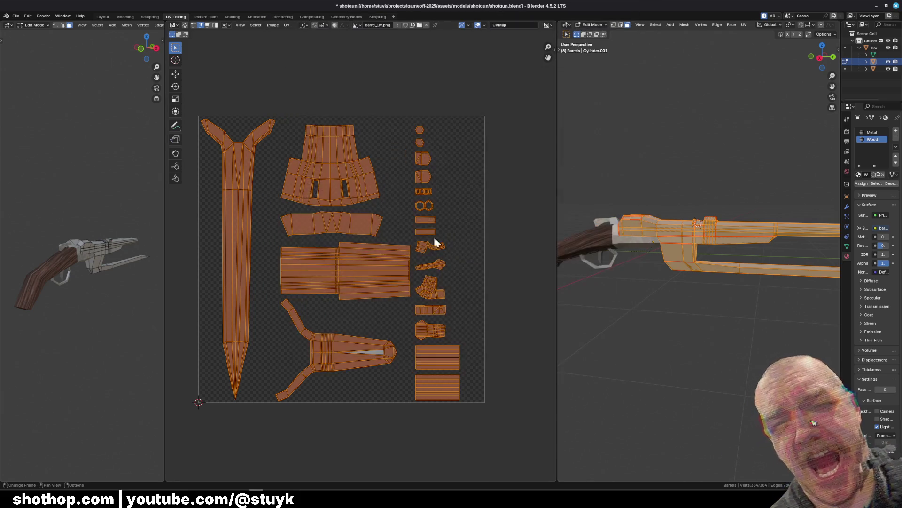
{"action": "middle_click_drag", "start_coordinate": [384, 153], "coordinate": [384, 153]}
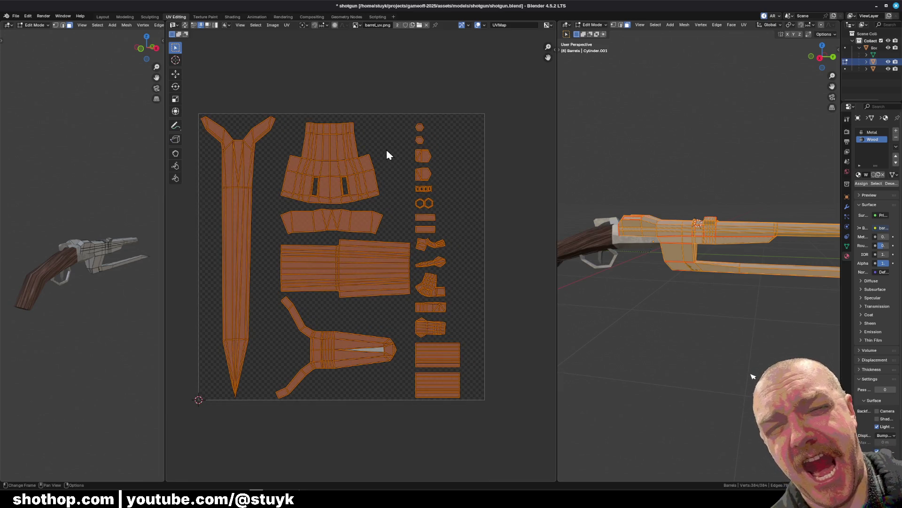
{"action": "left_click", "coordinate": [232, 17]}
{"action": "mouse_move", "coordinate": [538, 246]}
{"action": "middle_mouse_down"}
{"action": "mouse_move", "coordinate": [460, 232]}
{"action": "mouse_move", "coordinate": [503, 236]}
{"action": "mouse_move", "coordinate": [489, 190]}
{"action": "mouse_move", "coordinate": [598, 196]}
{"action": "mouse_move", "coordinate": [485, 221]}
{"action": "mouse_move", "coordinate": [446, 196]}
{"action": "middle_mouse_up"}
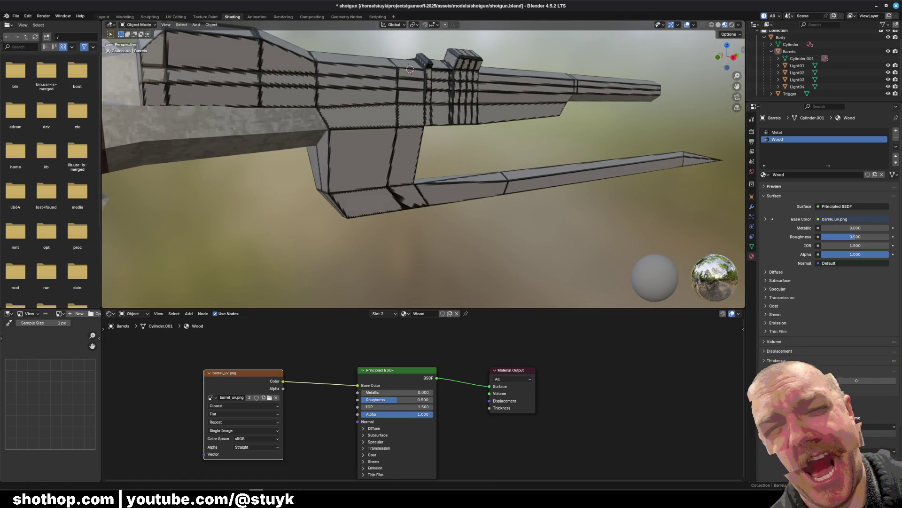
Orbit around the textured shotgun to inspect both sides and the top vents
{"action": "mouse_move", "coordinate": [451, 235]}
{"action": "middle_mouse_down"}
{"action": "mouse_move", "coordinate": [558, 237]}
{"action": "mouse_move", "coordinate": [418, 235]}
{"action": "mouse_move", "coordinate": [493, 188]}
{"action": "middle_mouse_up"}
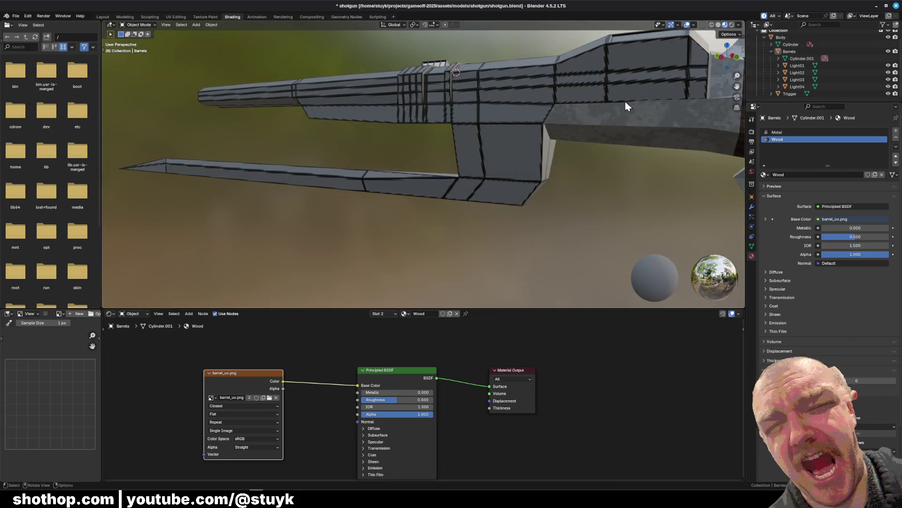
{"action": "left_click", "coordinate": [766, 18]}
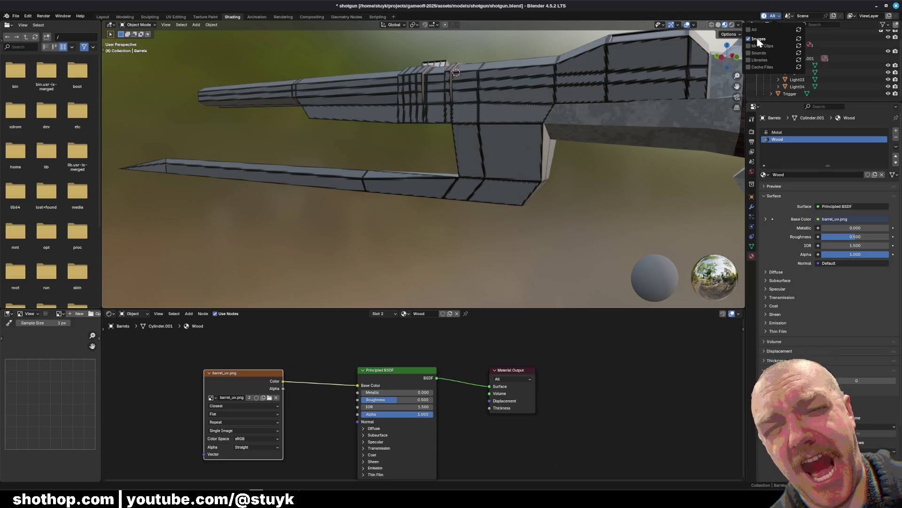
{"action": "middle_click_drag", "start_coordinate": [649, 118], "coordinate": [564, 144]}
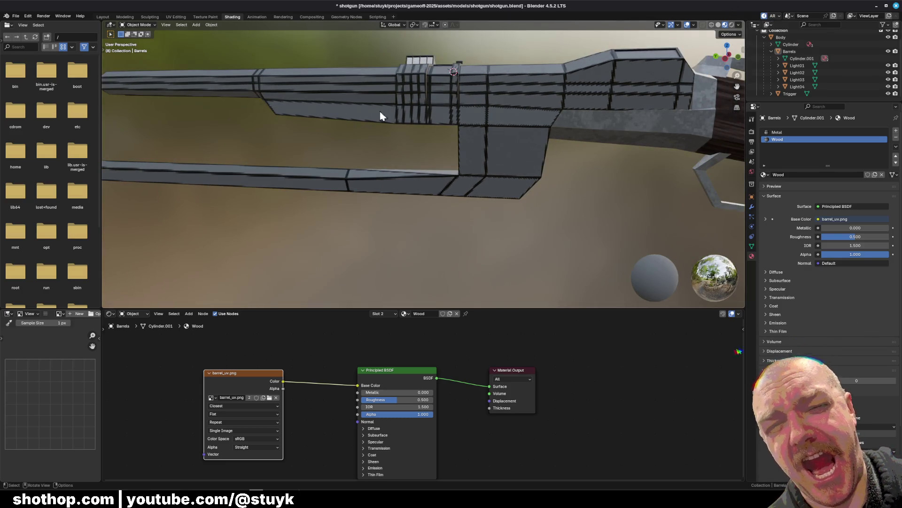
{"action": "middle_click_drag", "start_coordinate": [352, 174], "coordinate": [369, 126]}
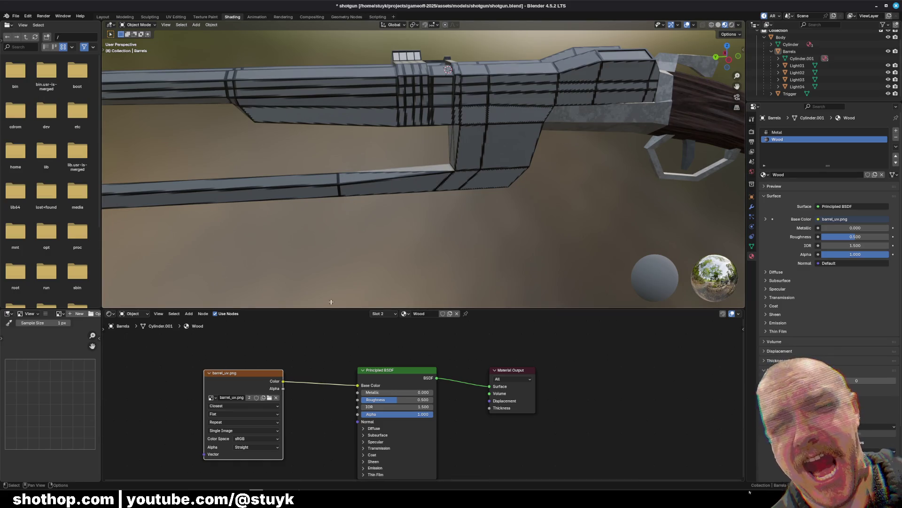
{"action": "mouse_move", "coordinate": [369, 237]}
{"action": "middle_mouse_down"}
{"action": "mouse_move", "coordinate": [378, 210]}
{"action": "mouse_move", "coordinate": [391, 246]}
{"action": "middle_mouse_up"}
{"action": "scroll", "coordinate": [425, 177], "scroll_direction": "up", "scroll_amount": 8}
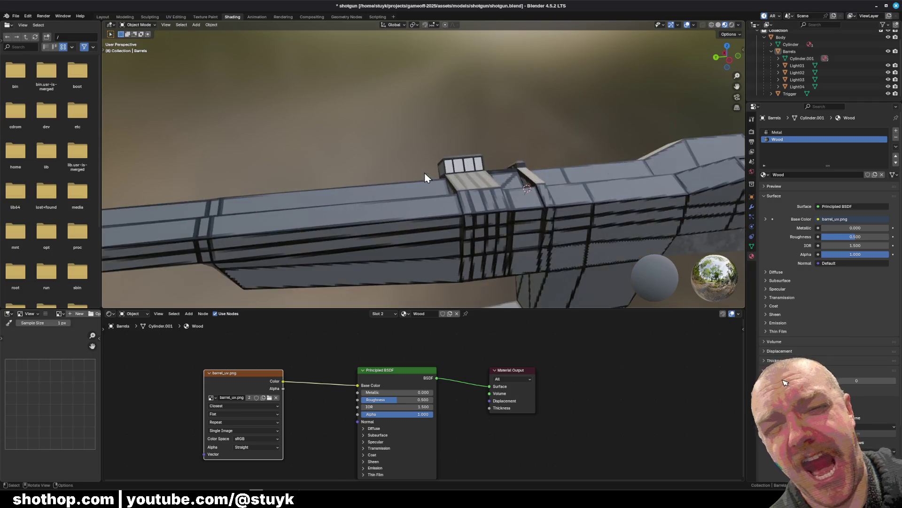
{"action": "scroll", "coordinate": [463, 176], "scroll_direction": "down", "scroll_amount": 8}
{"action": "middle_click_drag", "start_coordinate": [463, 176], "coordinate": [467, 182]}
Save the blend file and bring Photopea to the front from the taskbar
{"action": "key", "text": "ctrl+s"}
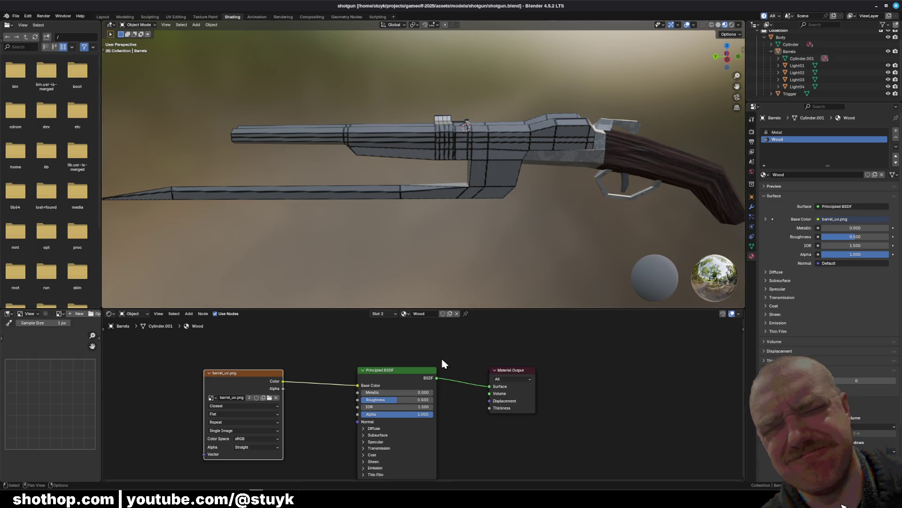
{"action": "mouse_move", "coordinate": [270, 489]}
{"action": "left_click", "coordinate": [270, 463]}
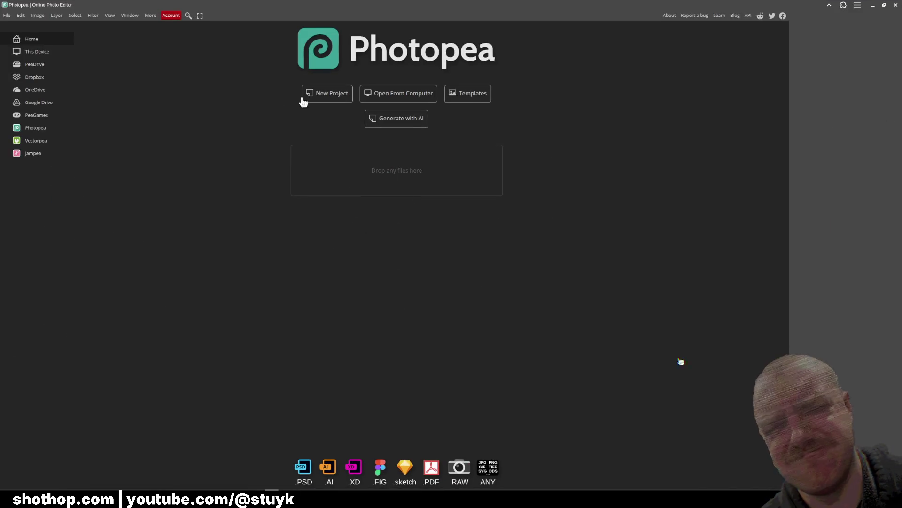
Browse the Open dialog from the home folder to projects/gameoff-2025/assets/models
{"action": "left_click", "coordinate": [395, 97]}
{"action": "left_click", "coordinate": [282, 98]}
{"action": "left_click", "coordinate": [277, 75]}
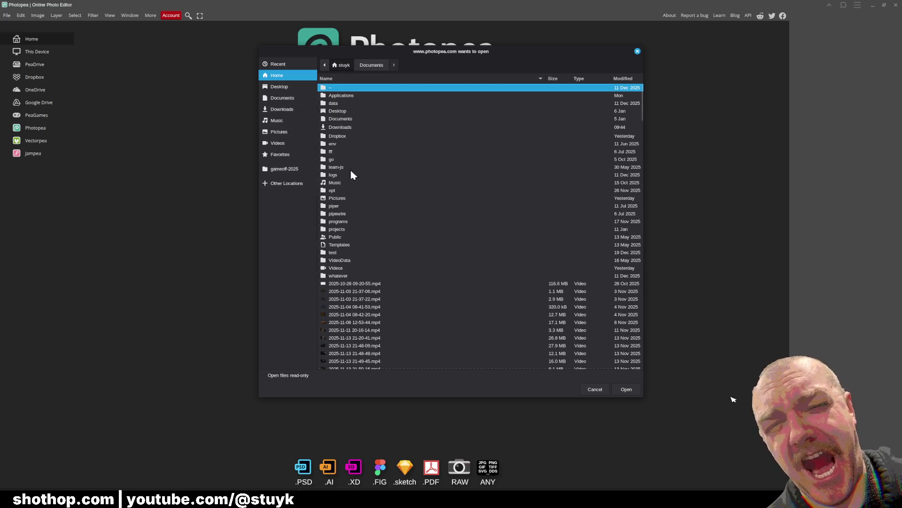
{"action": "double_click", "coordinate": [337, 230]}
{"action": "left_click", "coordinate": [345, 121]}
{"action": "double_click", "coordinate": [345, 121]}
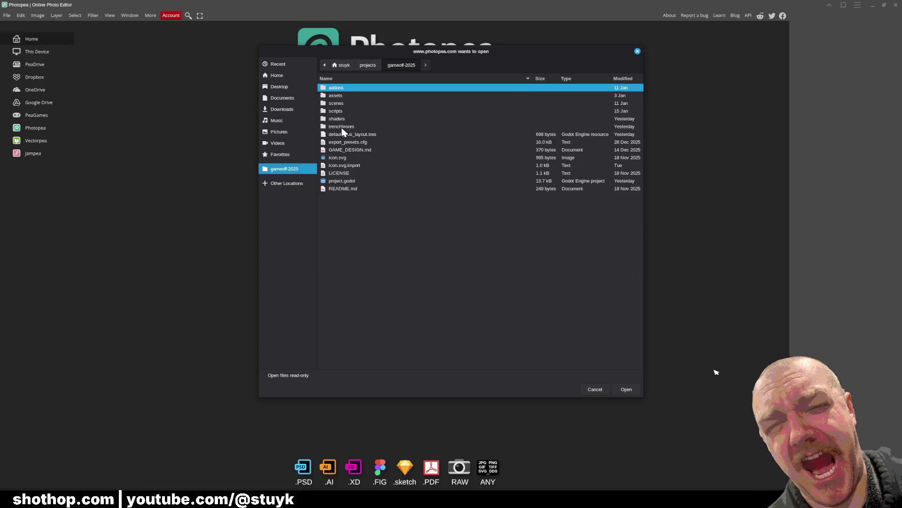
{"action": "double_click", "coordinate": [346, 96]}
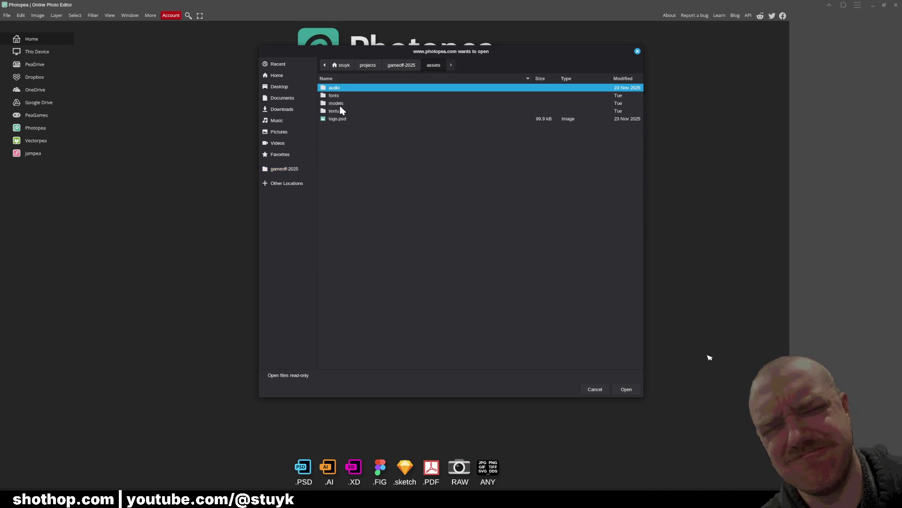
{"action": "double_click", "coordinate": [346, 95]}
{"action": "left_click", "coordinate": [433, 65]}
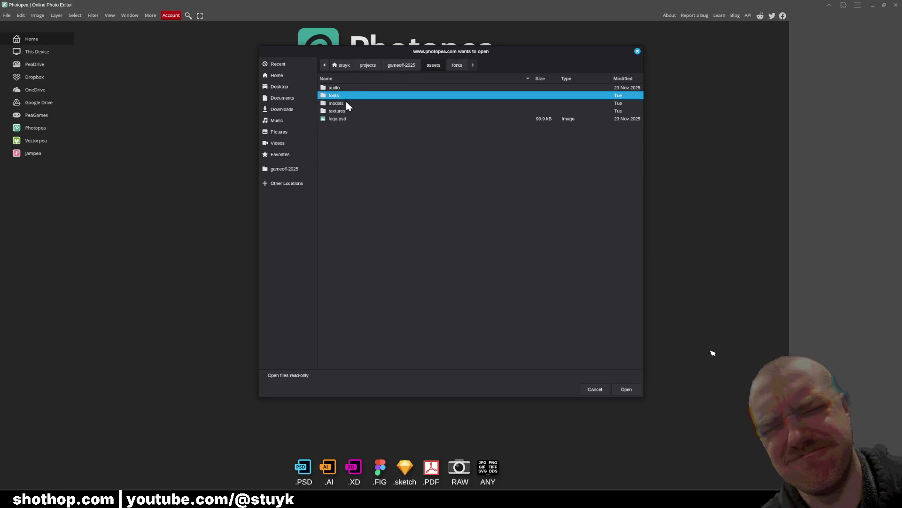
{"action": "double_click", "coordinate": [348, 104]}
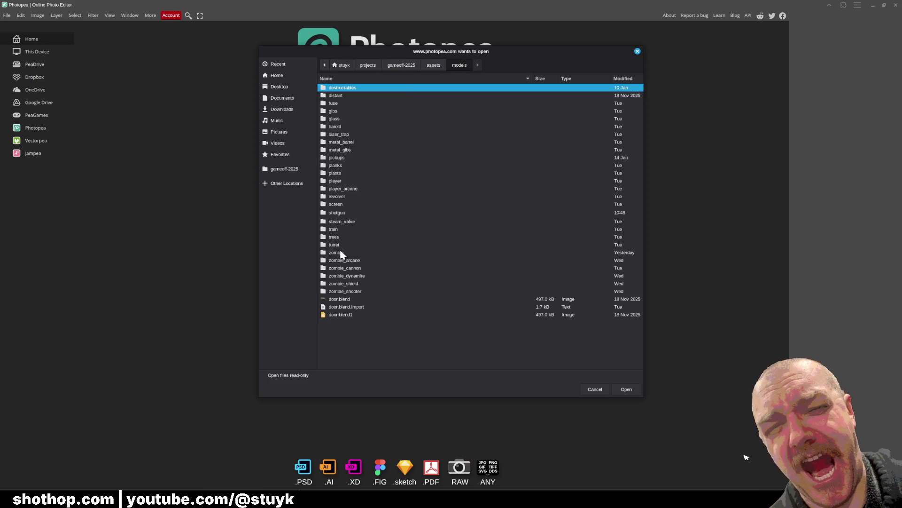
Open barrel_uv.png from the shotgun folder
{"action": "double_click", "coordinate": [347, 213]}
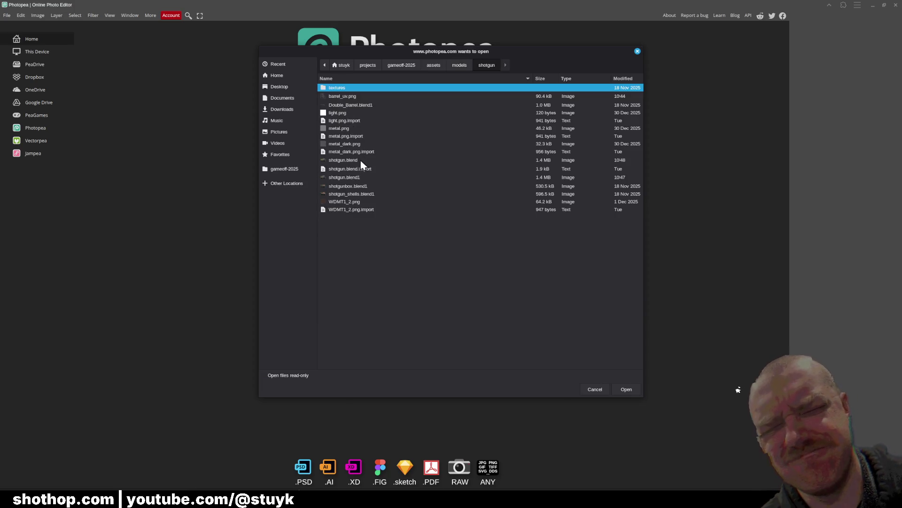
{"action": "left_click", "coordinate": [345, 97]}
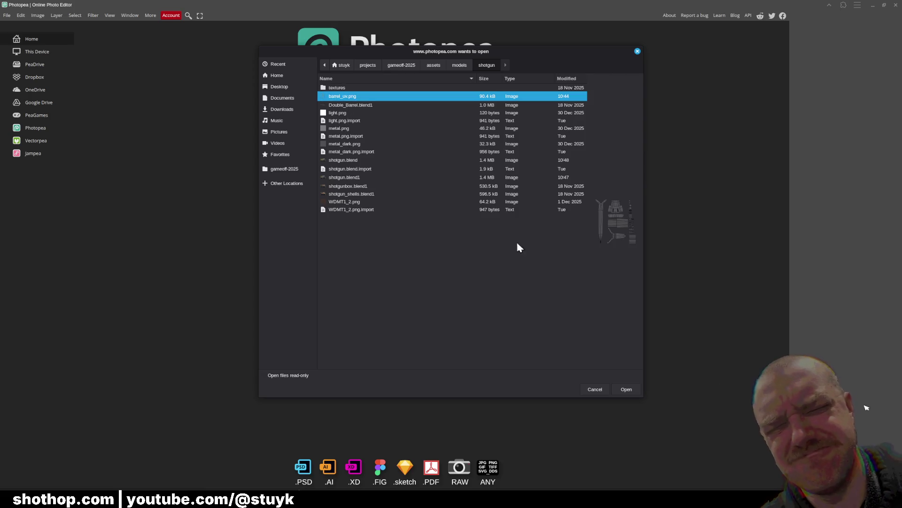
{"action": "left_click", "coordinate": [629, 390]}
{"action": "scroll", "coordinate": [369, 277], "scroll_direction": "up", "scroll_amount": 3}
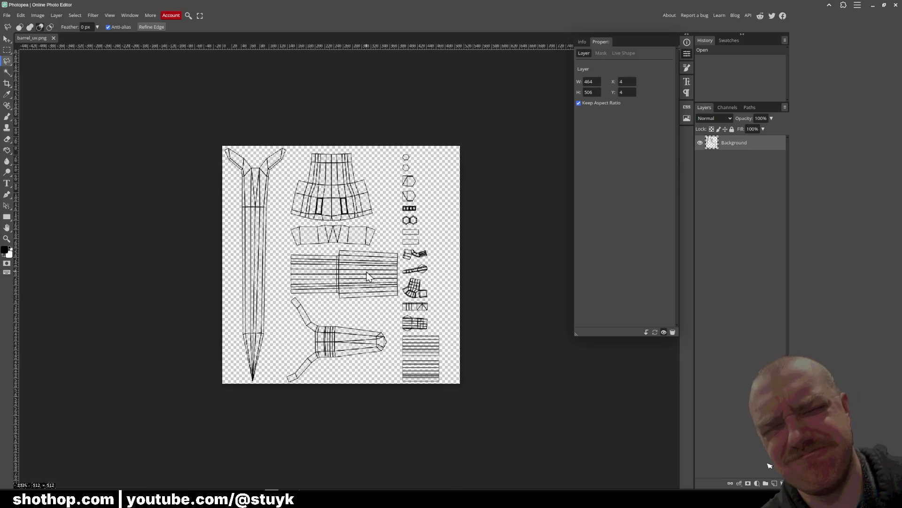
Pick the Brush tool, then close the human_shield Blender project without saving
{"action": "key", "text": "b"}
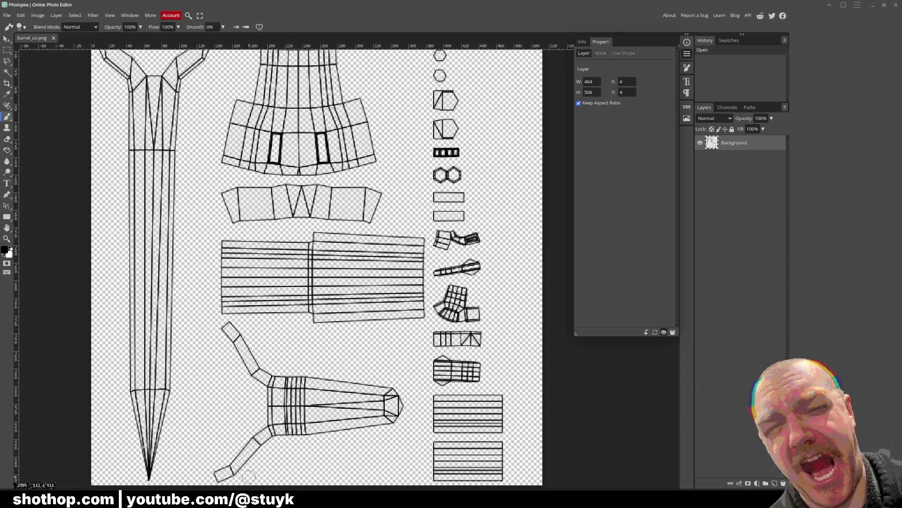
{"action": "mouse_move", "coordinate": [241, 489]}
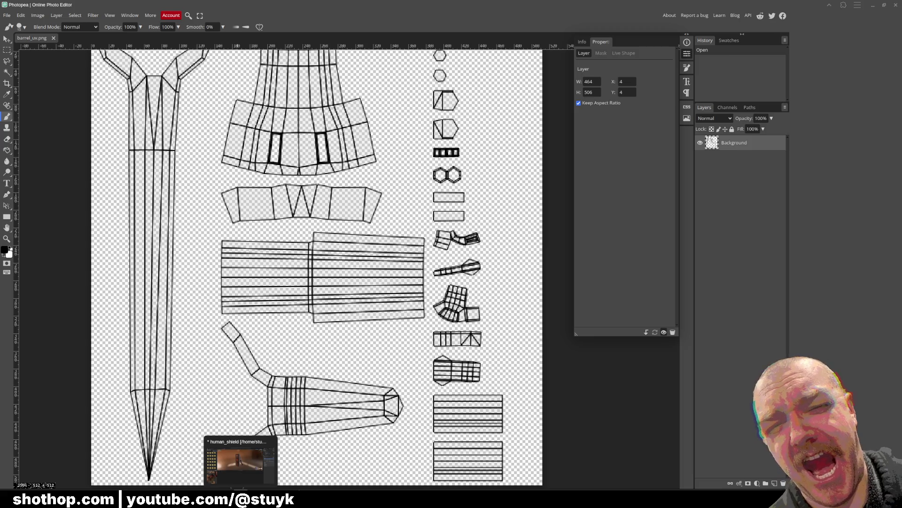
{"action": "left_click", "coordinate": [239, 463]}
{"action": "left_click", "coordinate": [895, 5]}
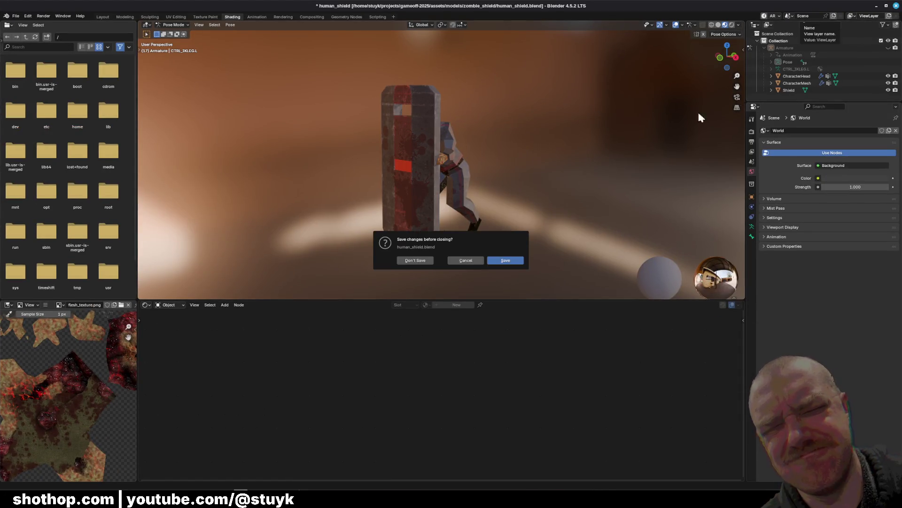
{"action": "left_click", "coordinate": [415, 260]}
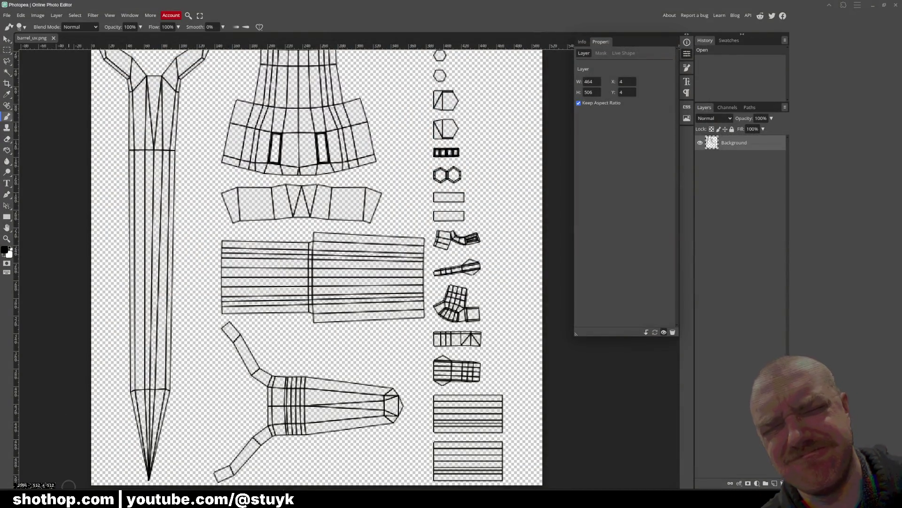
Bring up the shotgun Blender window and drag it aside to reveal Photopea
{"action": "mouse_move", "coordinate": [241, 489]}
{"action": "left_click", "coordinate": [241, 463]}
{"action": "mouse_move", "coordinate": [521, 5]}
{"action": "left_mouse_down"}
{"action": "mouse_move", "coordinate": [705, 84]}
{"action": "mouse_move", "coordinate": [901, 99]}
{"action": "left_mouse_up"}
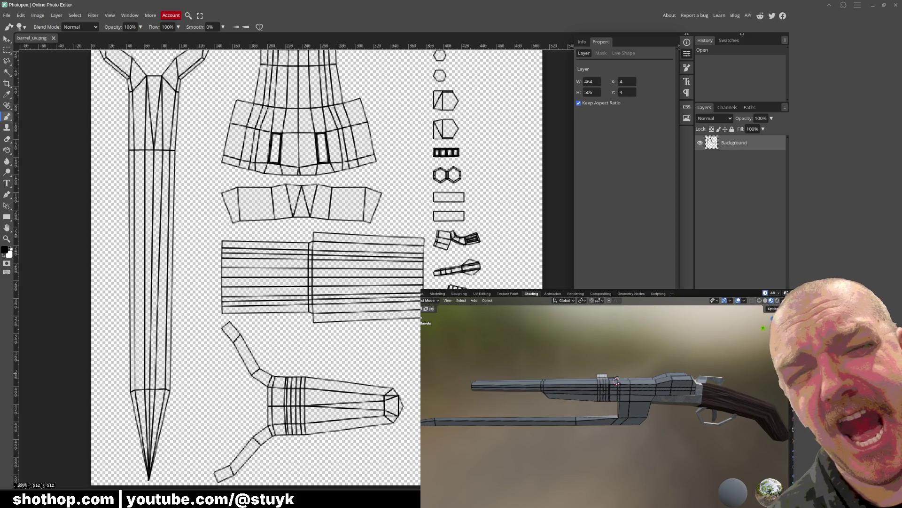
Orbit the shotgun model in Blender to view it from above
{"action": "mouse_move", "coordinate": [520, 416]}
{"action": "middle_mouse_down"}
{"action": "mouse_move", "coordinate": [557, 427]}
{"action": "mouse_move", "coordinate": [573, 421]}
{"action": "middle_mouse_up"}
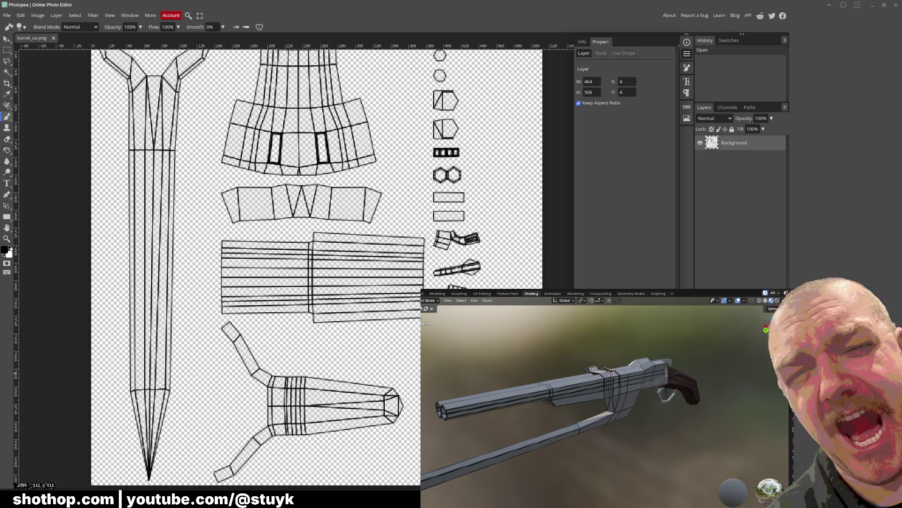
{"action": "mouse_move", "coordinate": [237, 183]}
{"action": "left_mouse_down"}
{"action": "mouse_move", "coordinate": [261, 192]}
{"action": "mouse_move", "coordinate": [267, 223]}
{"action": "mouse_move", "coordinate": [240, 188]}
{"action": "mouse_move", "coordinate": [235, 199]}
{"action": "mouse_move", "coordinate": [251, 196]}
{"action": "left_mouse_up"}
Pick the Magic Wand and add a new empty layer beneath the UV wireframe
{"action": "left_click", "coordinate": [7, 72]}
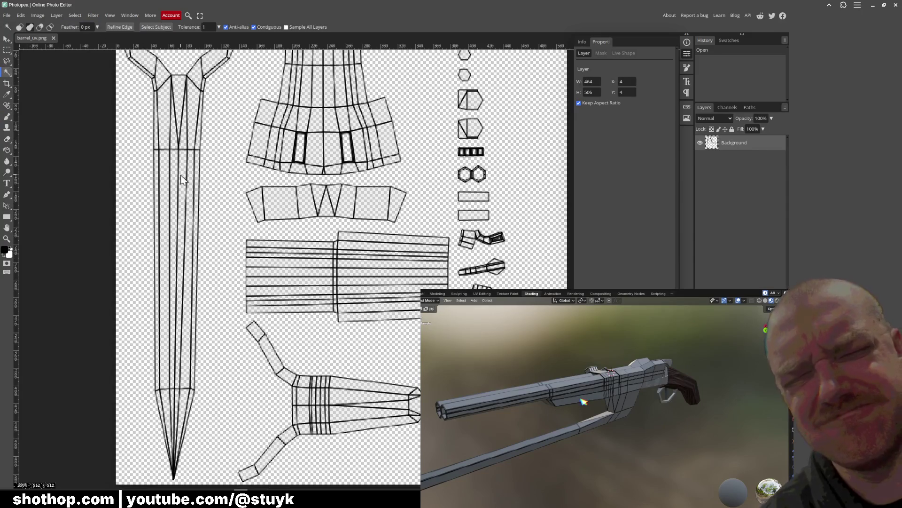
{"action": "mouse_move", "coordinate": [197, 188]}
{"action": "left_mouse_down"}
{"action": "mouse_move", "coordinate": [202, 202]}
{"action": "mouse_move", "coordinate": [195, 196]}
{"action": "left_mouse_up"}
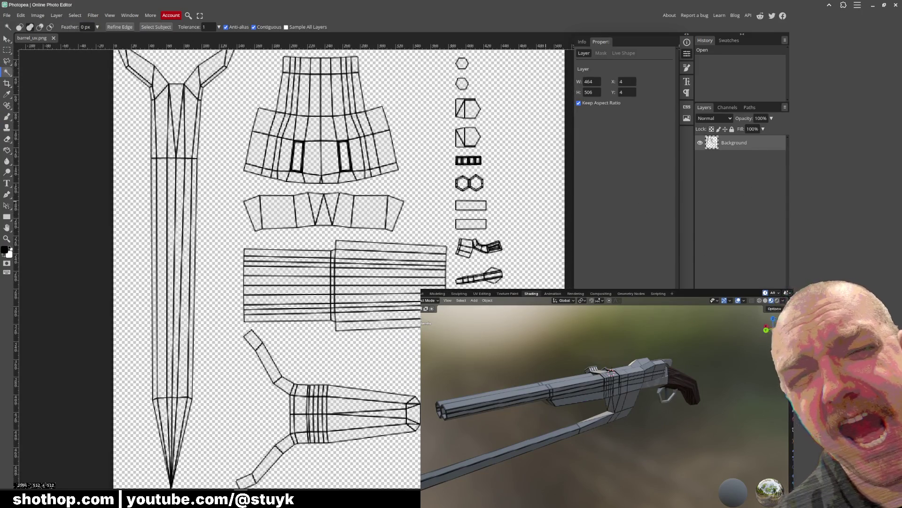
{"action": "key", "text": "ctrl+shift+n"}
{"action": "left_click_drag", "start_coordinate": [748, 143], "coordinate": [749, 170]}
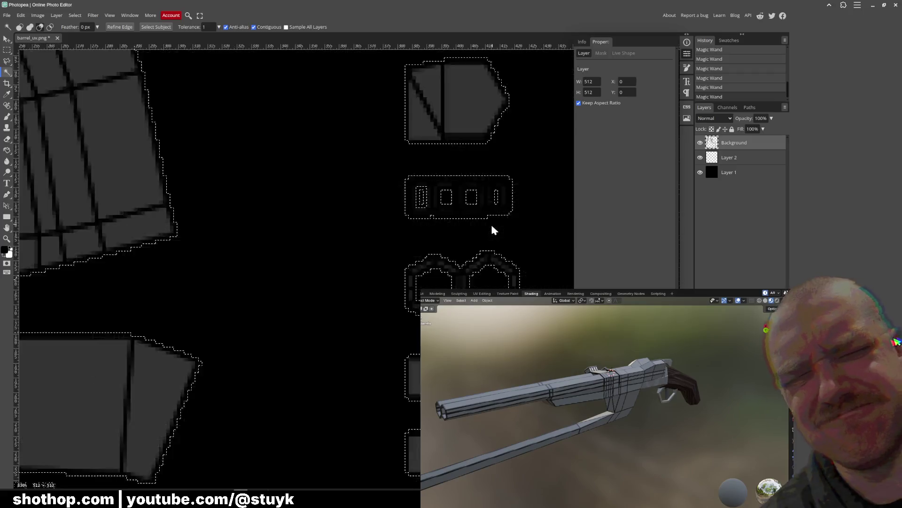
{"action": "scroll", "coordinate": [492, 226], "scroll_direction": "down", "scroll_amount": 3}
{"action": "scroll", "coordinate": [498, 276], "scroll_direction": "up", "scroll_amount": 3}
{"action": "mouse_move", "coordinate": [414, 399]}
{"action": "left_mouse_down"}
{"action": "mouse_move", "coordinate": [411, 284]}
{"action": "mouse_move", "coordinate": [362, 326]}
{"action": "mouse_move", "coordinate": [411, 359]}
{"action": "mouse_move", "coordinate": [354, 332]}
{"action": "mouse_move", "coordinate": [353, 415]}
{"action": "mouse_move", "coordinate": [319, 252]}
{"action": "left_mouse_up"}
{"action": "scroll", "coordinate": [364, 256], "scroll_direction": "down", "scroll_amount": 2}
{"action": "scroll", "coordinate": [384, 250], "scroll_direction": "up", "scroll_amount": 2}
{"action": "scroll", "coordinate": [381, 254], "scroll_direction": "down", "scroll_amount": 1}
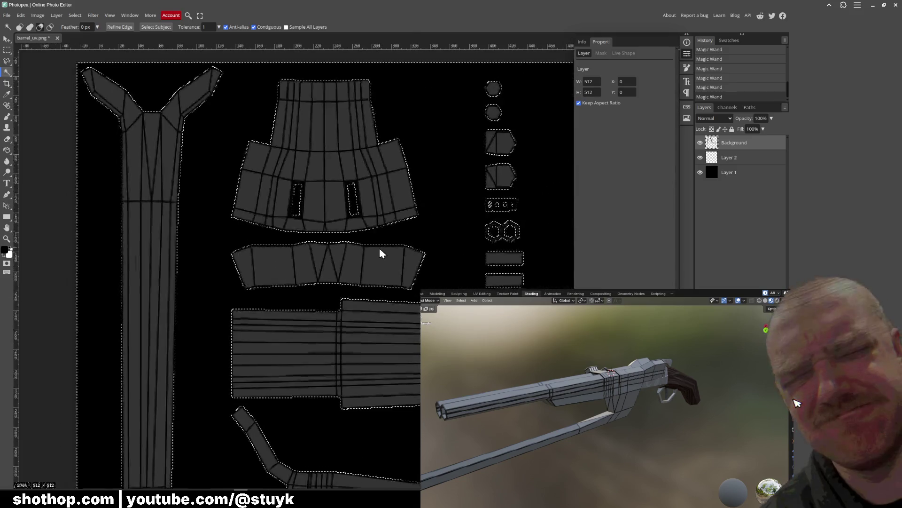
{"action": "scroll", "coordinate": [379, 254], "scroll_direction": "down", "scroll_amount": 1}
On Layer 2, invert the selection and Paint Bucket the UV islands white, then deselect
{"action": "left_click", "coordinate": [729, 157]}
{"action": "left_click", "coordinate": [7, 150]}
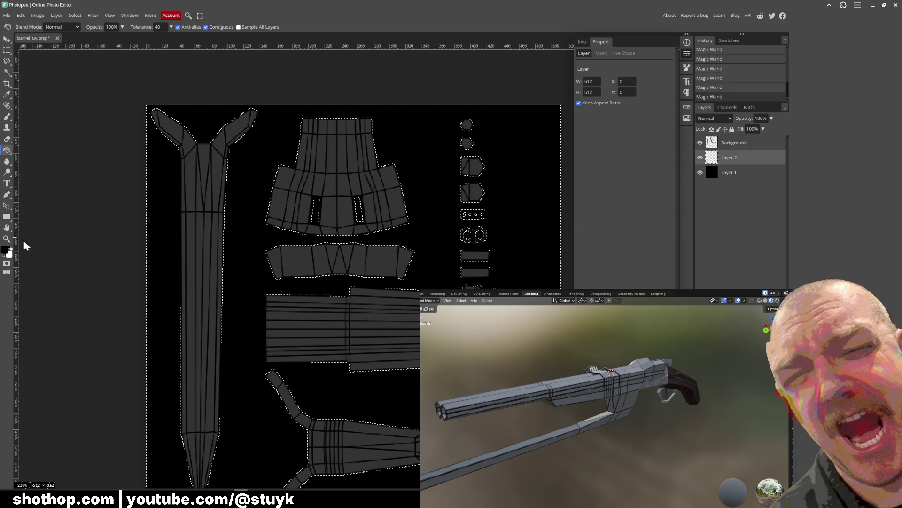
{"action": "left_click", "coordinate": [11, 247]}
{"action": "left_click", "coordinate": [254, 299]}
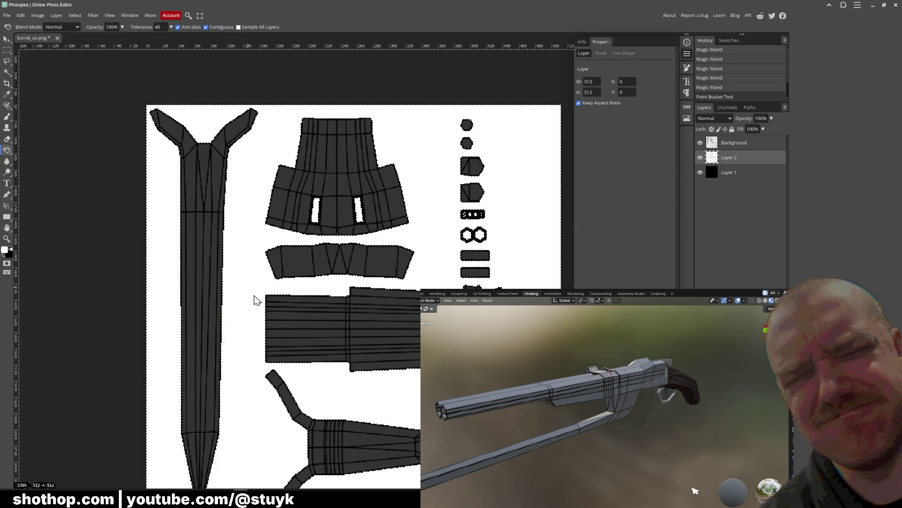
{"action": "key", "text": "ctrl+z"}
{"action": "left_click", "coordinate": [75, 15]}
{"action": "left_click", "coordinate": [82, 41]}
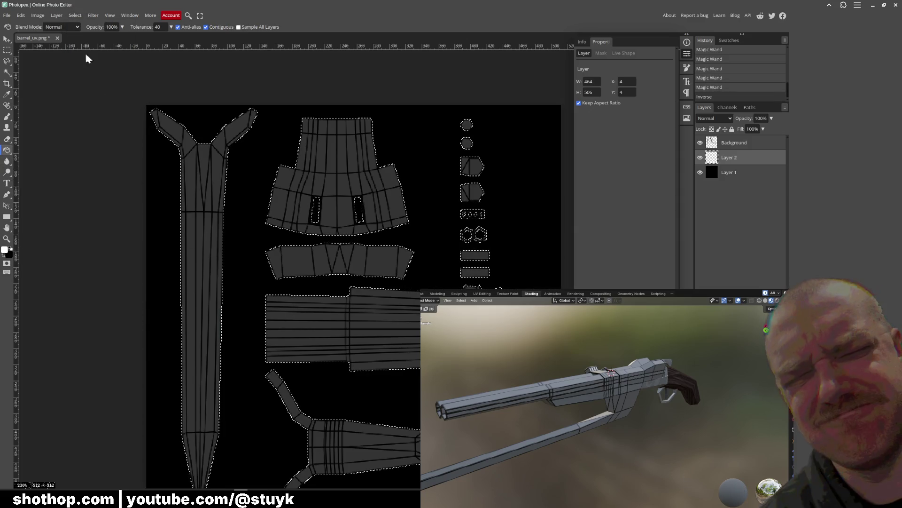
{"action": "left_click", "coordinate": [203, 242]}
{"action": "key", "text": "ctrl+d"}
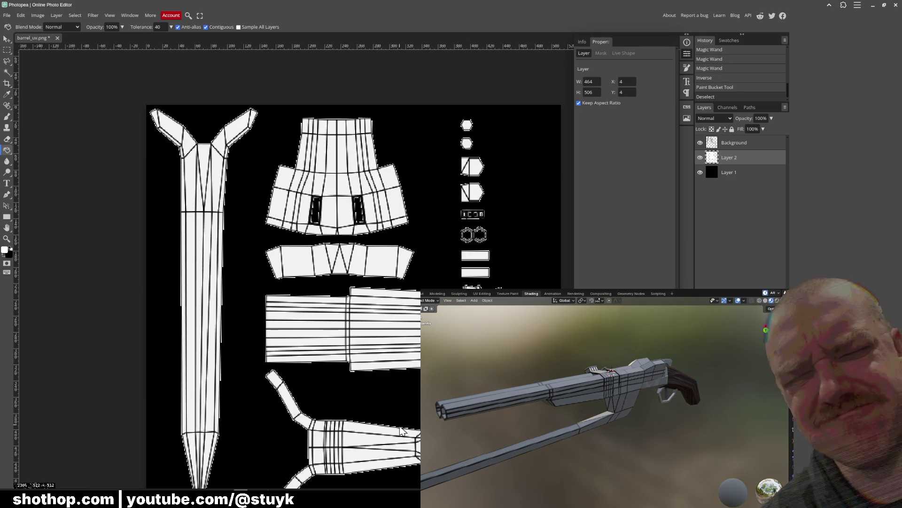
{"action": "scroll", "coordinate": [401, 430], "scroll_direction": "down", "scroll_amount": 2}
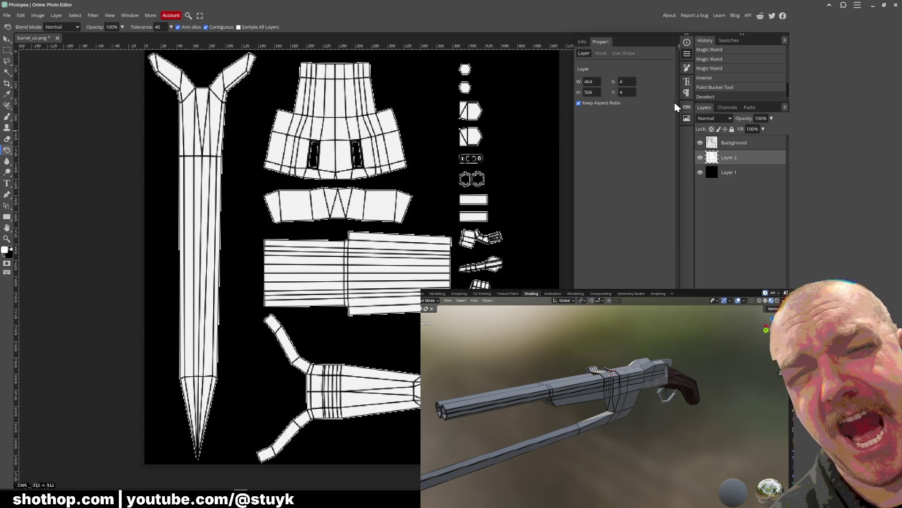
{"action": "left_click", "coordinate": [687, 53]}
{"action": "left_click", "coordinate": [7, 15]}
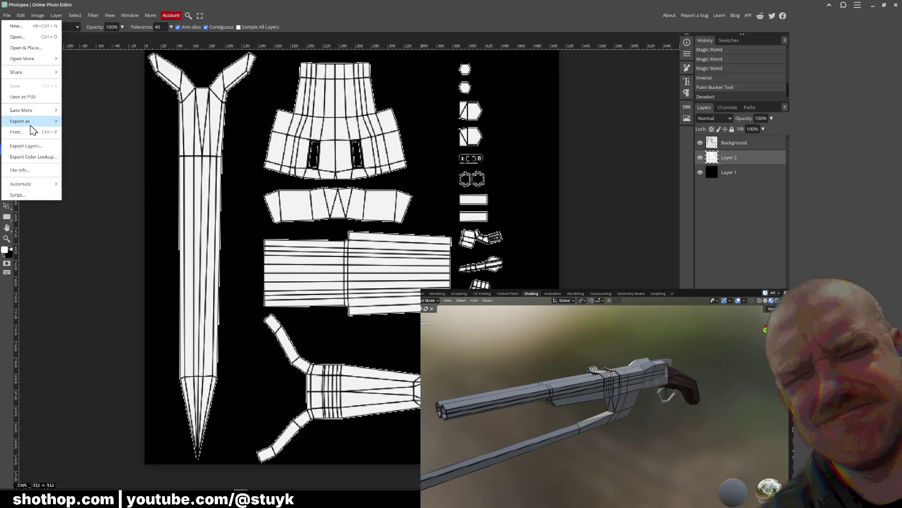
Export a PNG replacing barrel_uv.png in gameoff-2025/assets/models/shotgun
{"action": "mouse_move", "coordinate": [30, 121]}
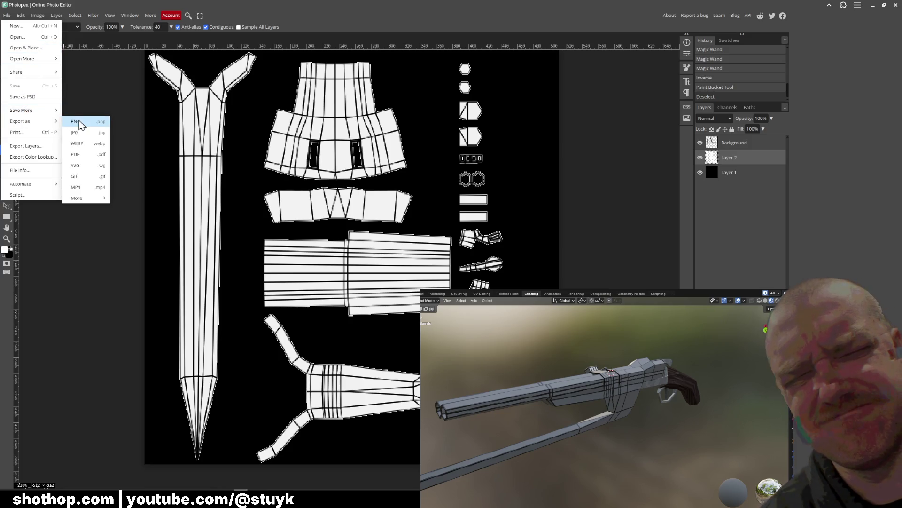
{"action": "left_click", "coordinate": [81, 124]}
{"action": "left_click", "coordinate": [275, 166]}
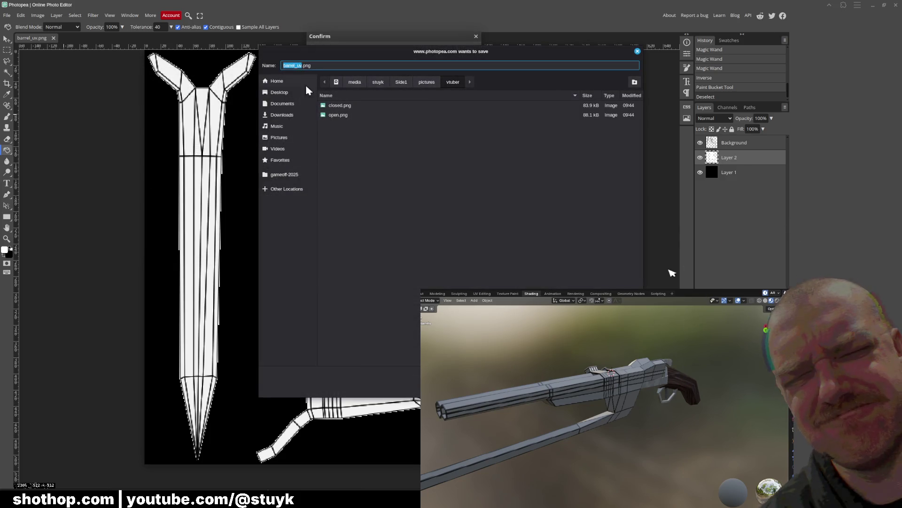
{"action": "left_click", "coordinate": [282, 175]}
{"action": "double_click", "coordinate": [343, 114]}
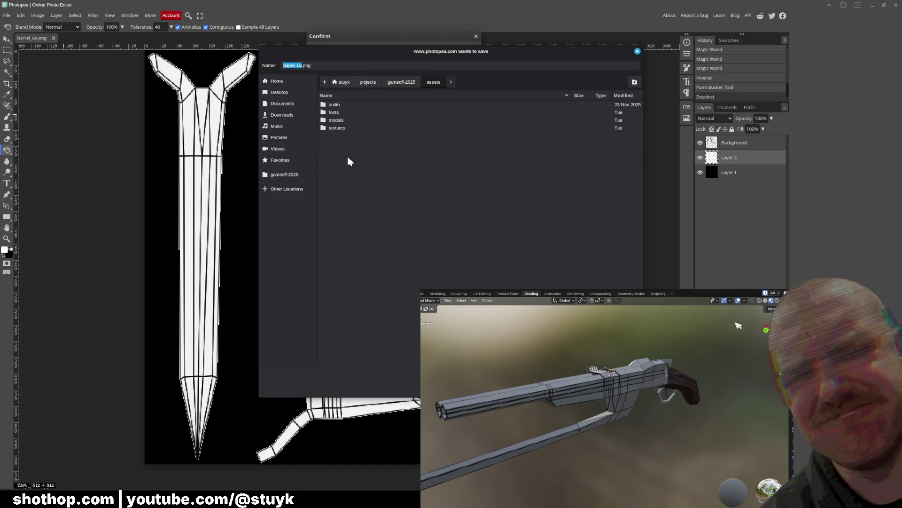
{"action": "left_click", "coordinate": [338, 120]}
{"action": "double_click", "coordinate": [338, 121]}
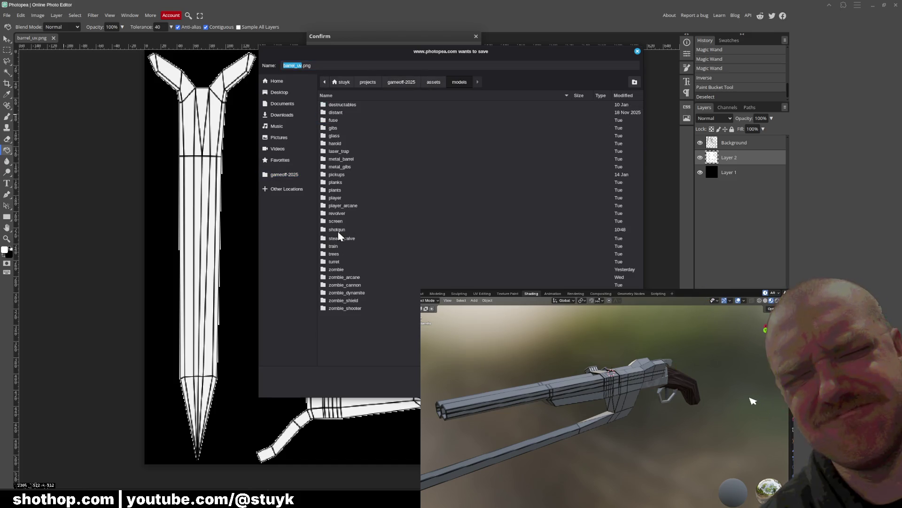
{"action": "double_click", "coordinate": [336, 229]}
{"action": "double_click", "coordinate": [343, 113]}
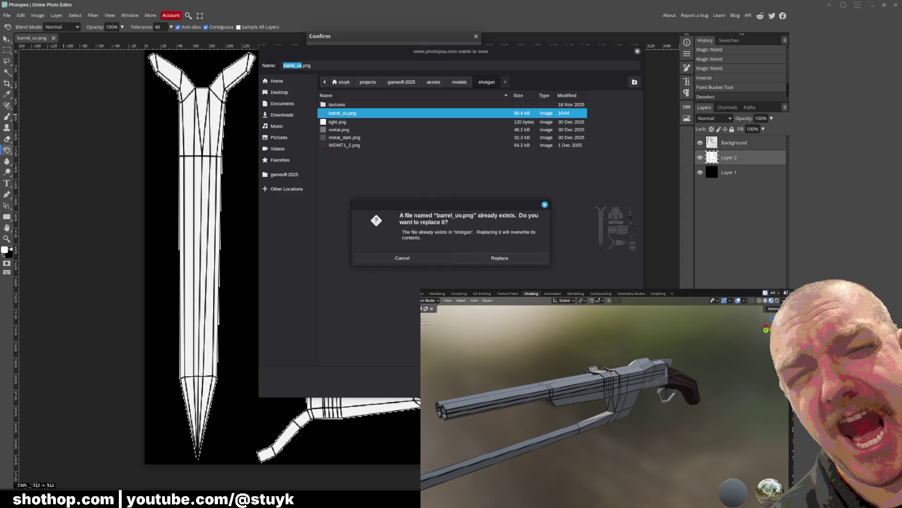
{"action": "left_click", "coordinate": [479, 258]}
Dismiss the ad-blocker notice and attempt a PSD save under the barrel_uv name
{"action": "left_click", "coordinate": [8, 15]}
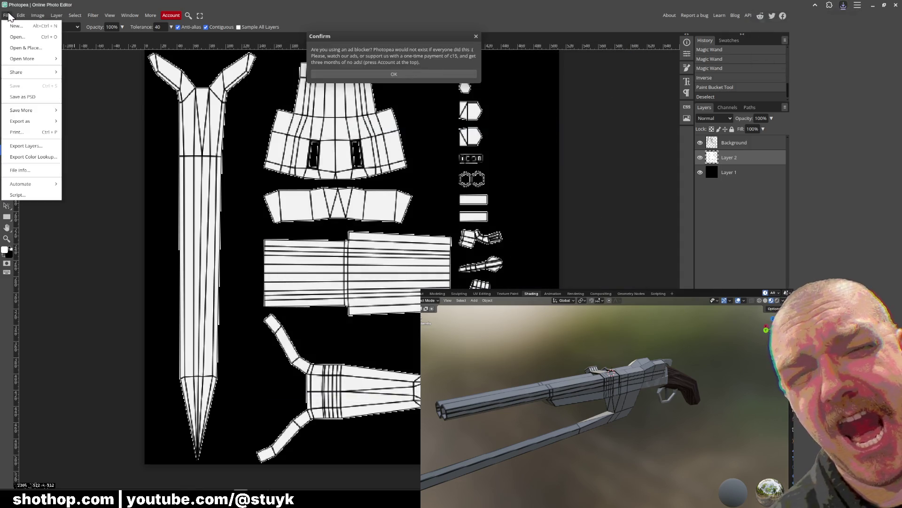
{"action": "left_click", "coordinate": [7, 15]}
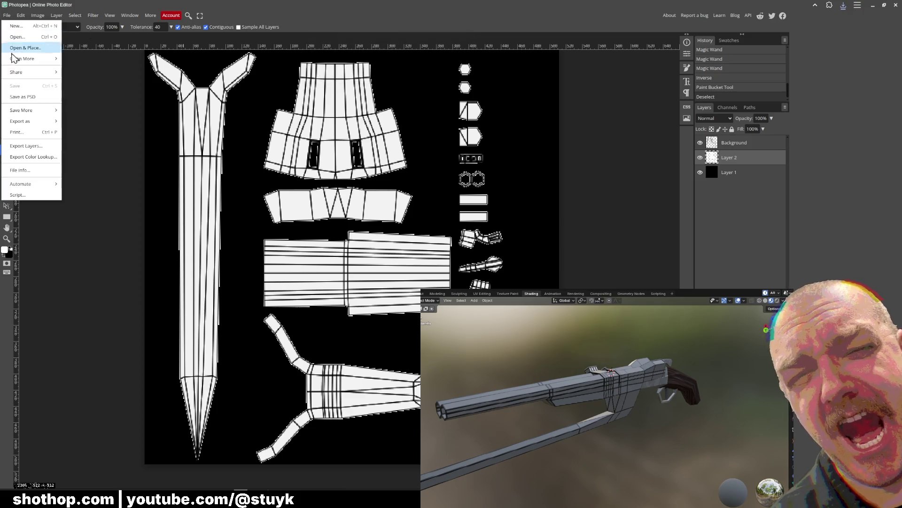
{"action": "left_click", "coordinate": [23, 95]}
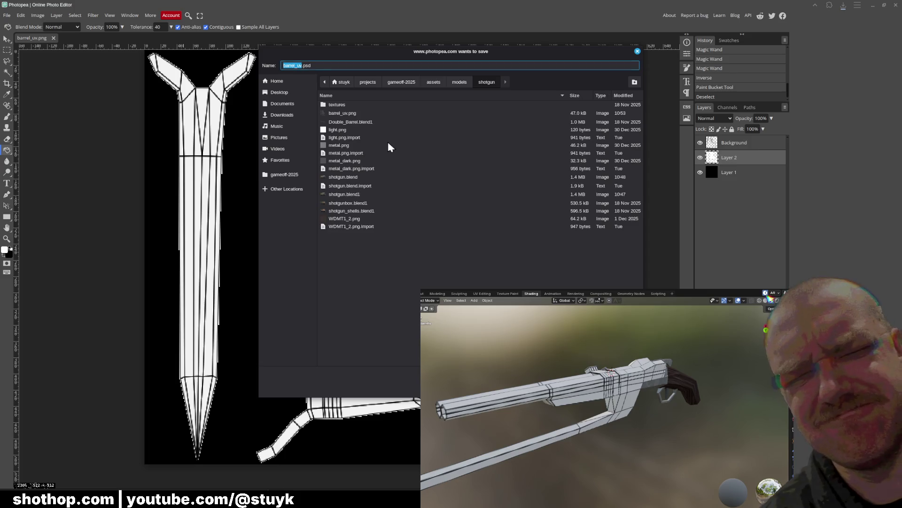
{"action": "left_click", "coordinate": [353, 115]}
{"action": "left_click", "coordinate": [327, 65]}
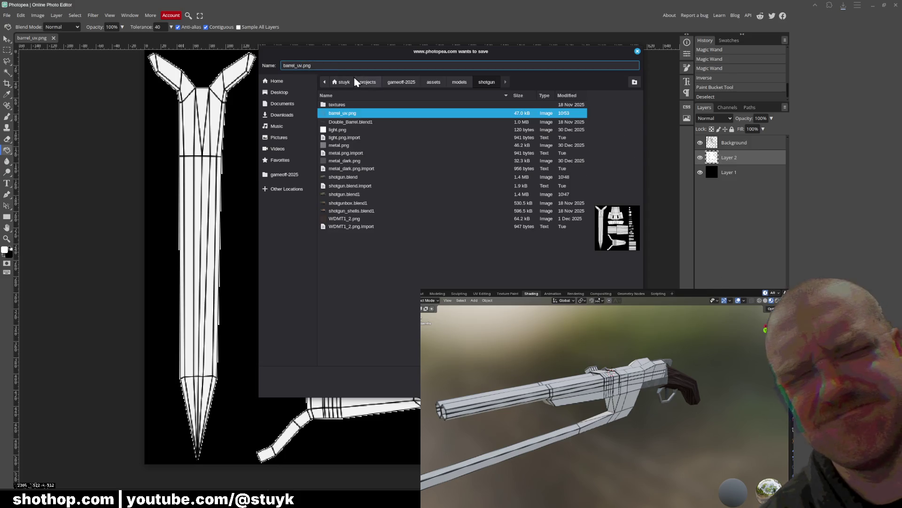
{"action": "key", "text": "Return"}
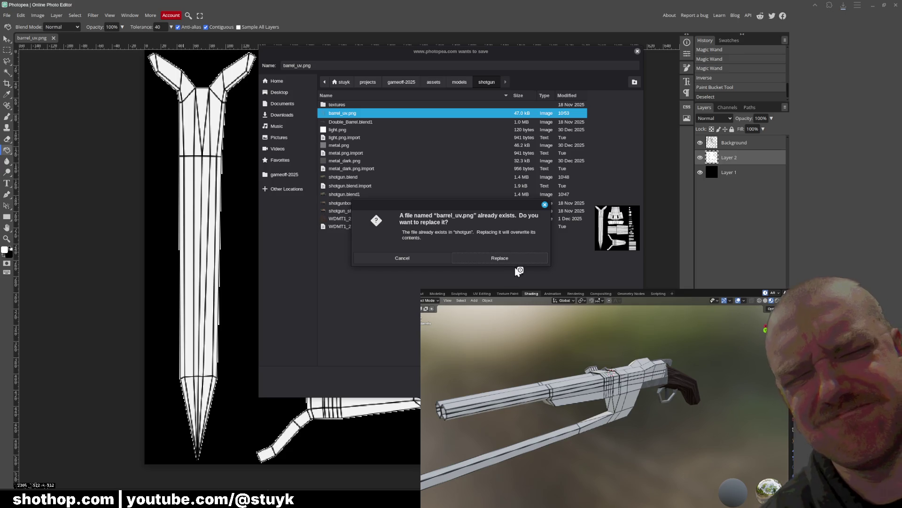
{"action": "key", "text": "Escape"}
{"action": "left_click", "coordinate": [6, 15]}
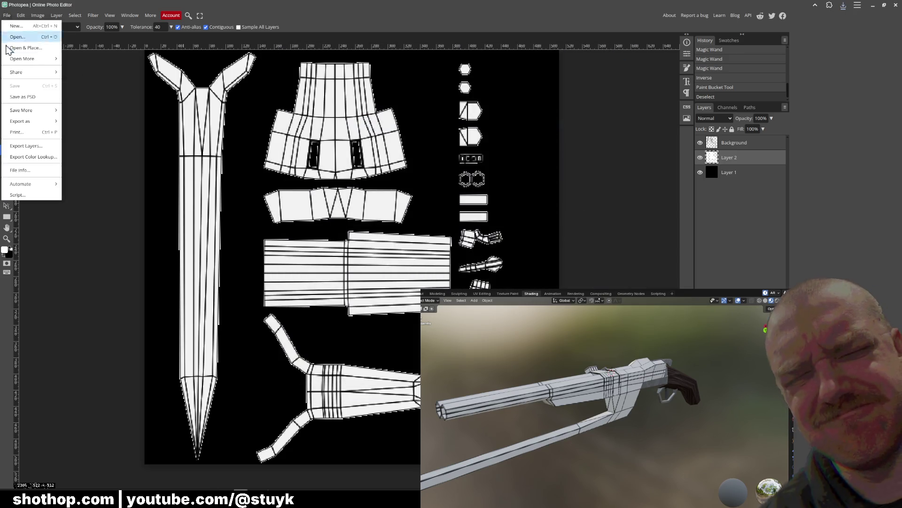
Close the File menu, then paint a brush stroke and undo it
{"action": "mouse_move", "coordinate": [149, 16]}
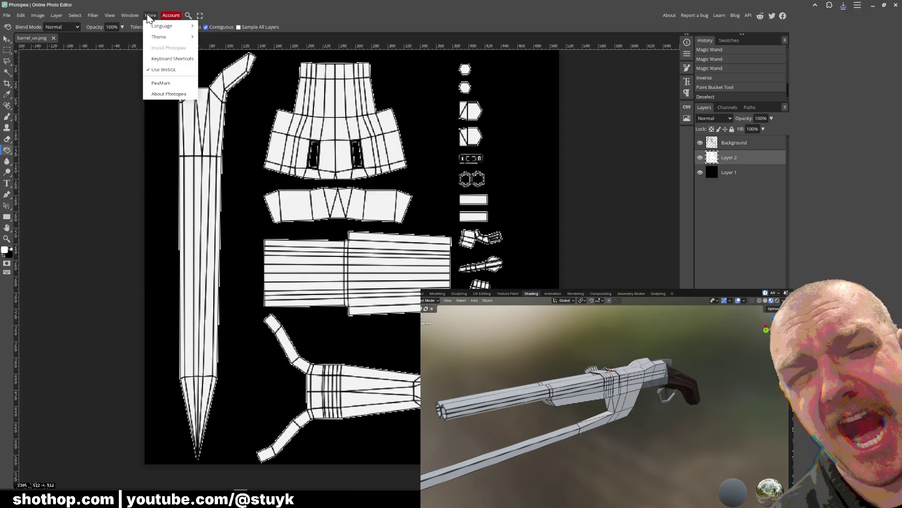
{"action": "mouse_move", "coordinate": [163, 40]}
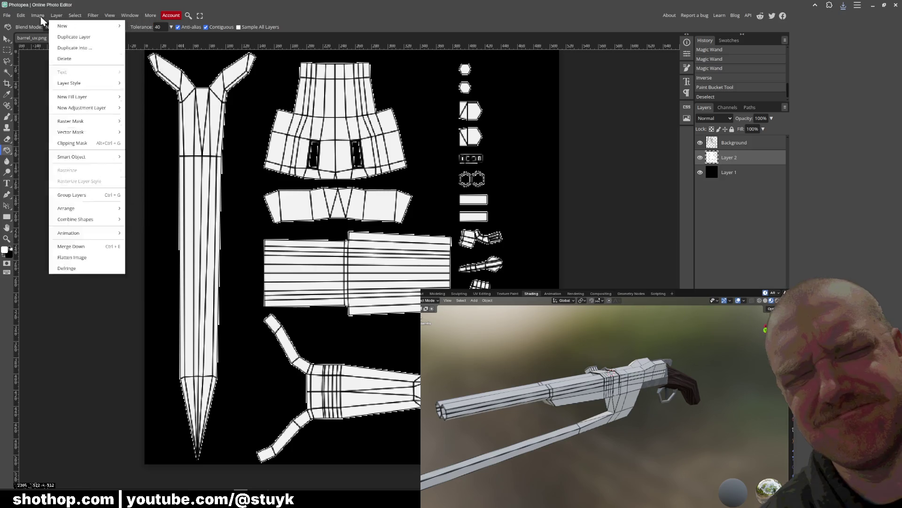
{"action": "mouse_move", "coordinate": [3, 17]}
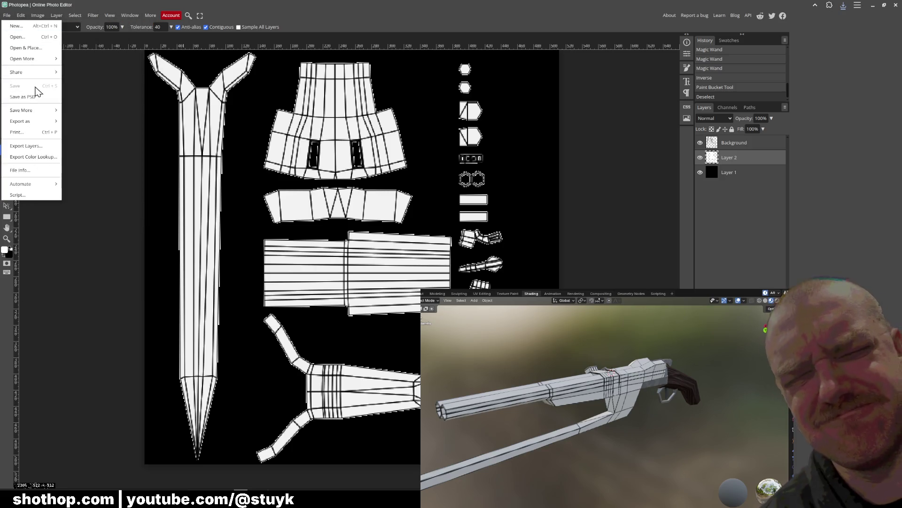
{"action": "left_click", "coordinate": [444, 20]}
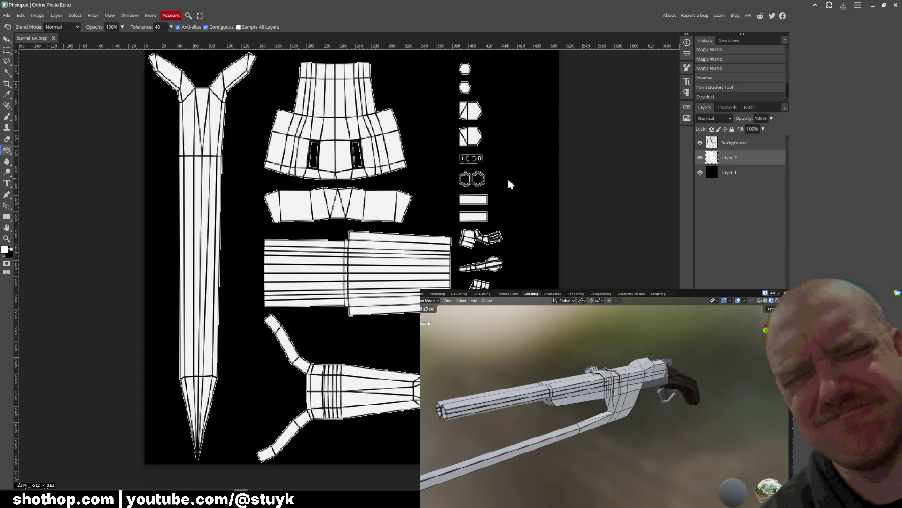
{"action": "key", "text": "b"}
{"action": "left_click_drag", "start_coordinate": [391, 229], "coordinate": [373, 238]}
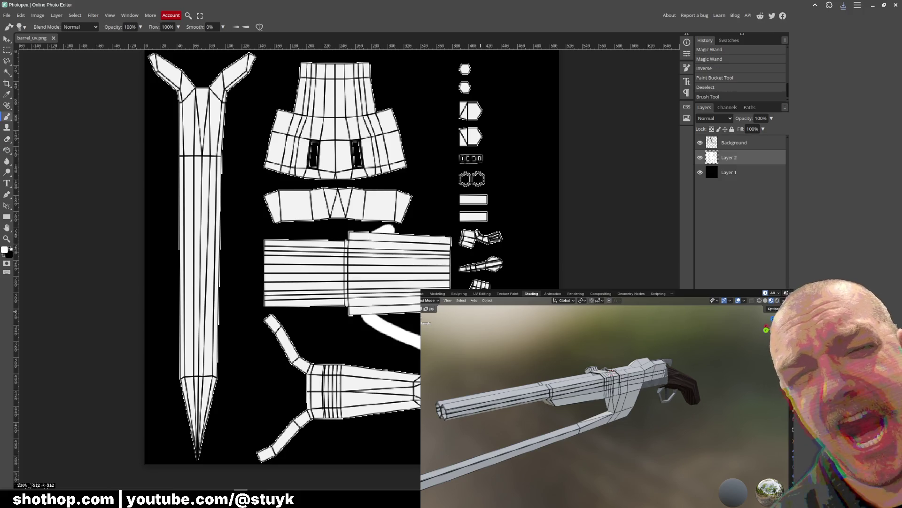
{"action": "key", "text": "ctrl+z"}
Add an empty Layer 3 above Layer 2 and bring up the foxtex folder
{"action": "left_click", "coordinate": [745, 144]}
{"action": "left_click", "coordinate": [745, 158]}
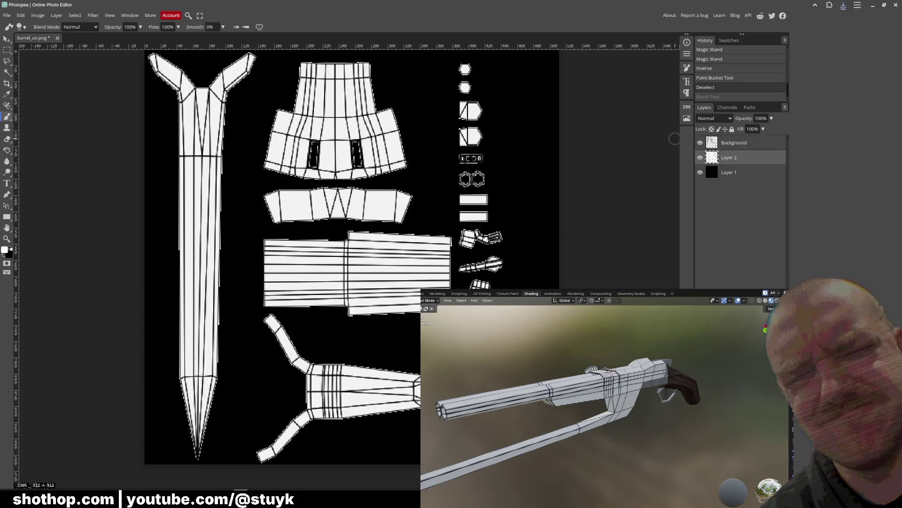
{"action": "key", "text": "ctrl+shift+n"}
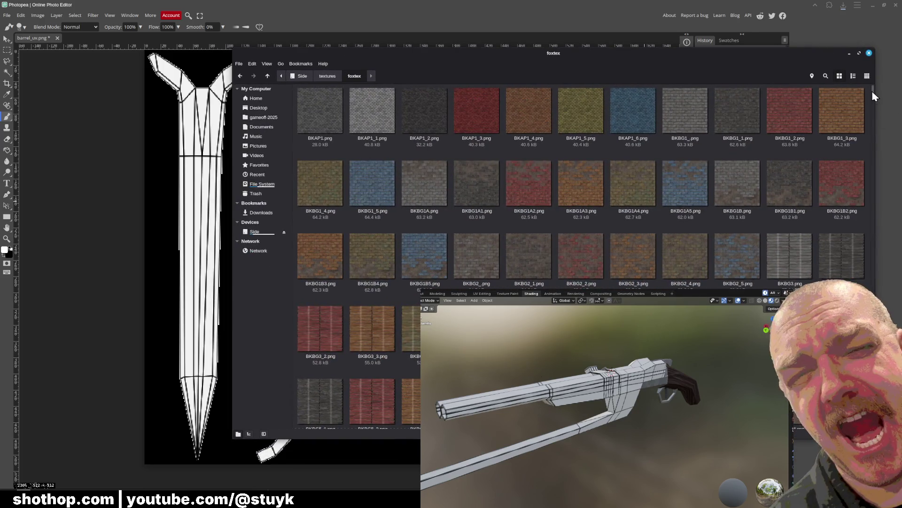
{"action": "left_click_drag", "start_coordinate": [873, 96], "coordinate": [873, 306]}
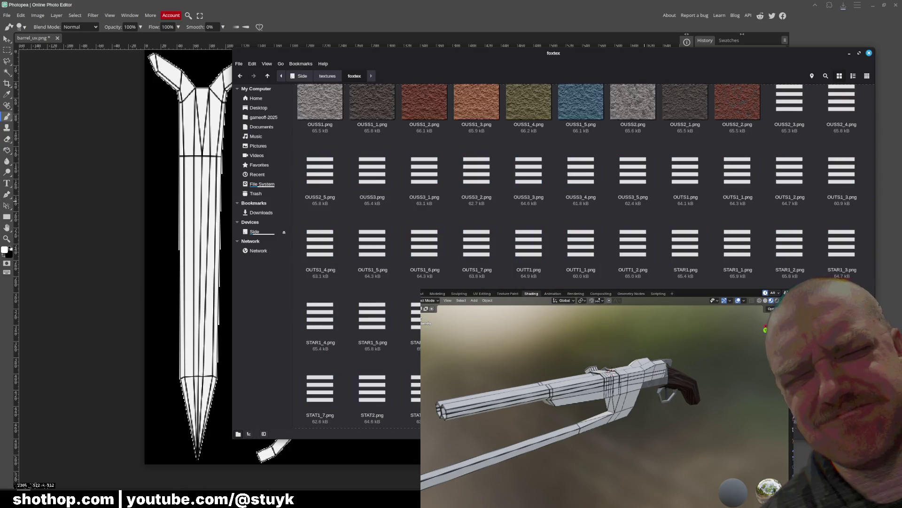
Find WDMT1_2.png among the foxtex WDMT files and drag it onto Photopea
{"action": "scroll", "coordinate": [553, 254], "scroll_direction": "down", "scroll_amount": 10}
{"action": "scroll", "coordinate": [582, 256], "scroll_direction": "down", "scroll_amount": 10}
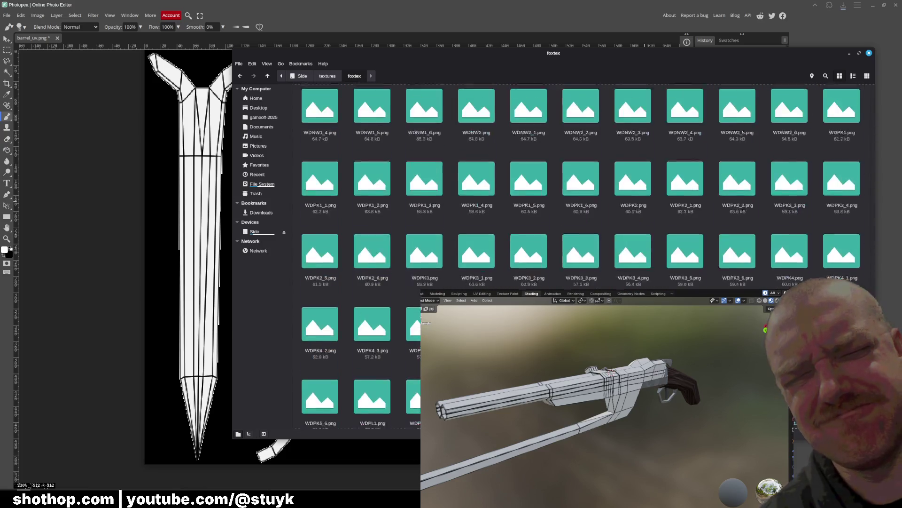
{"action": "scroll", "coordinate": [581, 256], "scroll_direction": "down", "scroll_amount": 10}
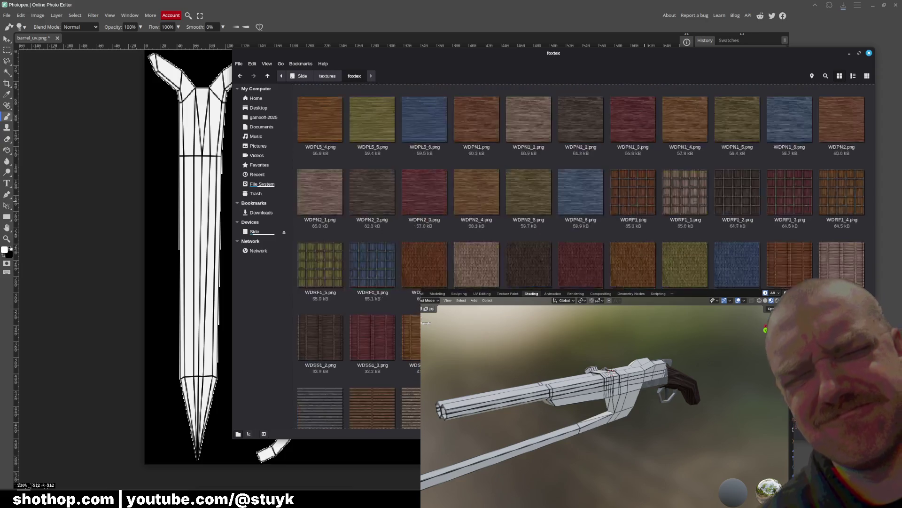
{"action": "scroll", "coordinate": [581, 256], "scroll_direction": "up", "scroll_amount": 5}
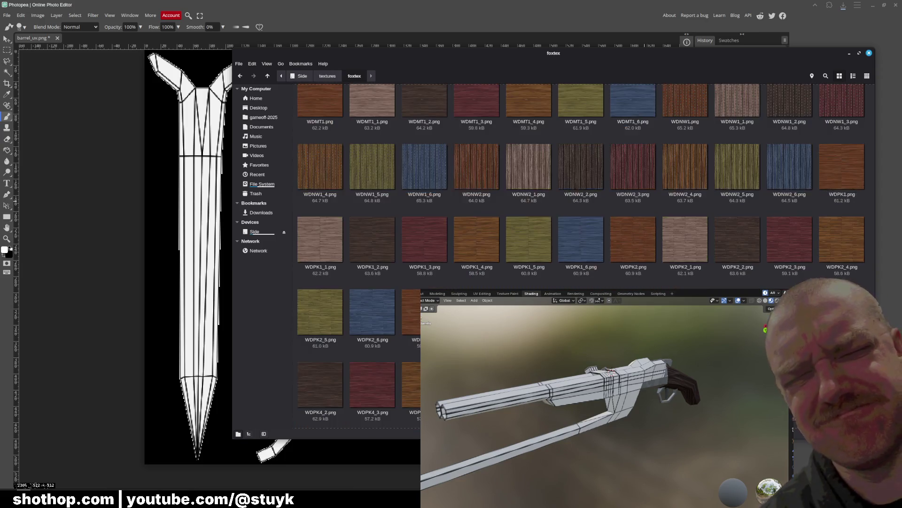
{"action": "left_click", "coordinate": [432, 279]}
{"action": "mouse_move", "coordinate": [431, 278]}
{"action": "left_mouse_down"}
{"action": "mouse_move", "coordinate": [326, 202]}
{"action": "mouse_move", "coordinate": [235, 87]}
{"action": "mouse_move", "coordinate": [164, 43]}
{"action": "mouse_move", "coordinate": [160, 109]}
{"action": "left_mouse_up"}
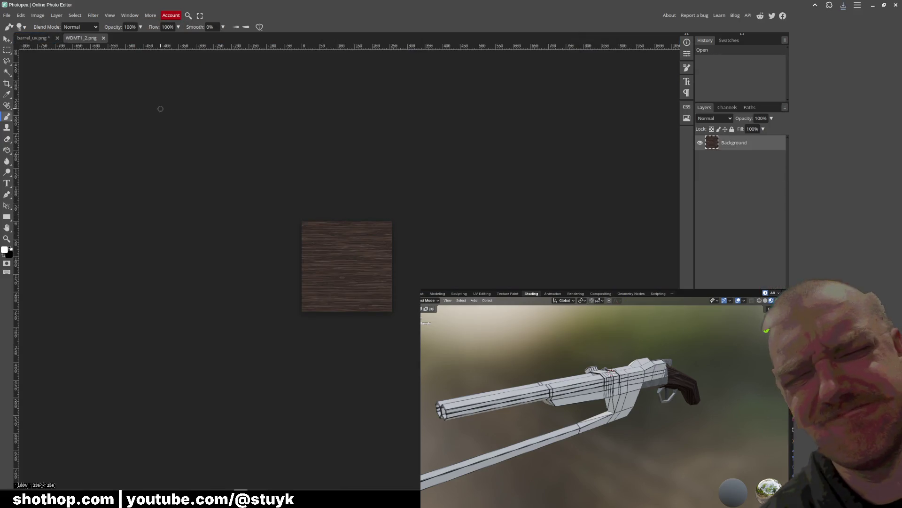
Return to barrel_uv.png, check the wireframe layer's visibility, and select Layer 2
{"action": "left_click", "coordinate": [33, 37]}
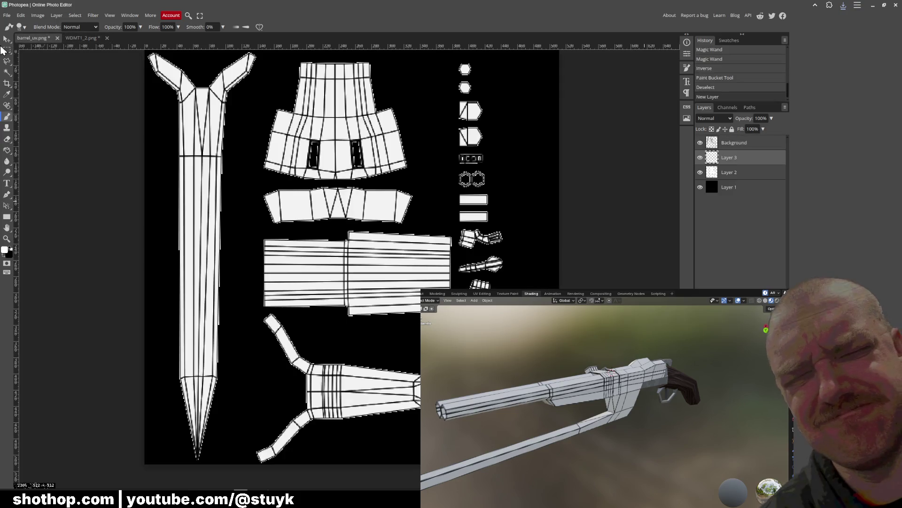
{"action": "left_click", "coordinate": [6, 39]}
{"action": "scroll", "coordinate": [357, 218], "scroll_direction": "down", "scroll_amount": 2}
{"action": "key", "text": "w"}
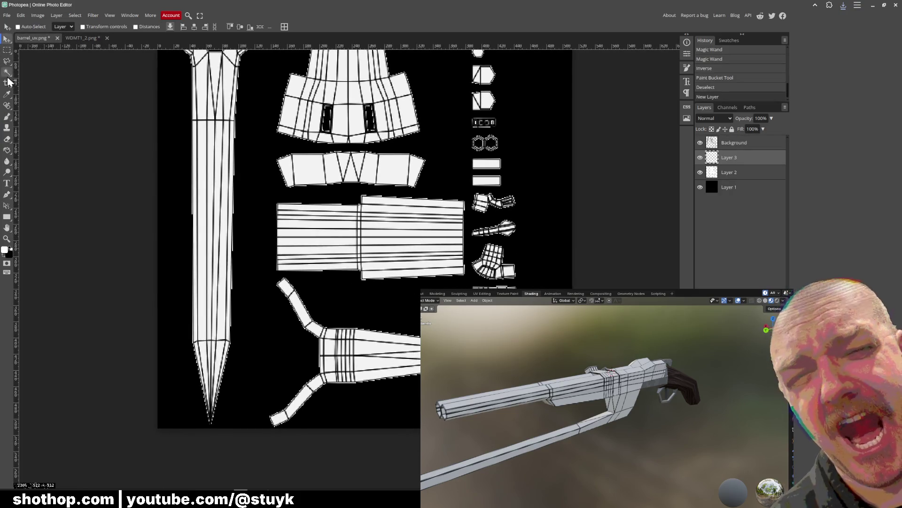
{"action": "left_click", "coordinate": [740, 143]}
{"action": "left_click", "coordinate": [701, 143]}
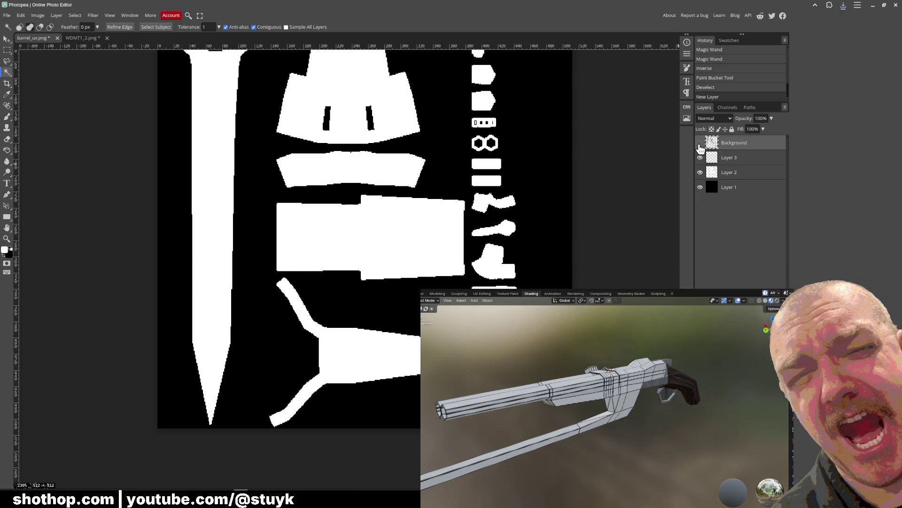
{"action": "left_click", "coordinate": [700, 143]}
{"action": "left_click", "coordinate": [700, 143]}
{"action": "left_click", "coordinate": [700, 143]}
{"action": "left_click", "coordinate": [700, 142]}
{"action": "left_click", "coordinate": [700, 143]}
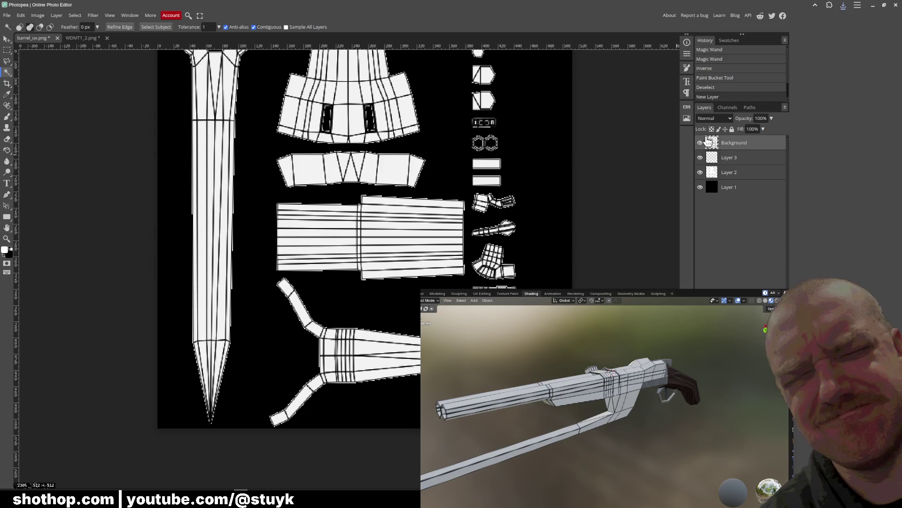
{"action": "left_click", "coordinate": [330, 398]}
{"action": "key", "text": "ctrl+d"}
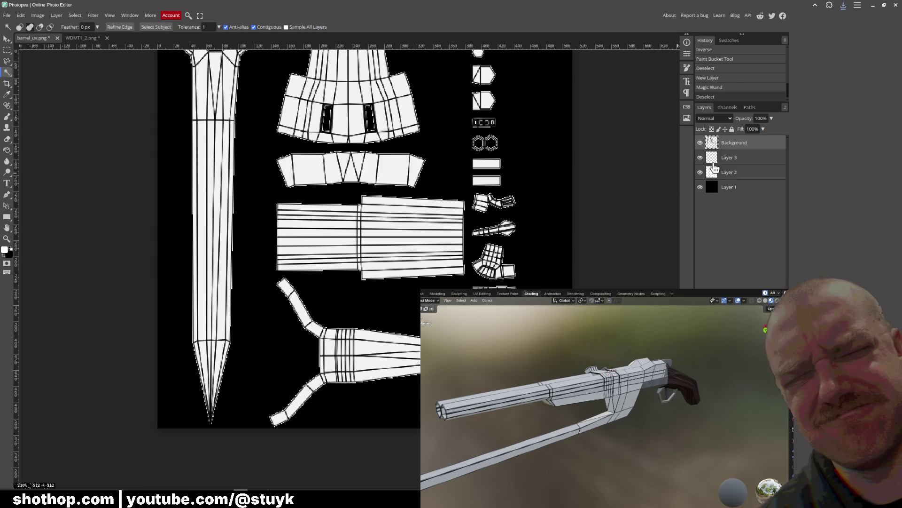
{"action": "left_click", "coordinate": [752, 160]}
{"action": "left_click", "coordinate": [743, 174]}
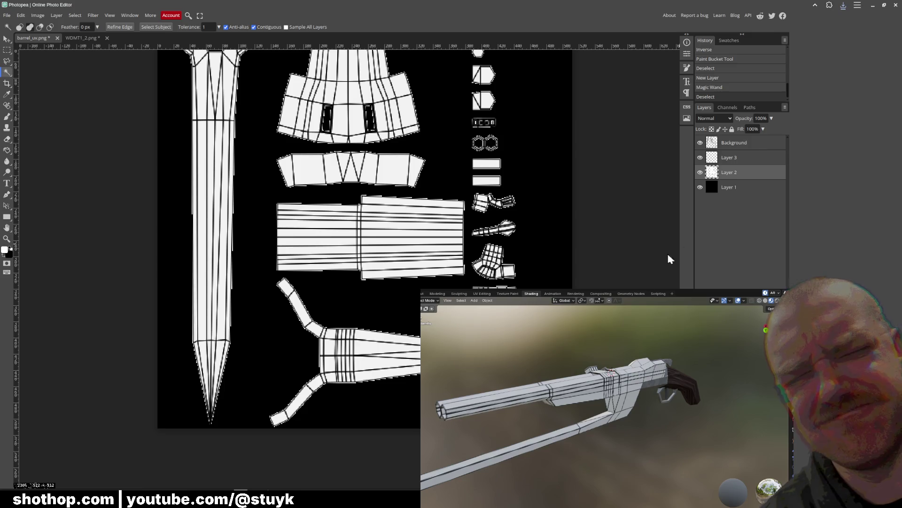
{"action": "left_click_drag", "start_coordinate": [386, 362], "coordinate": [398, 314]}
{"action": "left_click", "coordinate": [7, 40]}
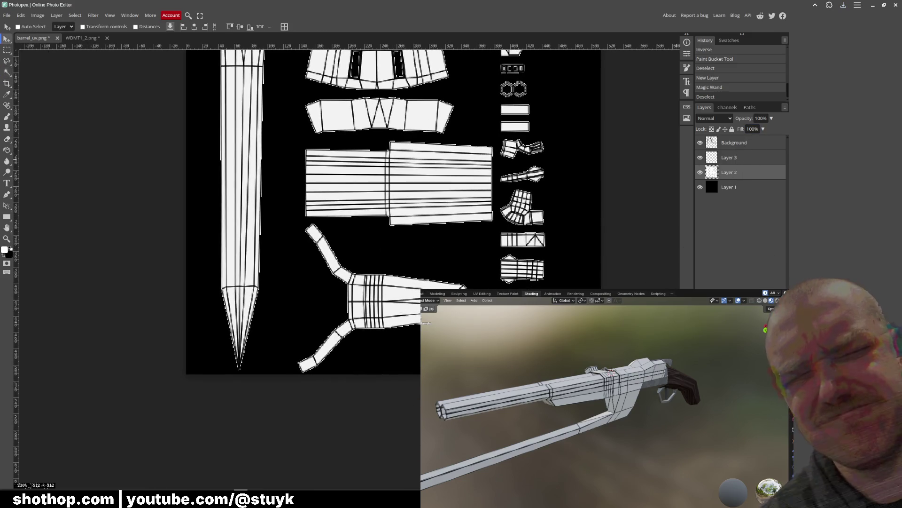
Paste the wood texture as Layer 4 over the stock, clip it to Layer 2, and hide Background
{"action": "key", "text": "ctrl+v"}
{"action": "left_click_drag", "start_coordinate": [409, 197], "coordinate": [398, 361]}
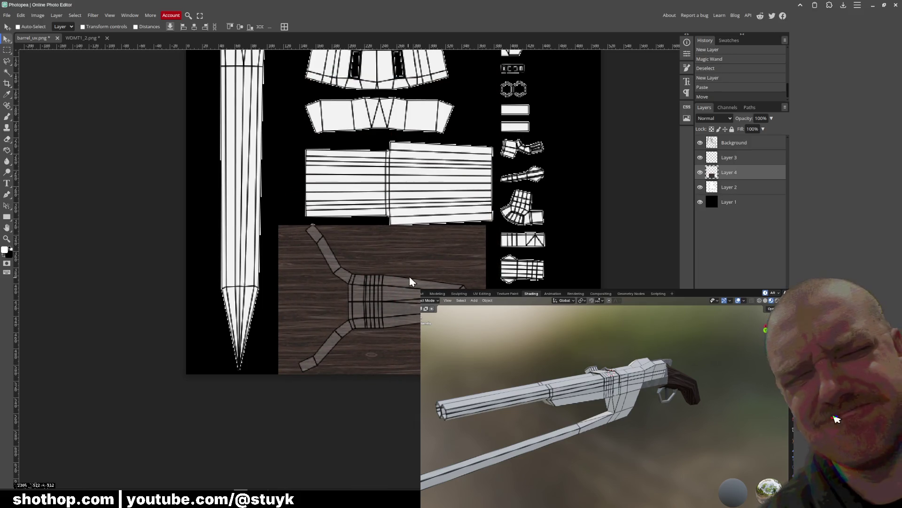
{"action": "right_click", "coordinate": [715, 172]}
{"action": "left_click", "coordinate": [760, 268]}
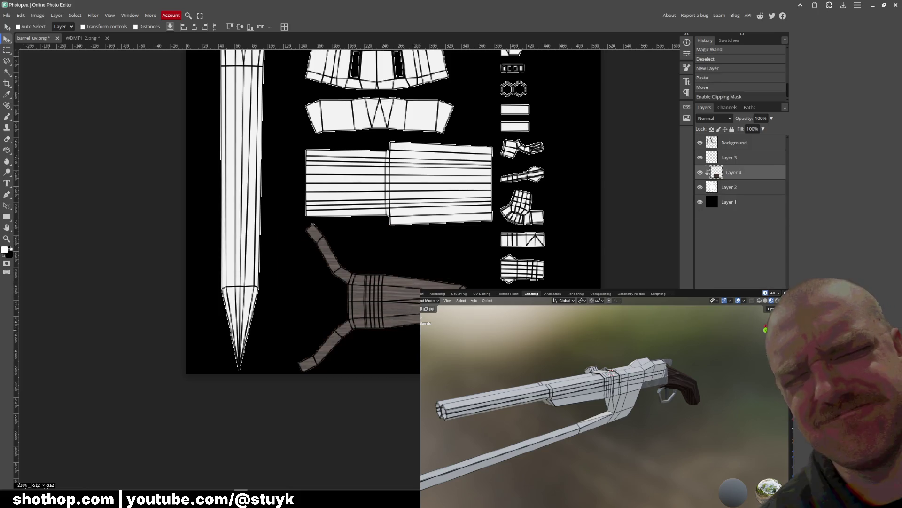
{"action": "scroll", "coordinate": [400, 352], "scroll_direction": "up", "scroll_amount": 2}
{"action": "left_click", "coordinate": [701, 142]}
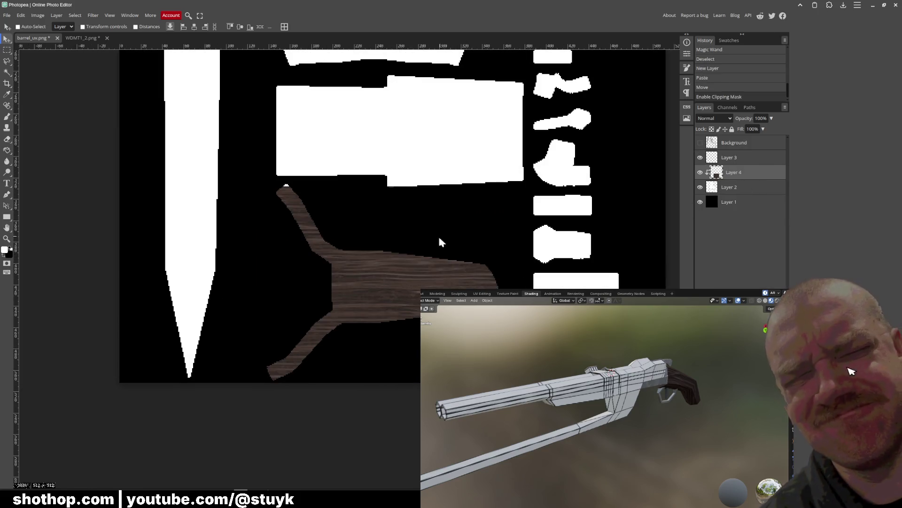
Shift the wood grain within the stock island and erase the leftover areas
{"action": "left_click_drag", "start_coordinate": [422, 267], "coordinate": [531, 231]}
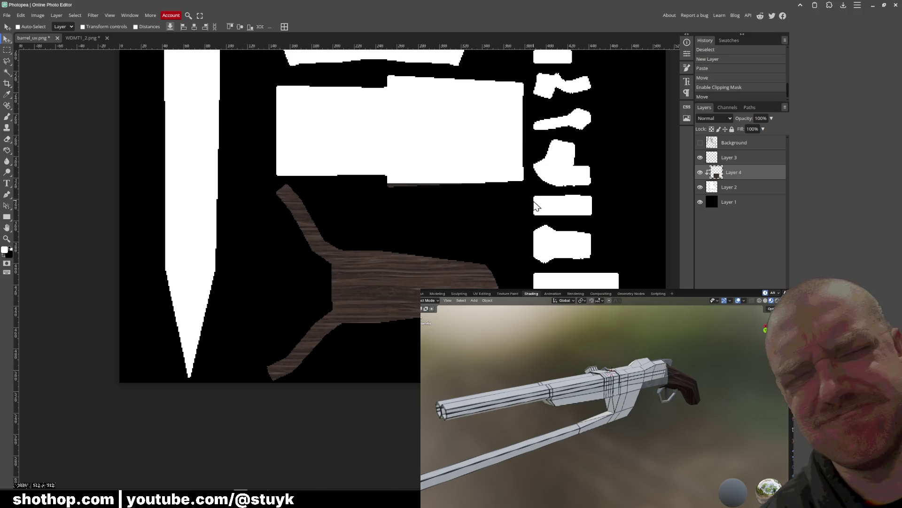
{"action": "key", "text": "e"}
{"action": "mouse_move", "coordinate": [419, 192]}
{"action": "left_mouse_down"}
{"action": "mouse_move", "coordinate": [379, 179]}
{"action": "mouse_move", "coordinate": [480, 167]}
{"action": "mouse_move", "coordinate": [298, 133]}
{"action": "left_mouse_up"}
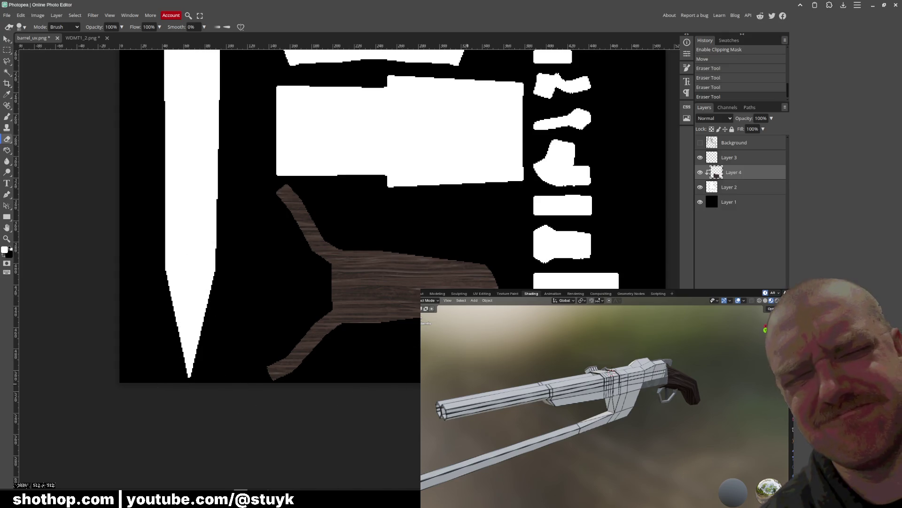
{"action": "left_click", "coordinate": [360, 139]}
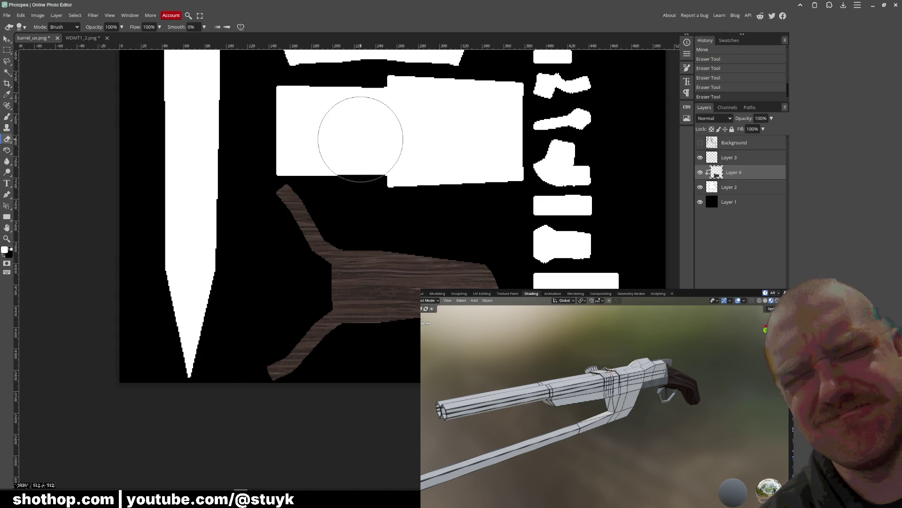
{"action": "left_click", "coordinate": [7, 39]}
{"action": "left_click", "coordinate": [6, 15]}
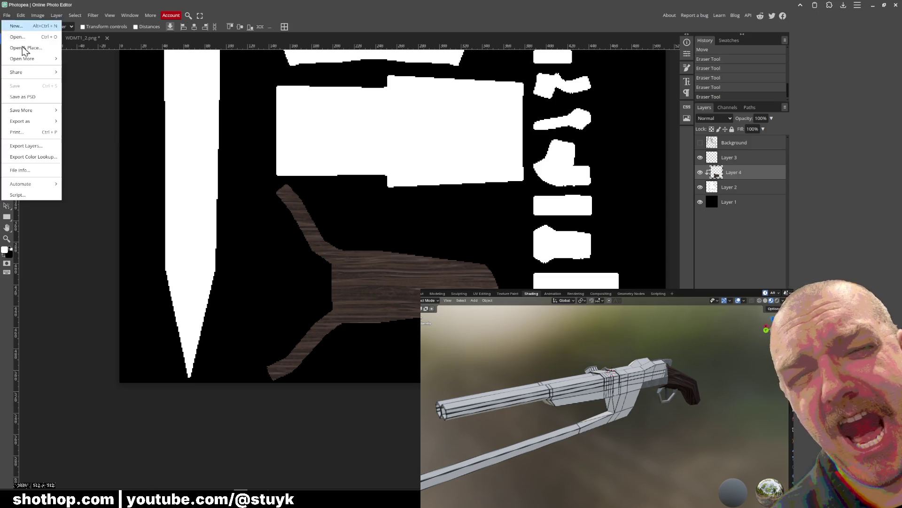
Export the textured layout as PNG, replacing barrel_uv.png
{"action": "mouse_move", "coordinate": [32, 121]}
{"action": "left_click", "coordinate": [78, 122]}
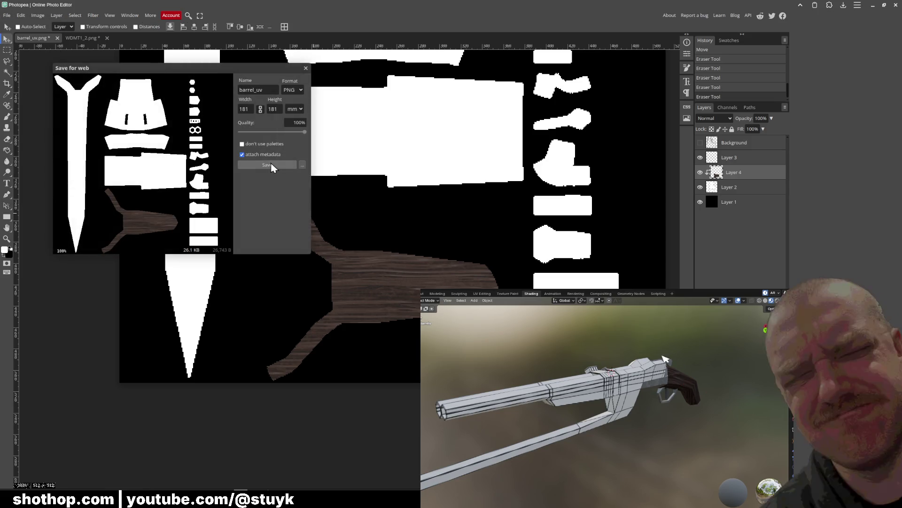
{"action": "left_click", "coordinate": [272, 165]}
{"action": "left_click", "coordinate": [338, 115]}
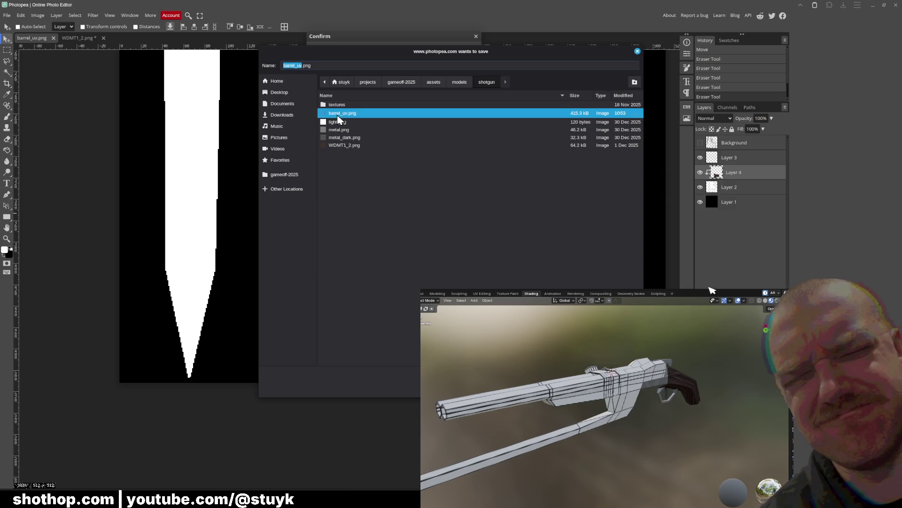
{"action": "double_click", "coordinate": [338, 114]}
{"action": "left_click", "coordinate": [506, 258]}
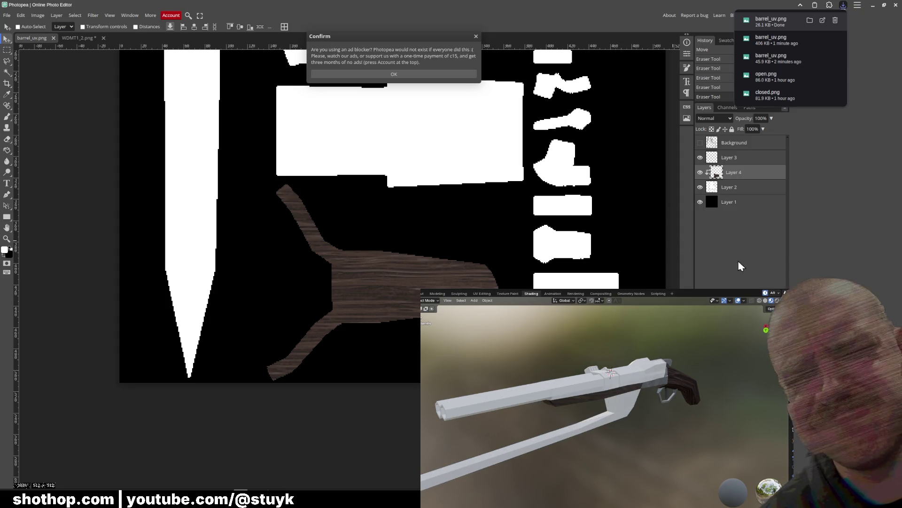
Orbit Blender's gun to check the wood stock, dismiss the ad notice, and show Background again
{"action": "scroll", "coordinate": [611, 405], "scroll_direction": "up", "scroll_amount": 3}
{"action": "mouse_move", "coordinate": [610, 400]}
{"action": "middle_mouse_down"}
{"action": "mouse_move", "coordinate": [608, 423]}
{"action": "mouse_move", "coordinate": [554, 418]}
{"action": "mouse_move", "coordinate": [631, 419]}
{"action": "mouse_move", "coordinate": [573, 417]}
{"action": "mouse_move", "coordinate": [566, 383]}
{"action": "mouse_move", "coordinate": [580, 396]}
{"action": "mouse_move", "coordinate": [543, 403]}
{"action": "mouse_move", "coordinate": [628, 405]}
{"action": "mouse_move", "coordinate": [612, 391]}
{"action": "mouse_move", "coordinate": [590, 403]}
{"action": "mouse_move", "coordinate": [591, 396]}
{"action": "middle_mouse_up"}
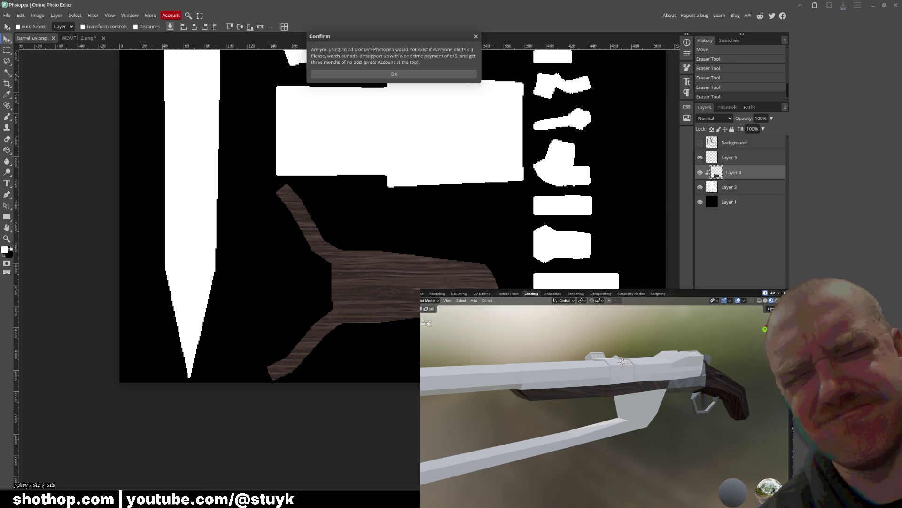
{"action": "left_click", "coordinate": [407, 80]}
{"action": "scroll", "coordinate": [246, 265], "scroll_direction": "down", "scroll_amount": 2}
{"action": "left_click", "coordinate": [700, 142]}
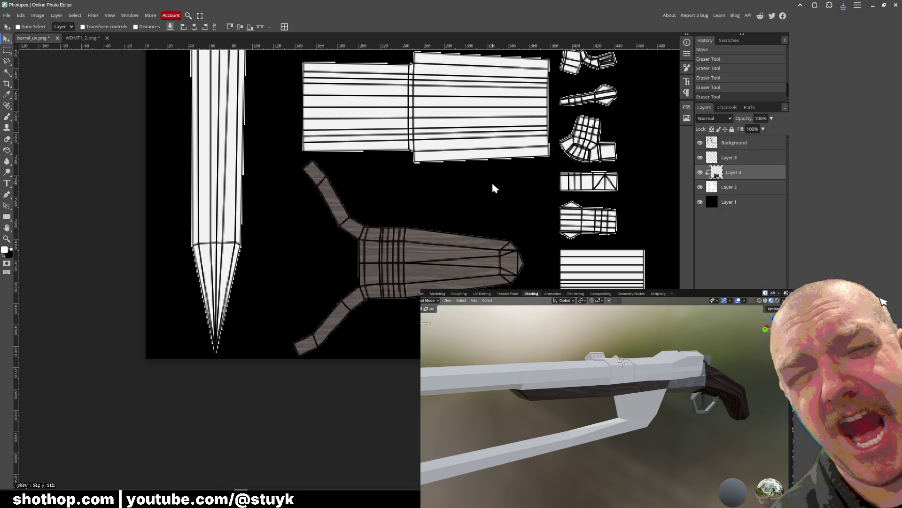
{"action": "scroll", "coordinate": [660, 216], "scroll_direction": "up", "scroll_amount": 5}
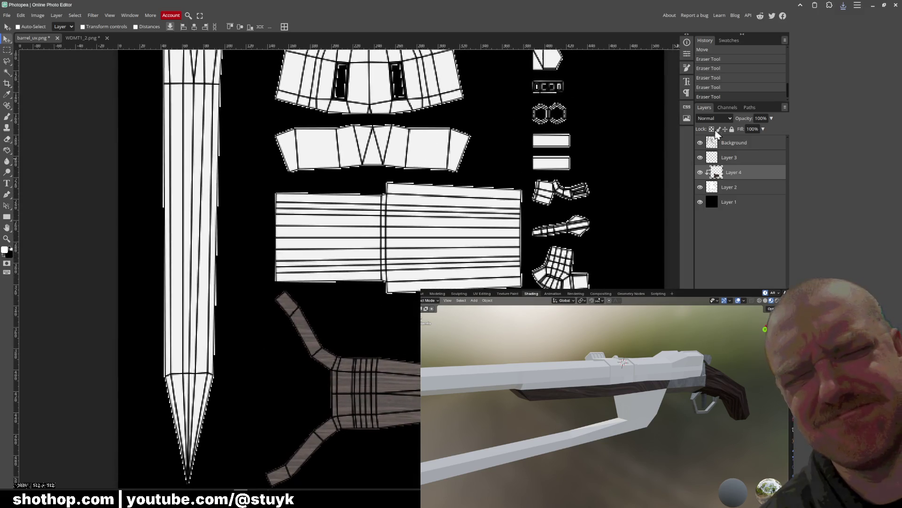
Pick the Magic Wand and bring the foxtex texture folder window to the front
{"action": "left_click", "coordinate": [6, 73]}
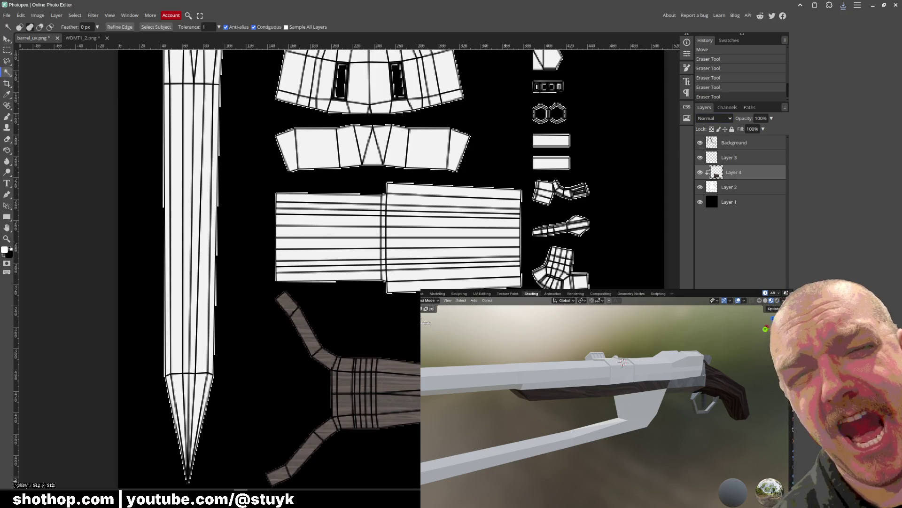
{"action": "left_click", "coordinate": [35, 463]}
{"action": "scroll", "coordinate": [582, 256], "scroll_direction": "up", "scroll_amount": 5}
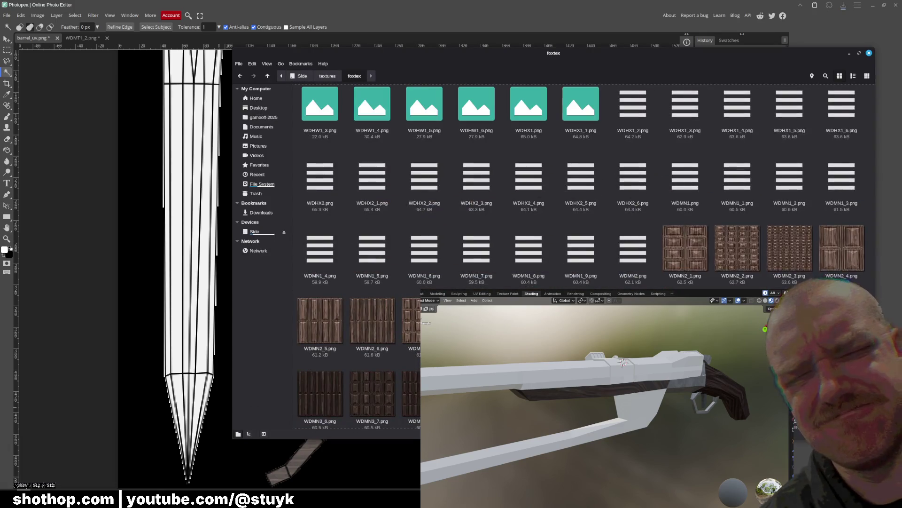
{"action": "scroll", "coordinate": [582, 256], "scroll_direction": "up", "scroll_amount": 10}
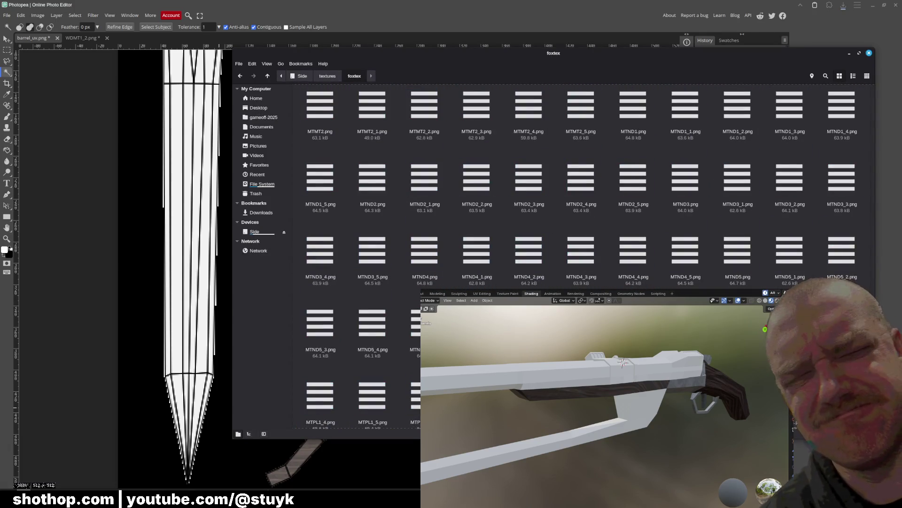
{"action": "scroll", "coordinate": [611, 261], "scroll_direction": "up", "scroll_amount": 4}
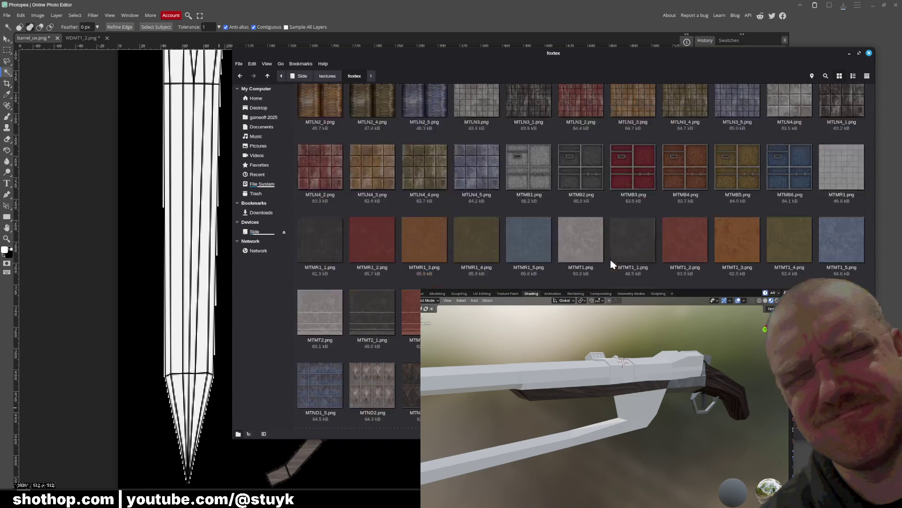
{"action": "left_click", "coordinate": [849, 53]}
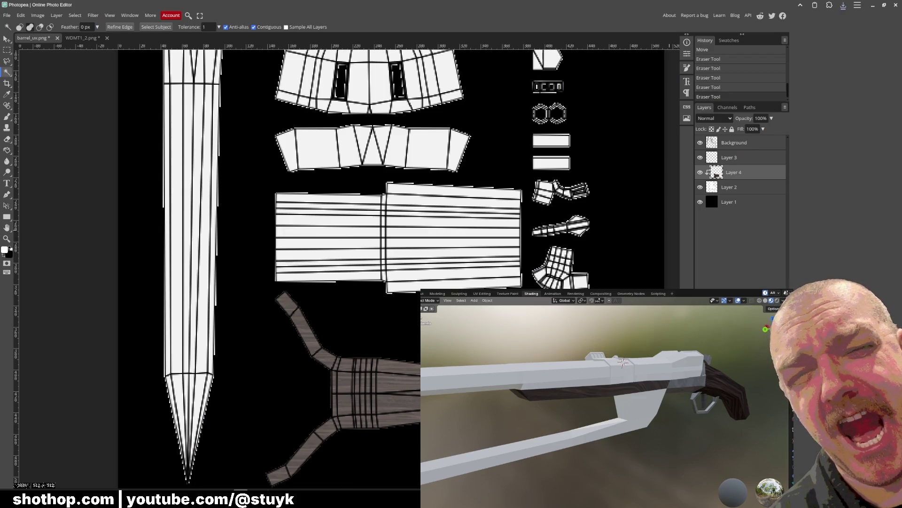
{"action": "mouse_move", "coordinate": [75, 501]}
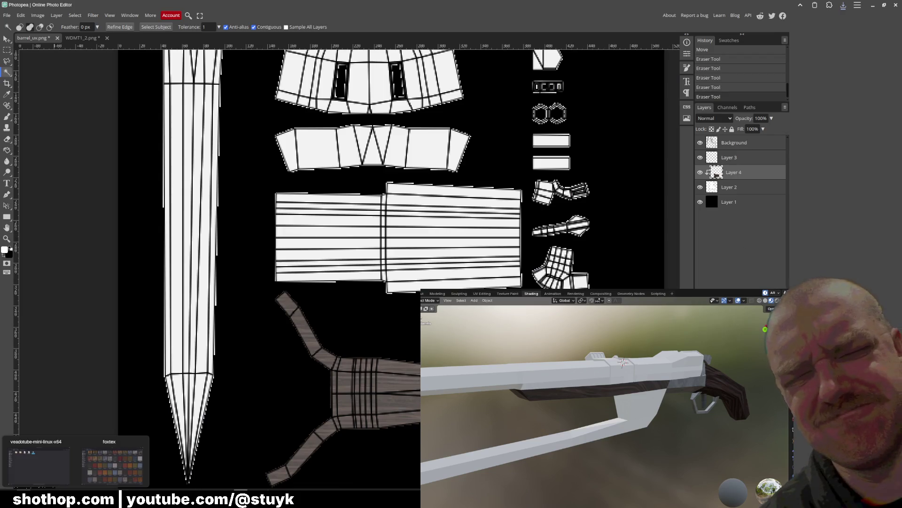
{"action": "left_click", "coordinate": [123, 452]}
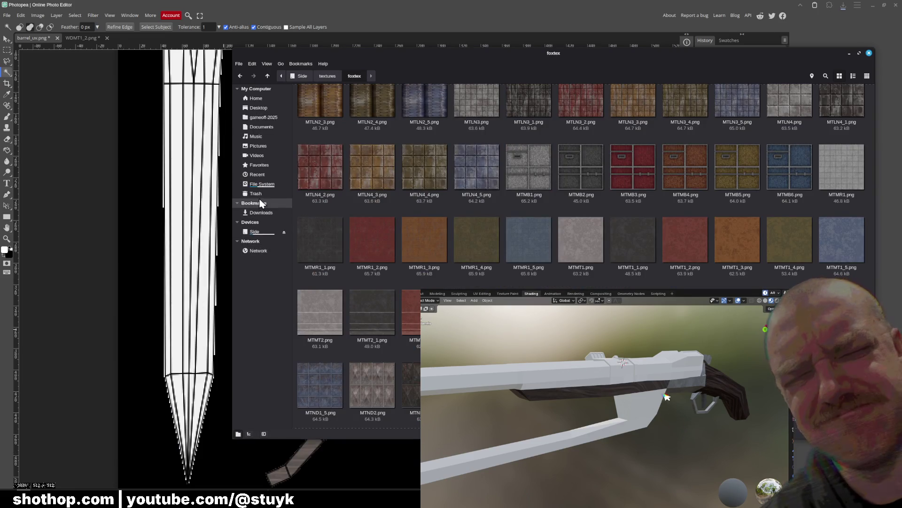
Open gameoff-2025 in a new window, minimize the textures window, and browse to assets/models/shotgun
{"action": "right_click", "coordinate": [262, 121]}
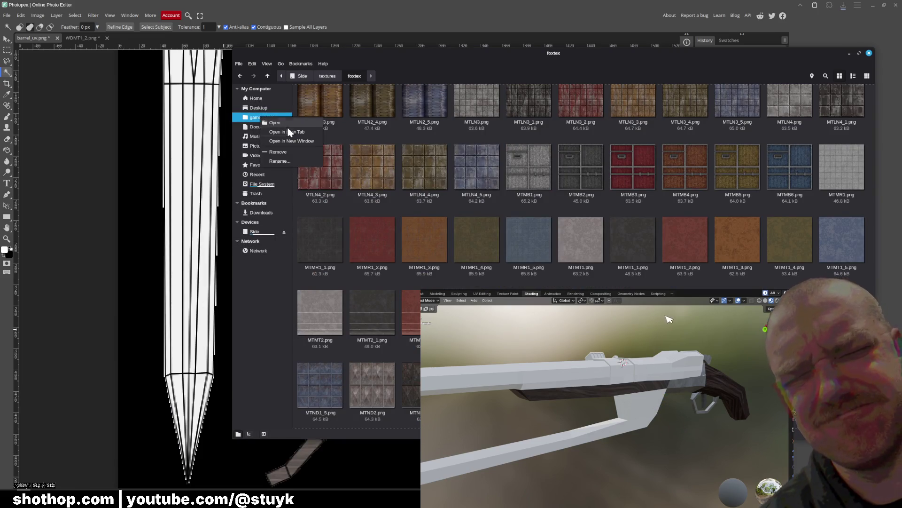
{"action": "left_click", "coordinate": [282, 144]}
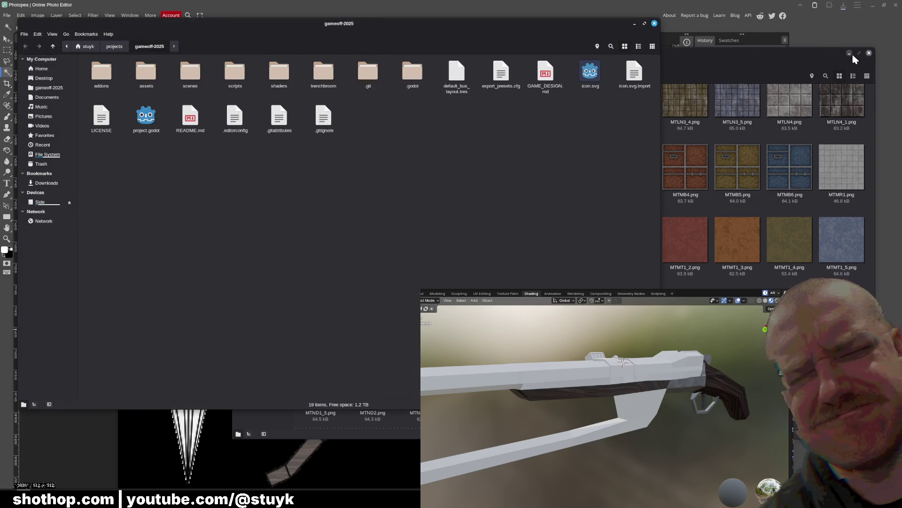
{"action": "left_click", "coordinate": [851, 51]}
{"action": "left_click", "coordinate": [848, 53]}
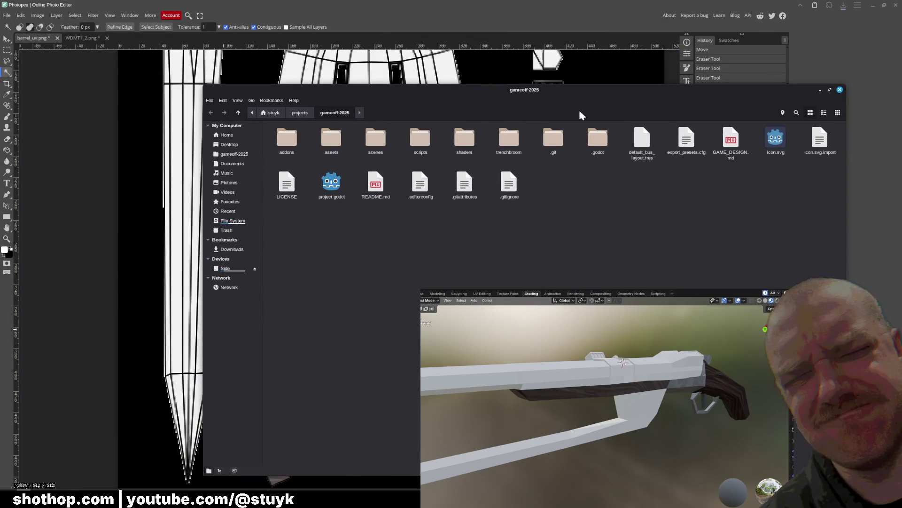
{"action": "double_click", "coordinate": [332, 144]}
{"action": "left_click", "coordinate": [376, 138]}
{"action": "double_click", "coordinate": [376, 138]}
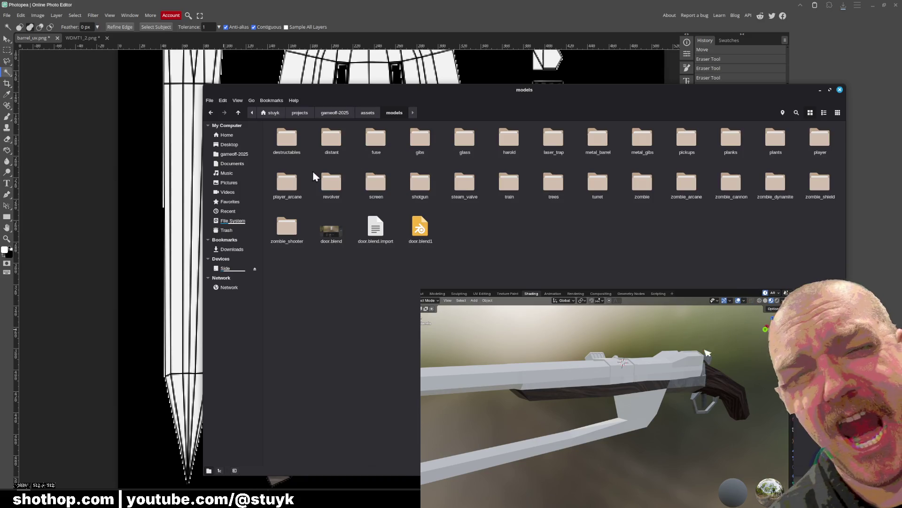
{"action": "double_click", "coordinate": [420, 183]}
Paste the whole metal.png texture into barrel_uv.png as a new layer and clip it to the islands
{"action": "mouse_move", "coordinate": [514, 145]}
{"action": "left_mouse_down"}
{"action": "mouse_move", "coordinate": [350, 72]}
{"action": "mouse_move", "coordinate": [244, 40]}
{"action": "mouse_move", "coordinate": [140, 30]}
{"action": "left_mouse_up"}
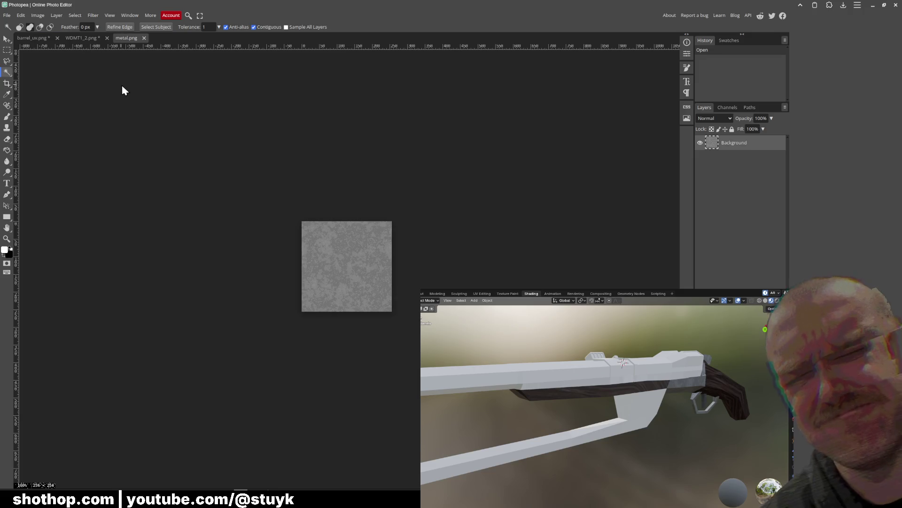
{"action": "key", "text": "ctrl+a"}
{"action": "key", "text": "ctrl+c"}
{"action": "left_click", "coordinate": [33, 38]}
{"action": "key", "text": "v"}
{"action": "key", "text": "ctrl+v"}
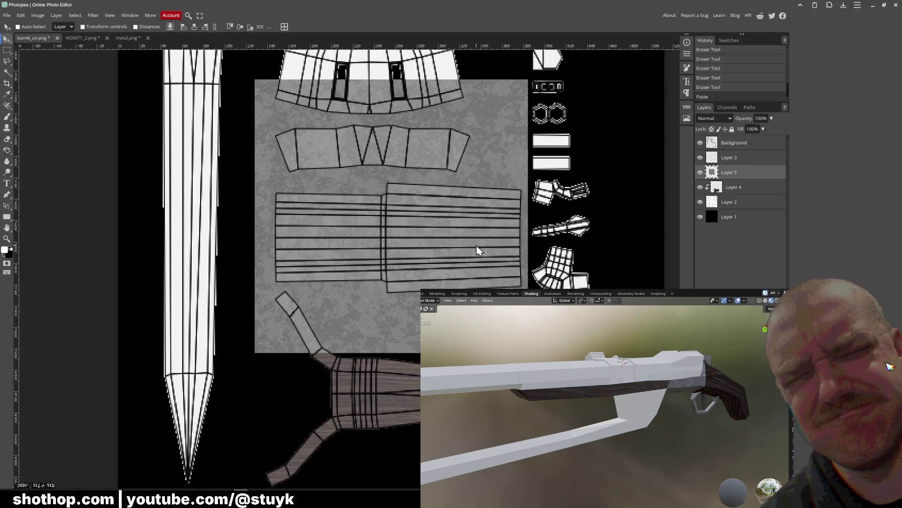
{"action": "right_click", "coordinate": [739, 179]}
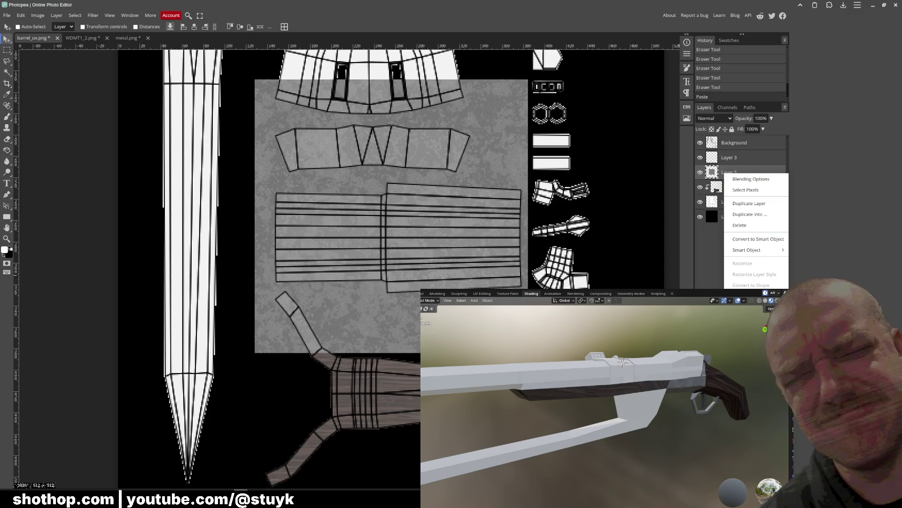
{"action": "left_click", "coordinate": [752, 299]}
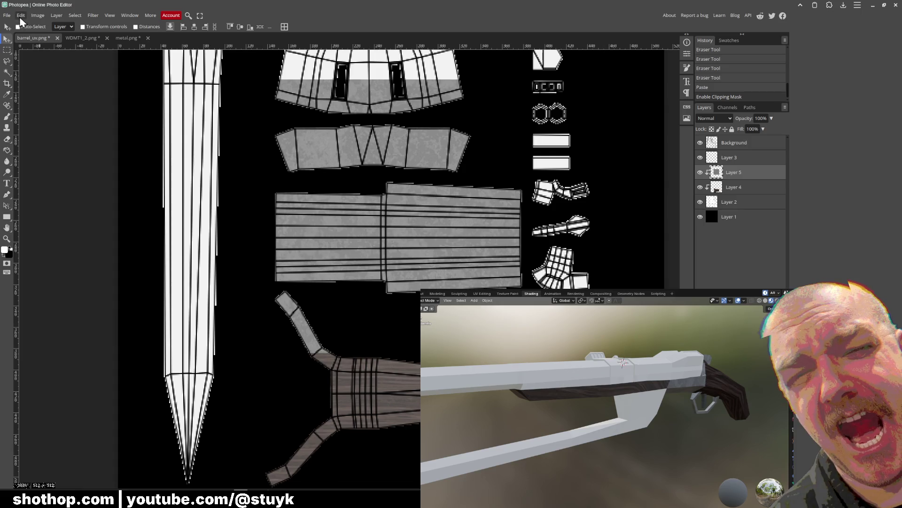
Free-transform the metal layer to about half size and position it over the barrel strips
{"action": "left_click", "coordinate": [21, 15]}
{"action": "left_click", "coordinate": [51, 196]}
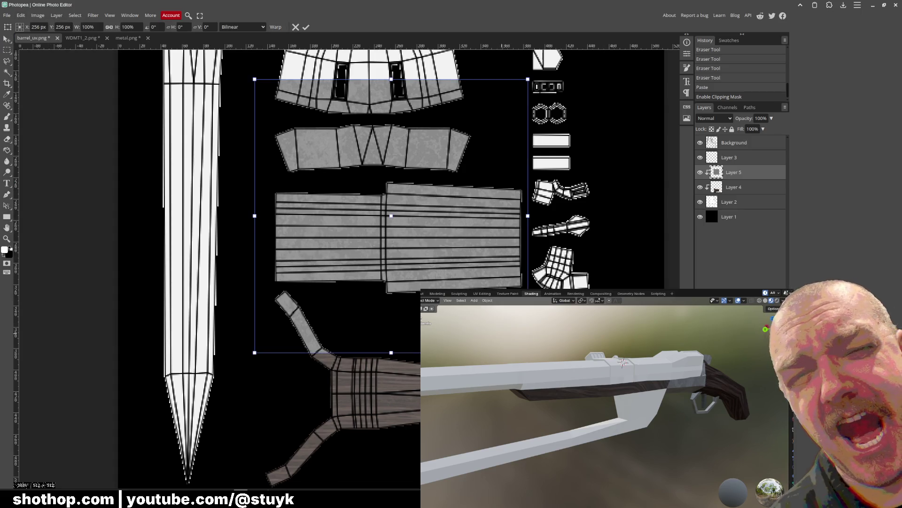
{"action": "mouse_move", "coordinate": [528, 352]}
{"action": "left_mouse_down"}
{"action": "mouse_move", "coordinate": [398, 218]}
{"action": "mouse_move", "coordinate": [408, 254]}
{"action": "left_mouse_up"}
{"action": "left_click_drag", "start_coordinate": [358, 187], "coordinate": [369, 279]}
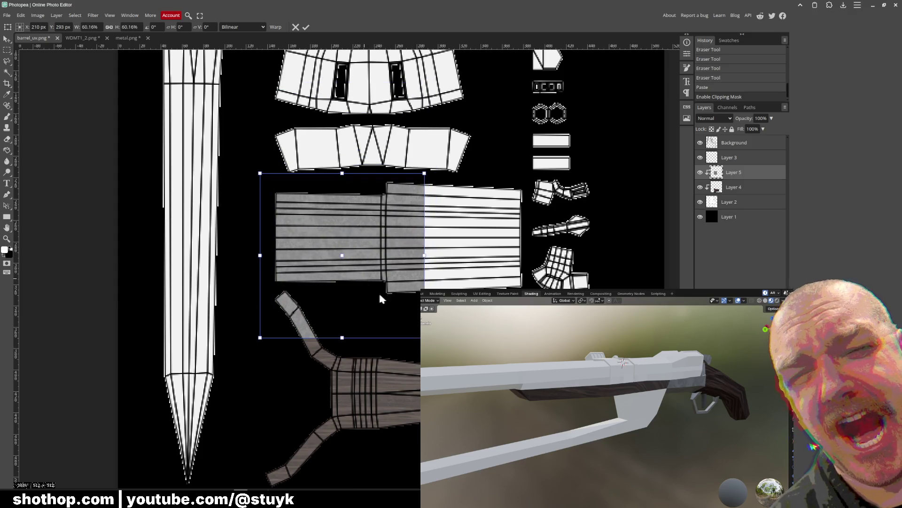
{"action": "left_click_drag", "start_coordinate": [420, 336], "coordinate": [398, 310]}
{"action": "left_click_drag", "start_coordinate": [355, 264], "coordinate": [353, 269]}
{"action": "scroll", "coordinate": [478, 256], "scroll_direction": "up", "scroll_amount": 3}
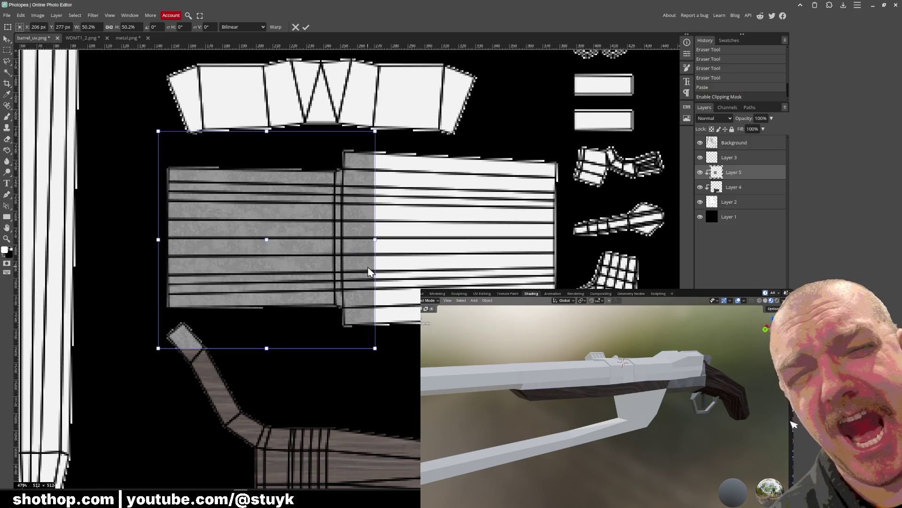
{"action": "middle_click_drag", "start_coordinate": [320, 160], "coordinate": [338, 197]}
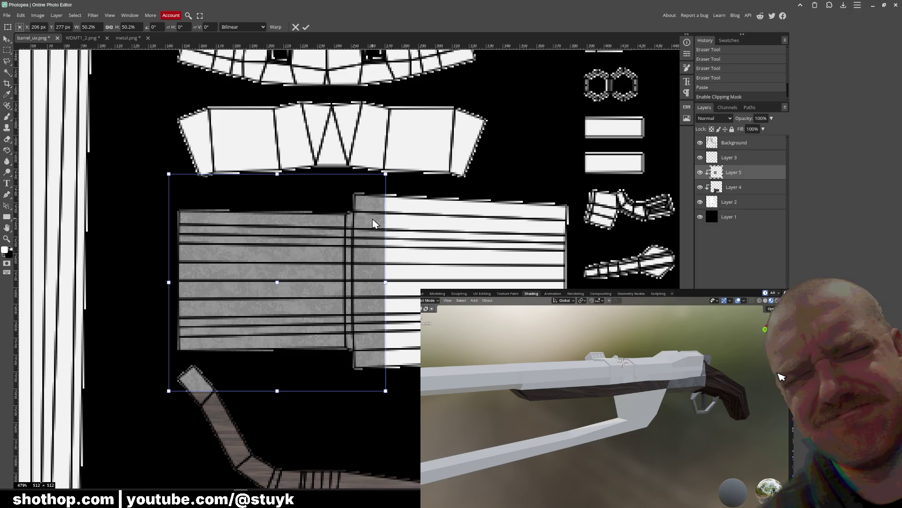
{"action": "key", "text": "Return"}
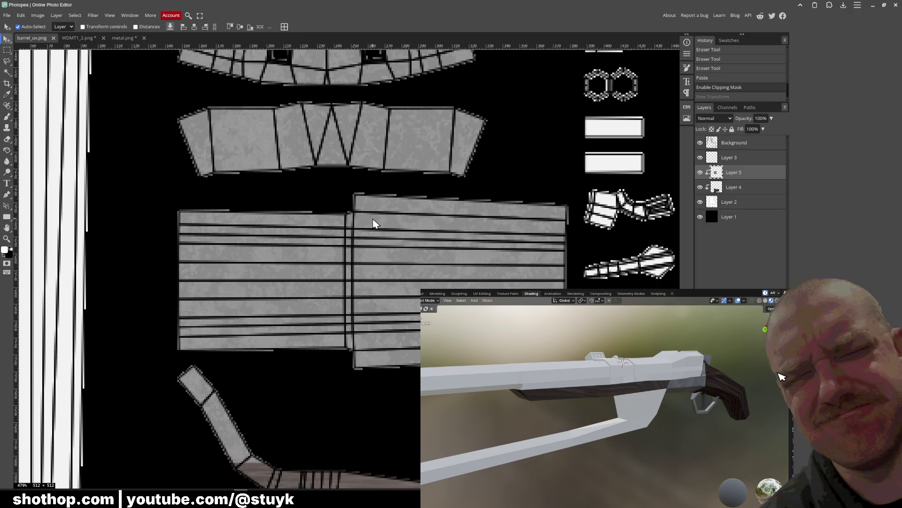
Release the metal layer's clipping mask and move the texture up over the top islands
{"action": "right_click", "coordinate": [733, 174]}
{"action": "left_click", "coordinate": [745, 200]}
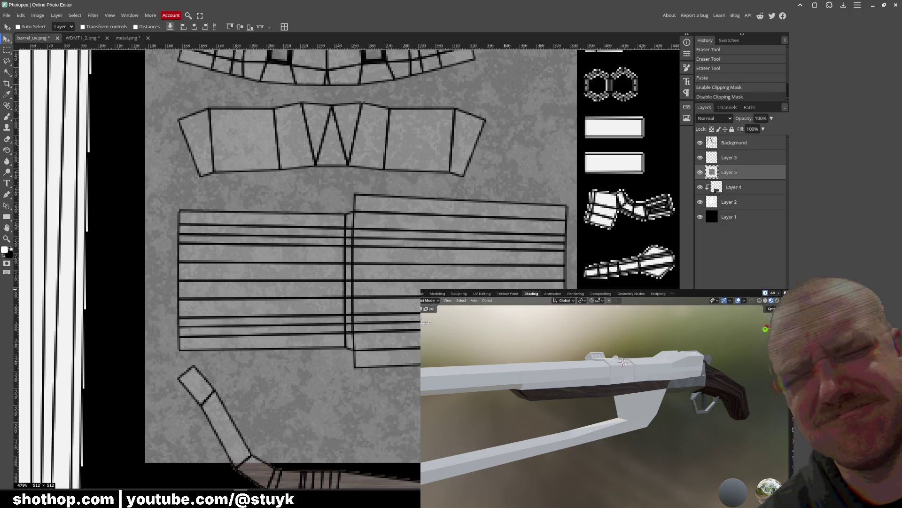
{"action": "scroll", "coordinate": [459, 238], "scroll_direction": "down", "scroll_amount": 4}
{"action": "scroll", "coordinate": [436, 246], "scroll_direction": "up", "scroll_amount": 3}
{"action": "scroll", "coordinate": [397, 190], "scroll_direction": "up", "scroll_amount": 5}
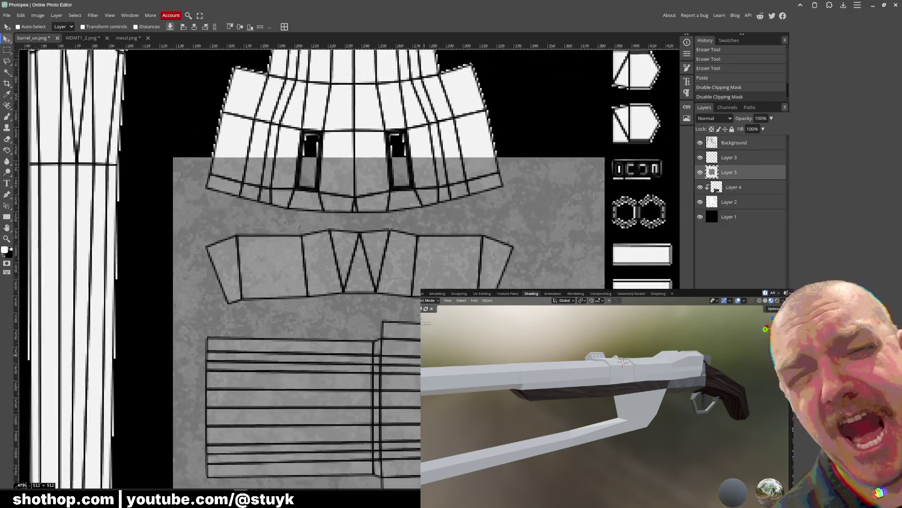
{"action": "left_click_drag", "start_coordinate": [472, 324], "coordinate": [459, 258]}
{"action": "scroll", "coordinate": [423, 262], "scroll_direction": "down", "scroll_amount": 3}
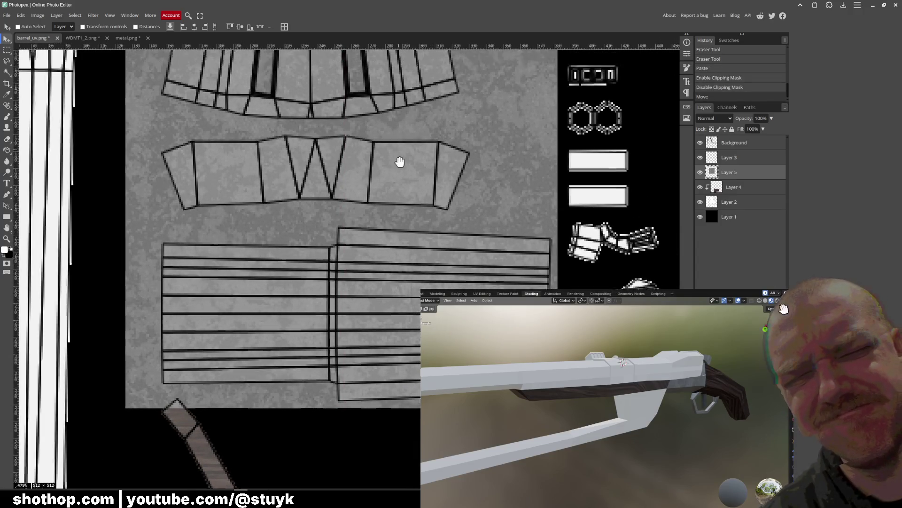
{"action": "scroll", "coordinate": [399, 159], "scroll_direction": "down", "scroll_amount": 3, "text": "alt"}
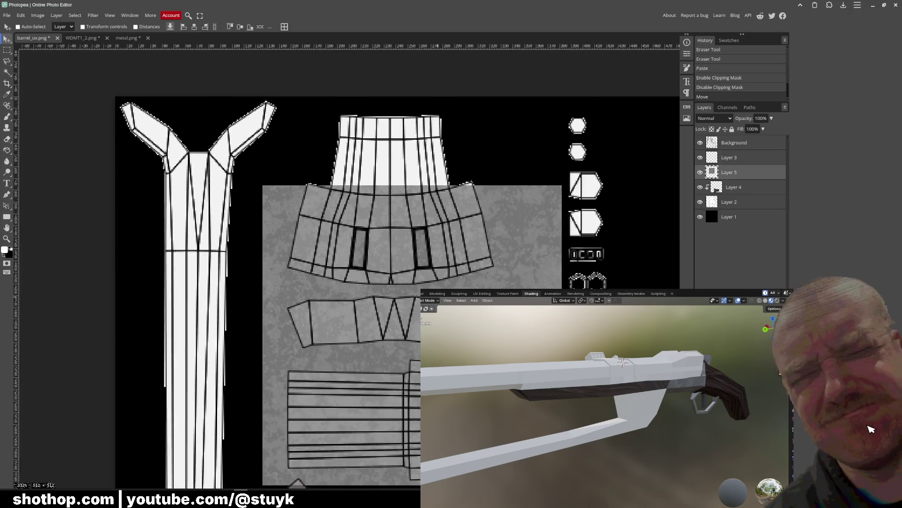
{"action": "scroll", "coordinate": [432, 291], "scroll_direction": "down", "scroll_amount": 2, "text": "alt"}
{"action": "left_click_drag", "start_coordinate": [472, 225], "coordinate": [478, 135]}
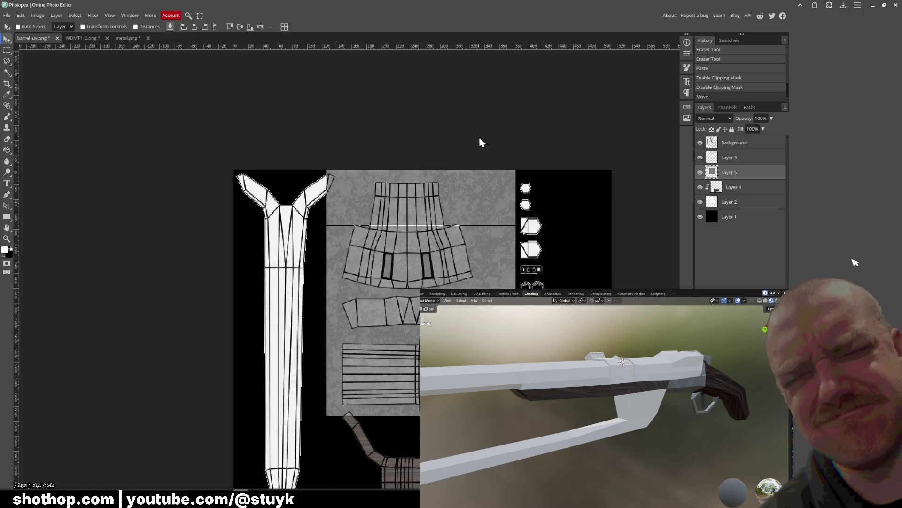
Merge the duplicated metal texture layers into one
{"action": "right_click", "coordinate": [736, 190]}
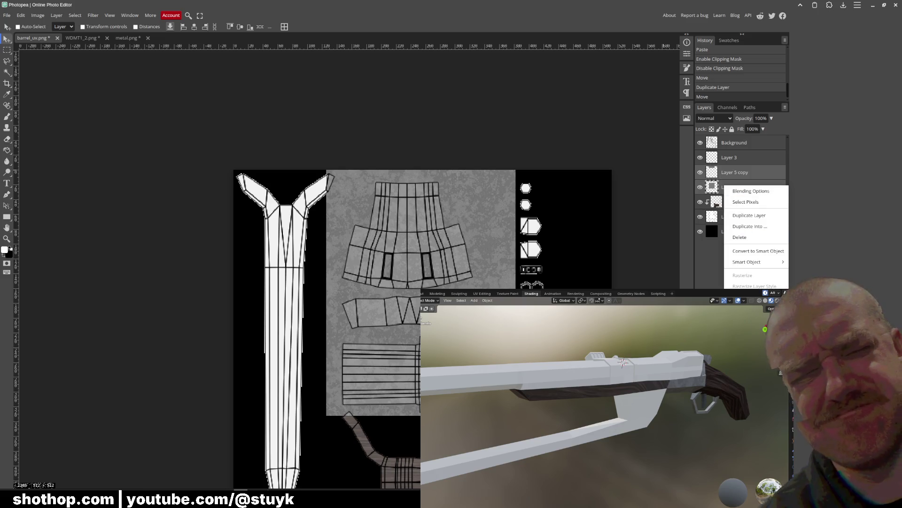
{"action": "key", "text": "ctrl+e"}
{"action": "scroll", "coordinate": [447, 370], "scroll_direction": "up", "scroll_amount": 3, "text": "alt"}
{"action": "right_click", "coordinate": [736, 177]}
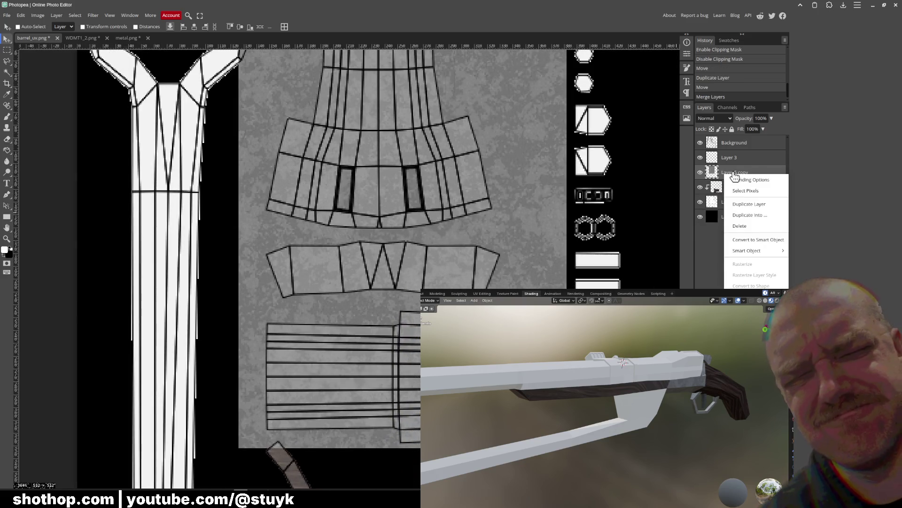
{"action": "left_click", "coordinate": [717, 199]}
Trim the metal to the receiver, band and barrel-strip islands, then hide the wireframe Background layer
{"action": "left_click", "coordinate": [7, 72]}
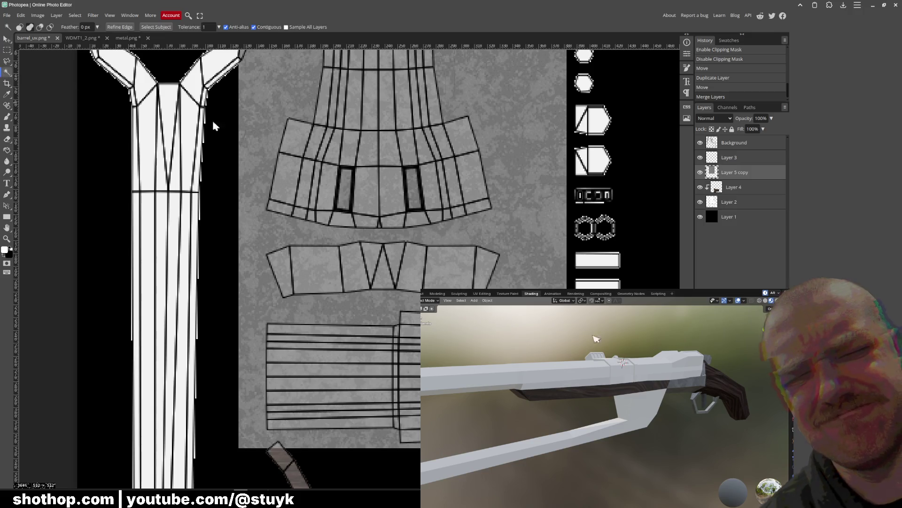
{"action": "left_click", "coordinate": [721, 206]}
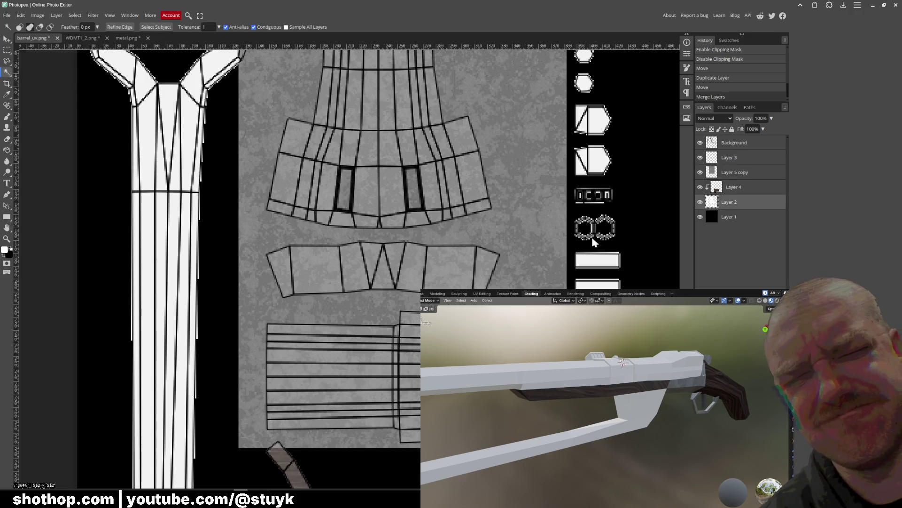
{"action": "left_click", "coordinate": [393, 202]}
{"action": "left_click", "coordinate": [387, 264], "text": "shift"}
{"action": "left_click", "coordinate": [399, 331], "text": "shift"}
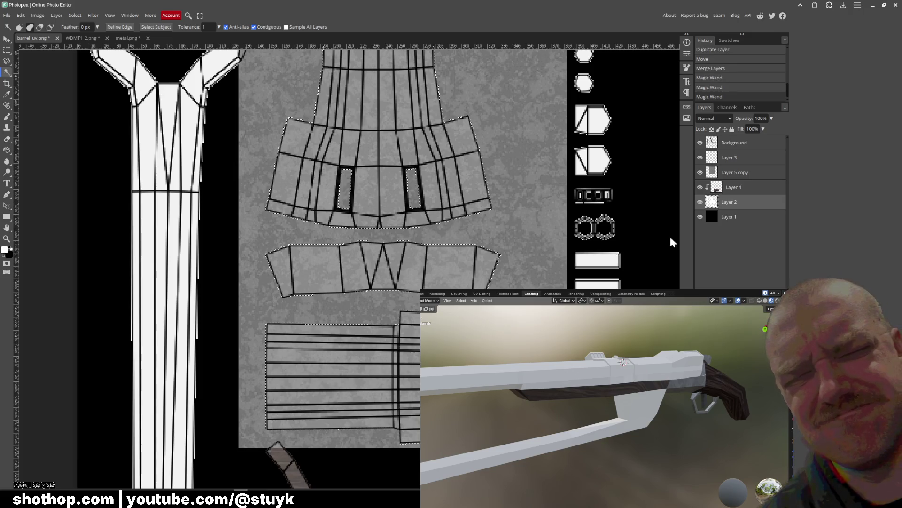
{"action": "left_click", "coordinate": [742, 175]}
{"action": "left_click", "coordinate": [75, 15]}
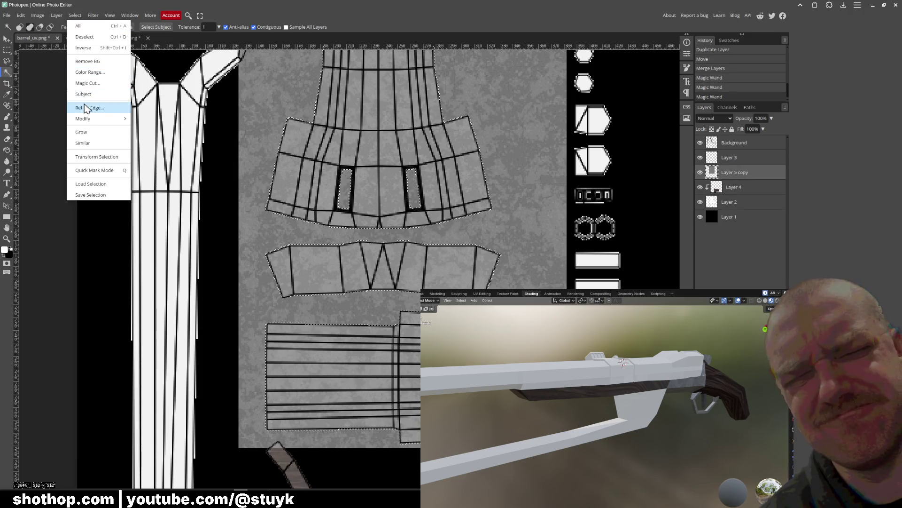
{"action": "left_click", "coordinate": [93, 51]}
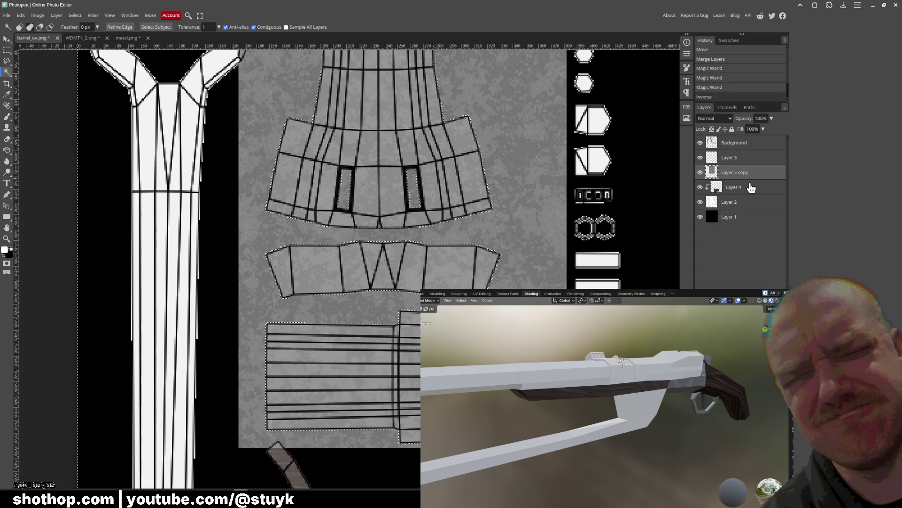
{"action": "key", "text": "Delete"}
{"action": "key", "text": "ctrl+d"}
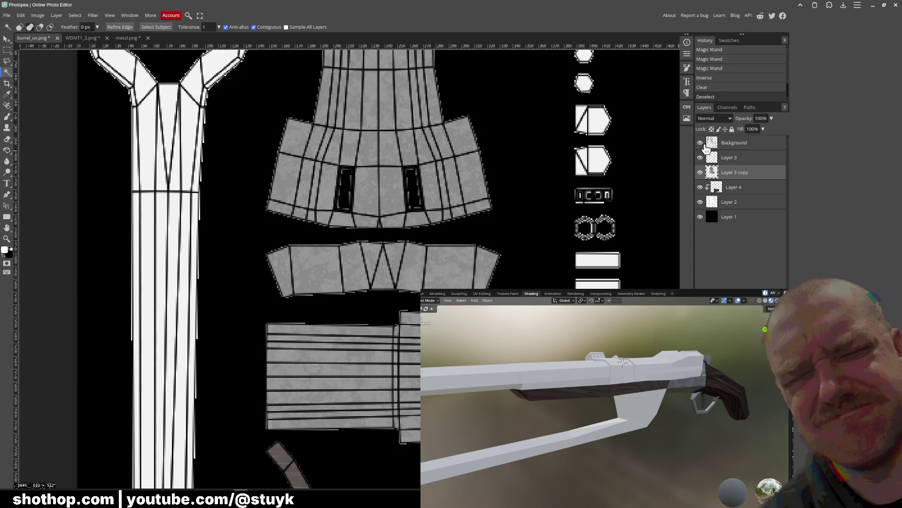
{"action": "left_click", "coordinate": [701, 143]}
{"action": "left_click", "coordinate": [7, 15]}
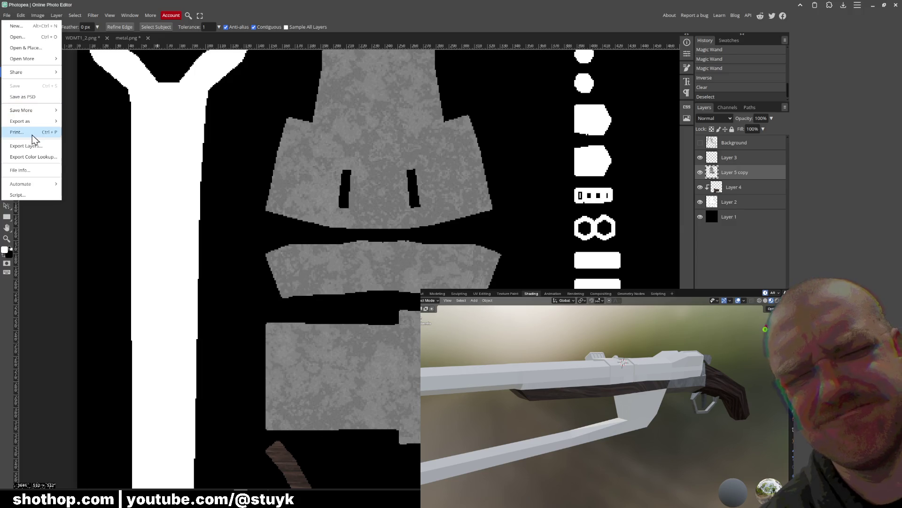
Export the texture as PNG, overwriting barrel_uv.png
{"action": "mouse_move", "coordinate": [35, 121]}
{"action": "left_click", "coordinate": [80, 121]}
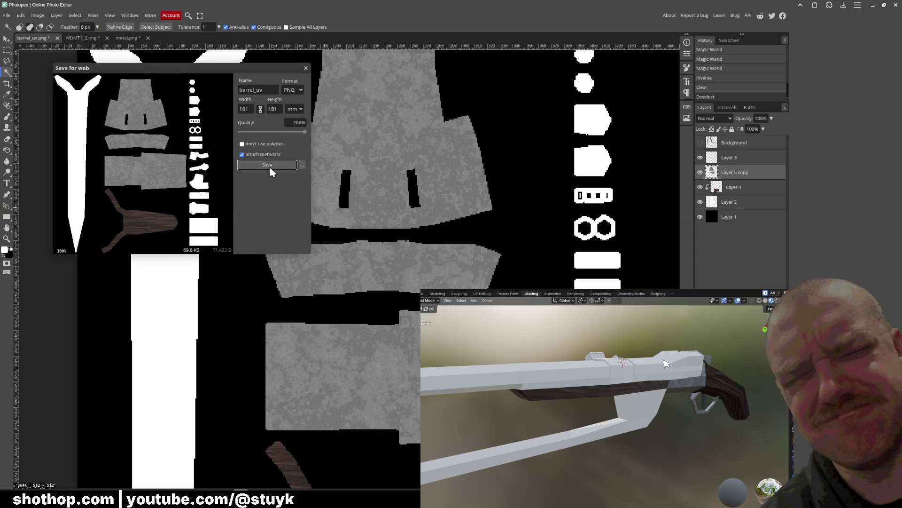
{"action": "left_click", "coordinate": [272, 165]}
{"action": "double_click", "coordinate": [346, 115]}
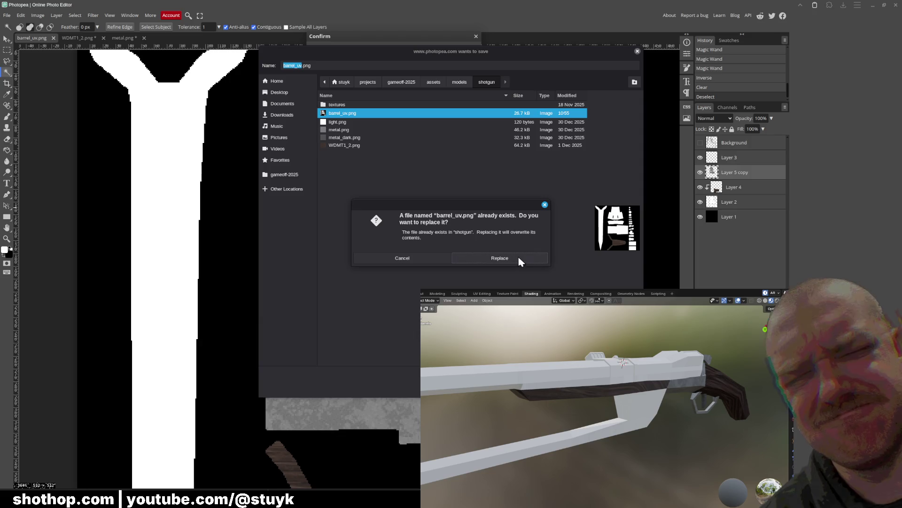
{"action": "left_click", "coordinate": [519, 258]}
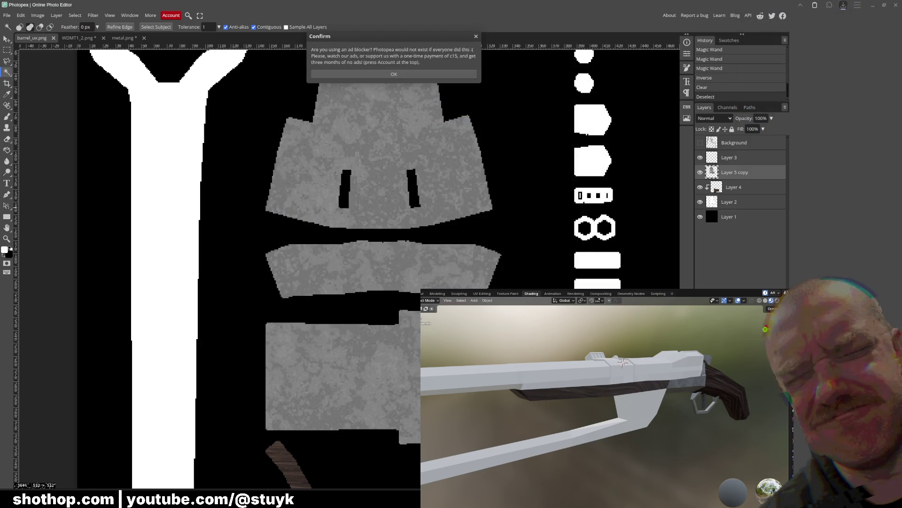
Dismiss Photopea's ad-blocker notice and orbit Blender's view to see the gun from above
{"action": "mouse_move", "coordinate": [586, 424]}
{"action": "middle_mouse_down"}
{"action": "mouse_move", "coordinate": [588, 392]}
{"action": "mouse_move", "coordinate": [539, 389]}
{"action": "mouse_move", "coordinate": [680, 173]}
{"action": "middle_mouse_up"}
{"action": "left_click", "coordinate": [401, 74]}
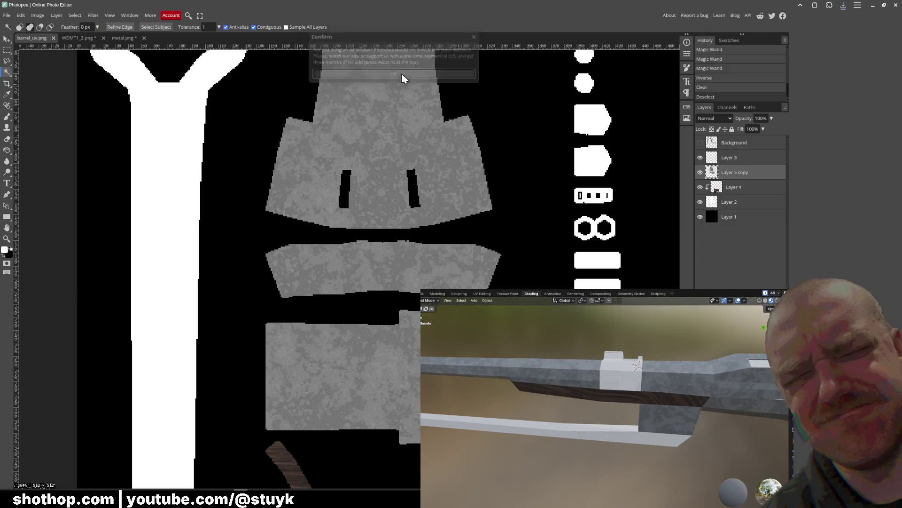
{"action": "scroll", "coordinate": [489, 191], "scroll_direction": "down", "scroll_amount": 6}
{"action": "scroll", "coordinate": [512, 188], "scroll_direction": "up", "scroll_amount": 5}
{"action": "scroll", "coordinate": [517, 200], "scroll_direction": "down", "scroll_amount": 3}
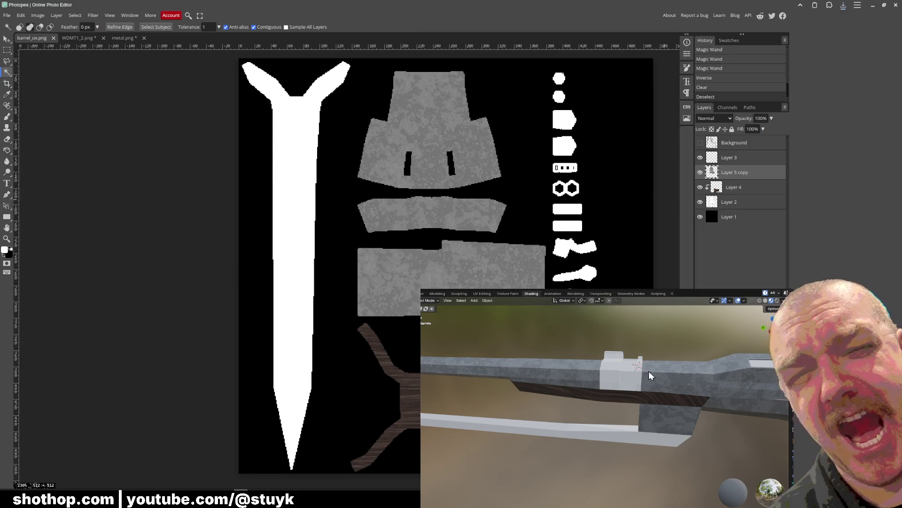
{"action": "middle_click_drag", "start_coordinate": [570, 354], "coordinate": [650, 353]}
Put the gun mesh in Edit Mode, select a barrel face, and show the UV Editing workspace
{"action": "left_click", "coordinate": [632, 359]}
{"action": "left_click", "coordinate": [431, 301]}
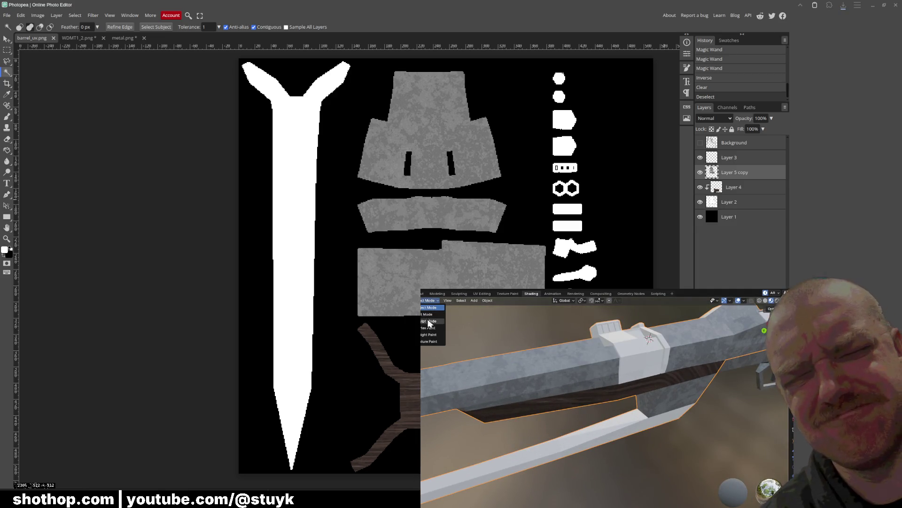
{"action": "left_click", "coordinate": [429, 314]}
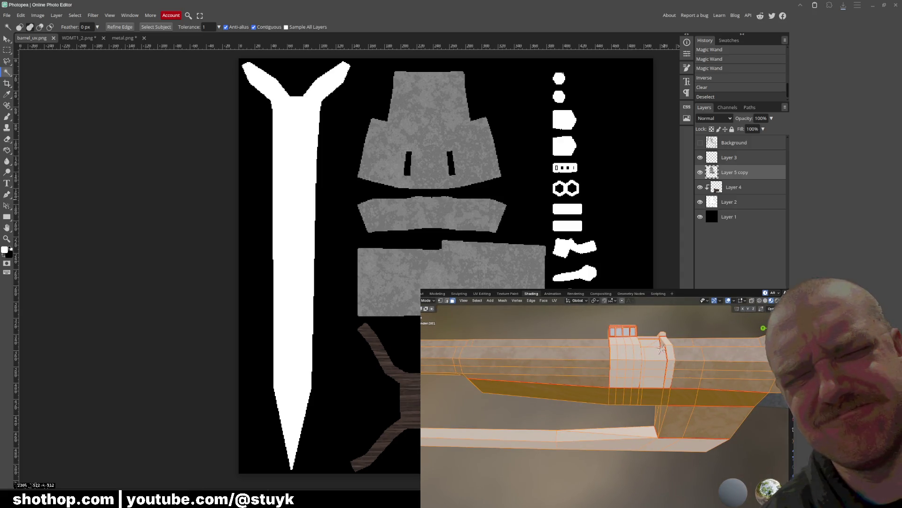
{"action": "left_click", "coordinate": [663, 365]}
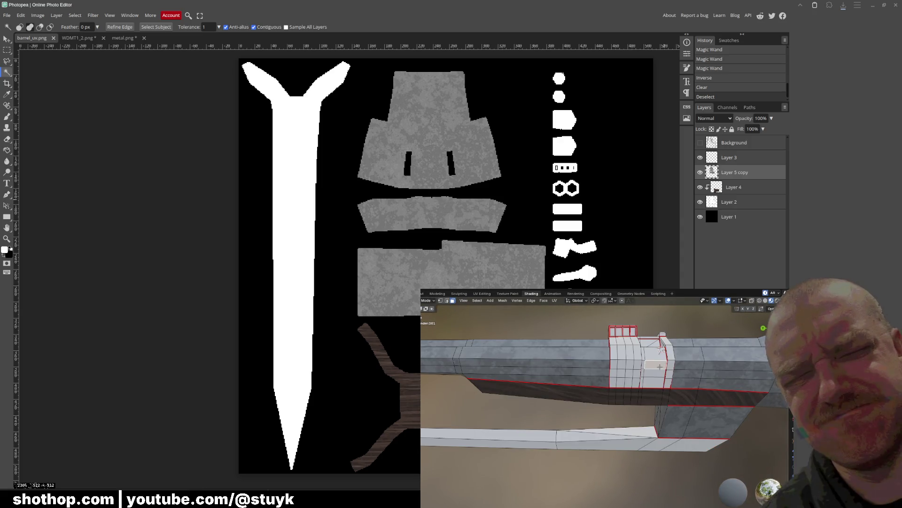
{"action": "left_click", "coordinate": [482, 293]}
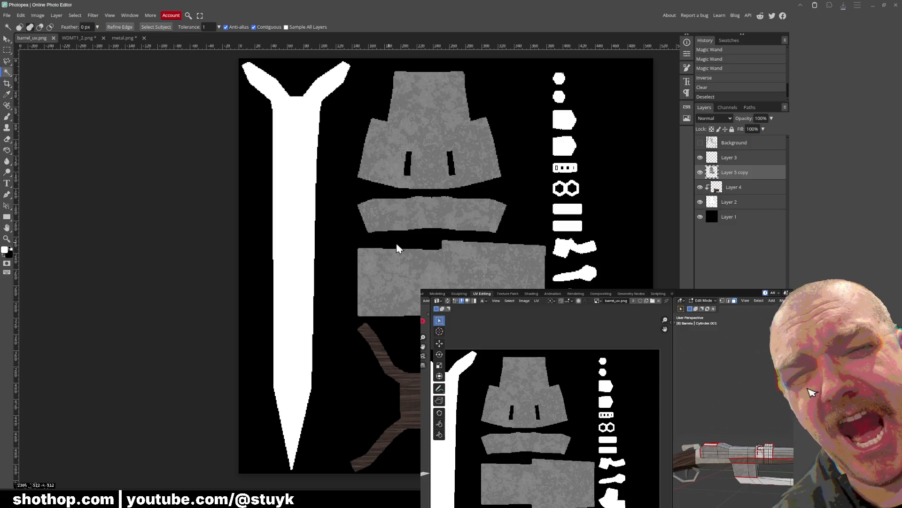
Copy a strip of the metal texture and paste it as a new layer over the small white island
{"action": "scroll", "coordinate": [398, 248], "scroll_direction": "down", "scroll_amount": 3}
{"action": "scroll", "coordinate": [397, 248], "scroll_direction": "right", "scroll_amount": 3}
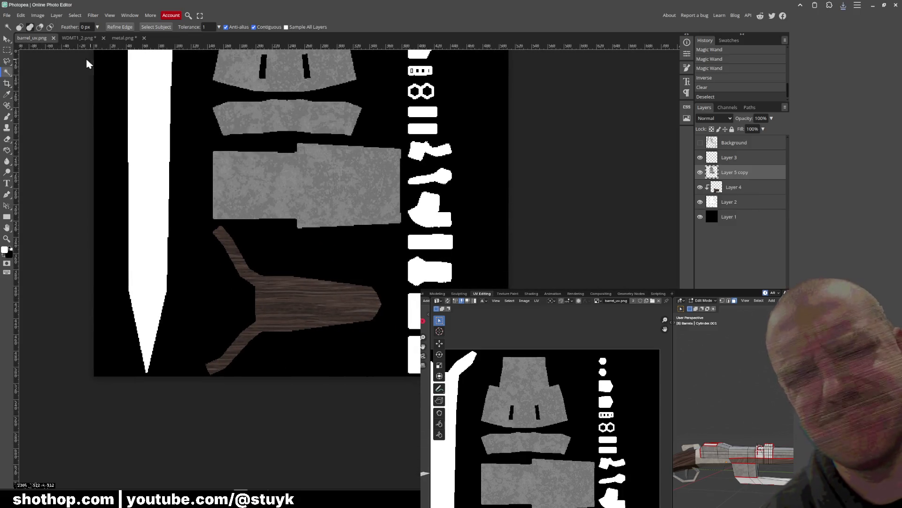
{"action": "left_click", "coordinate": [7, 61]}
{"action": "left_click", "coordinate": [6, 49]}
{"action": "mouse_move", "coordinate": [255, 167]}
{"action": "left_mouse_down"}
{"action": "mouse_move", "coordinate": [339, 190]}
{"action": "mouse_move", "coordinate": [340, 202]}
{"action": "left_mouse_up"}
{"action": "key", "text": "ctrl+d"}
{"action": "left_click", "coordinate": [7, 39]}
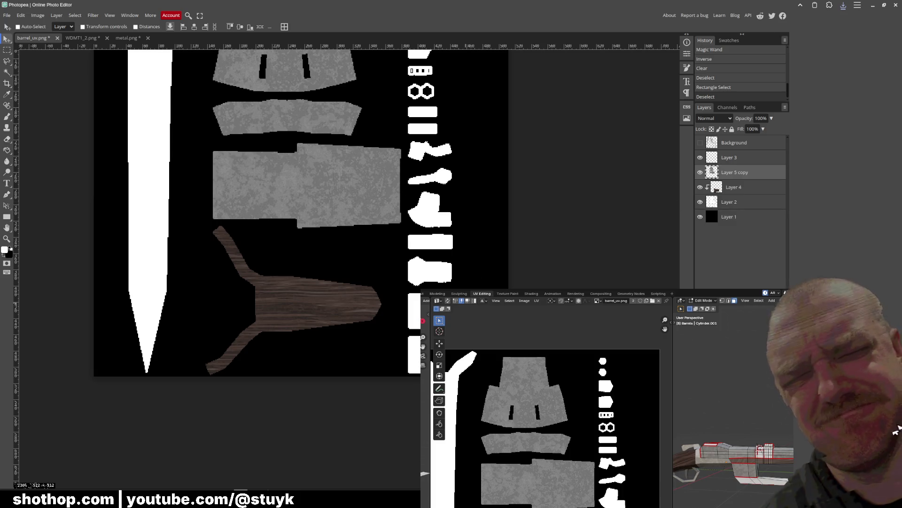
{"action": "scroll", "coordinate": [468, 308], "scroll_direction": "up", "scroll_amount": 2, "text": "alt"}
{"action": "key", "text": "ctrl+v"}
{"action": "mouse_move", "coordinate": [271, 132]}
{"action": "left_mouse_down"}
{"action": "mouse_move", "coordinate": [308, 186]}
{"action": "mouse_move", "coordinate": [442, 262]}
{"action": "mouse_move", "coordinate": [486, 208]}
{"action": "mouse_move", "coordinate": [477, 221]}
{"action": "left_mouse_up"}
Magic-wand the white rectangular island, invert the selection, and delete the metal outside it
{"action": "left_click", "coordinate": [13, 72]}
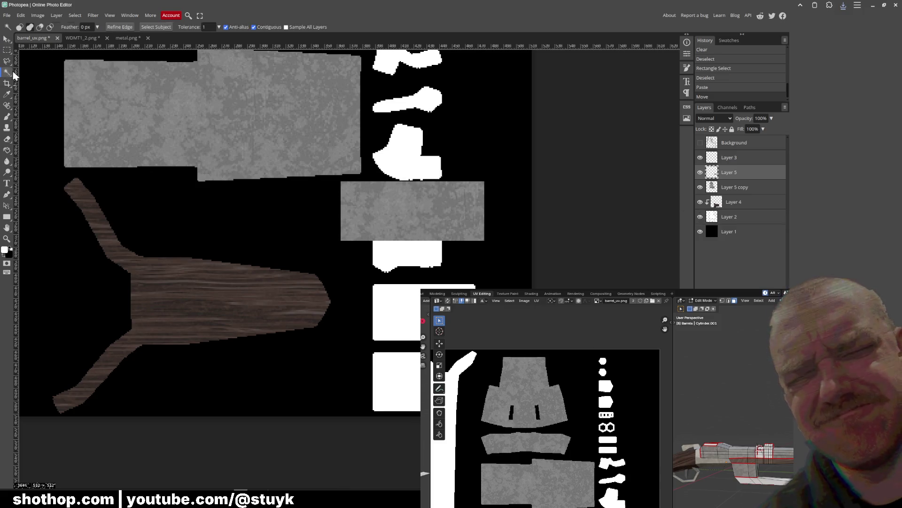
{"action": "left_click", "coordinate": [700, 172]}
{"action": "left_click", "coordinate": [413, 202]}
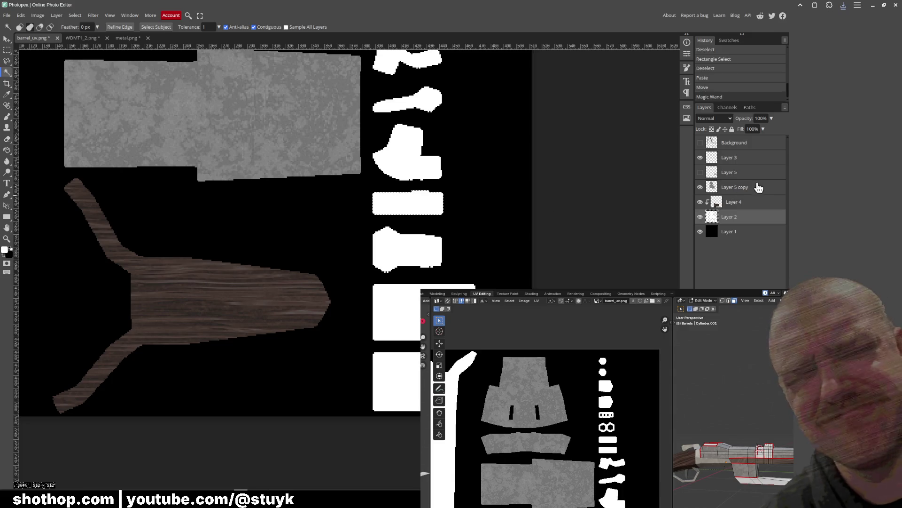
{"action": "left_click", "coordinate": [700, 172]}
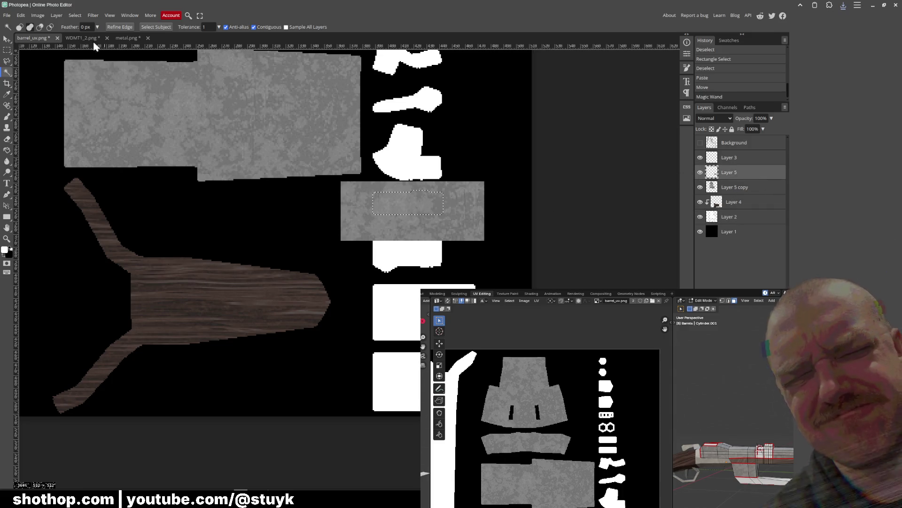
{"action": "left_click", "coordinate": [75, 15]}
{"action": "left_click", "coordinate": [85, 46]}
{"action": "key", "text": "Delete"}
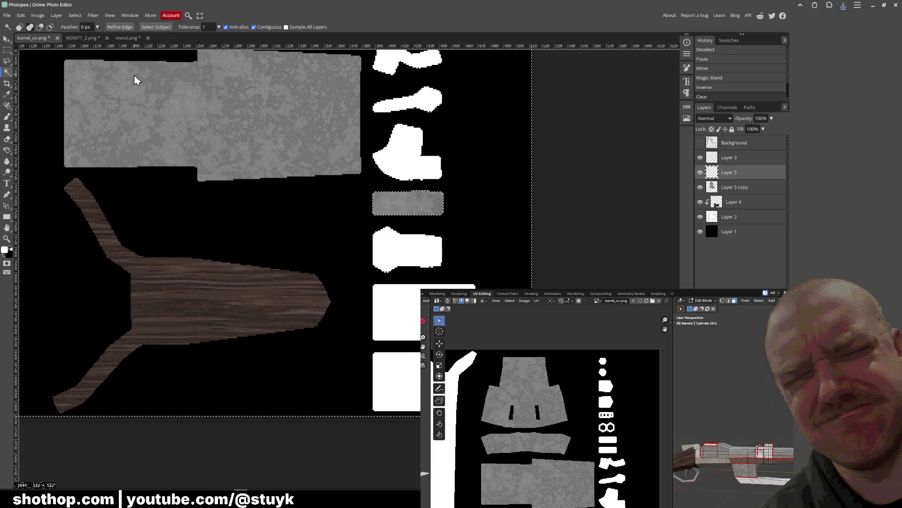
{"action": "key", "text": "ctrl+d"}
Re-export the texture over barrel_uv.png and view the textured shotgun in Blender's Shading workspace
{"action": "left_click", "coordinate": [7, 15]}
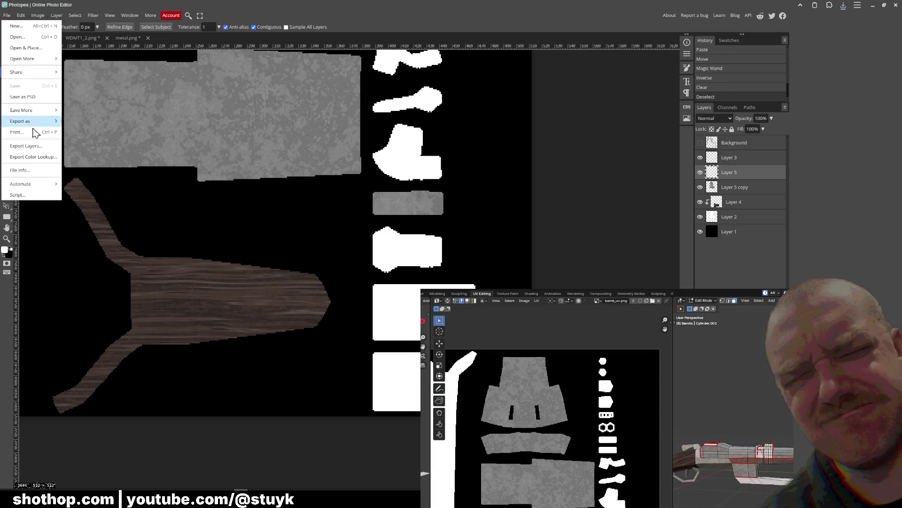
{"action": "mouse_move", "coordinate": [33, 131]}
{"action": "left_click", "coordinate": [115, 133]}
{"action": "left_click", "coordinate": [280, 165]}
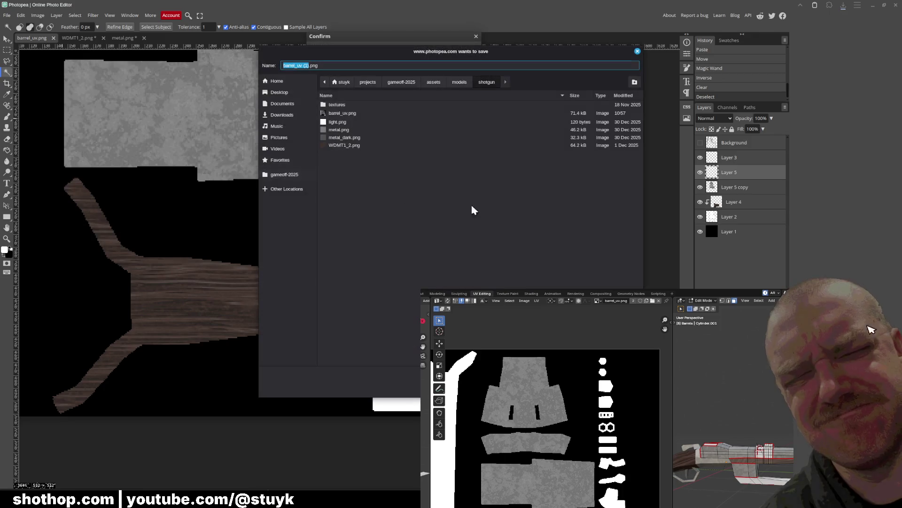
{"action": "double_click", "coordinate": [367, 114]}
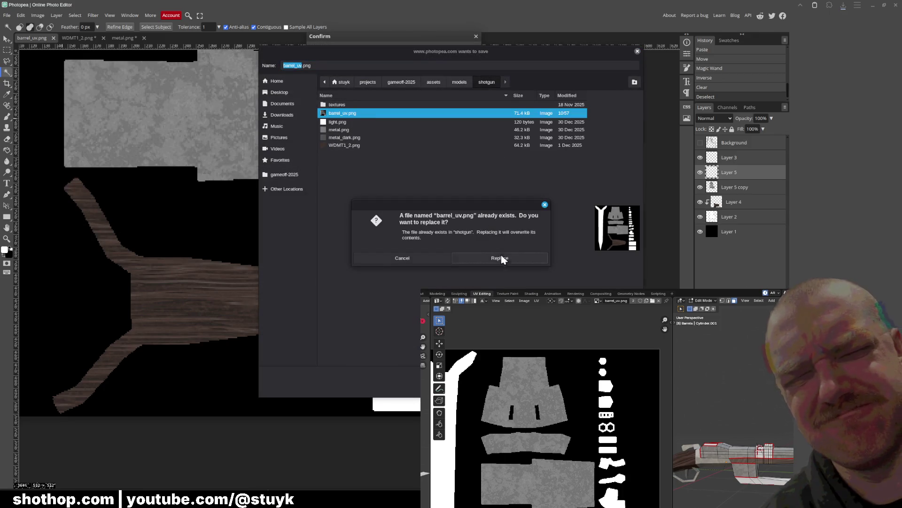
{"action": "left_click", "coordinate": [504, 260]}
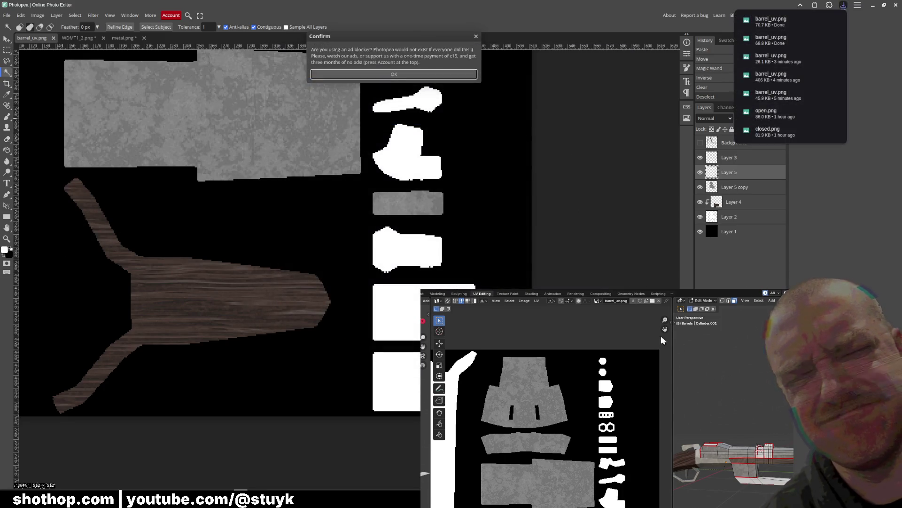
{"action": "left_click", "coordinate": [522, 293]}
{"action": "mouse_move", "coordinate": [658, 407]}
{"action": "middle_mouse_down"}
{"action": "mouse_move", "coordinate": [633, 396]}
{"action": "mouse_move", "coordinate": [577, 435]}
{"action": "mouse_move", "coordinate": [655, 418]}
{"action": "mouse_move", "coordinate": [604, 432]}
{"action": "mouse_move", "coordinate": [537, 424]}
{"action": "mouse_move", "coordinate": [484, 378]}
{"action": "mouse_move", "coordinate": [567, 429]}
{"action": "mouse_move", "coordinate": [558, 417]}
{"action": "mouse_move", "coordinate": [544, 429]}
{"action": "middle_mouse_up"}
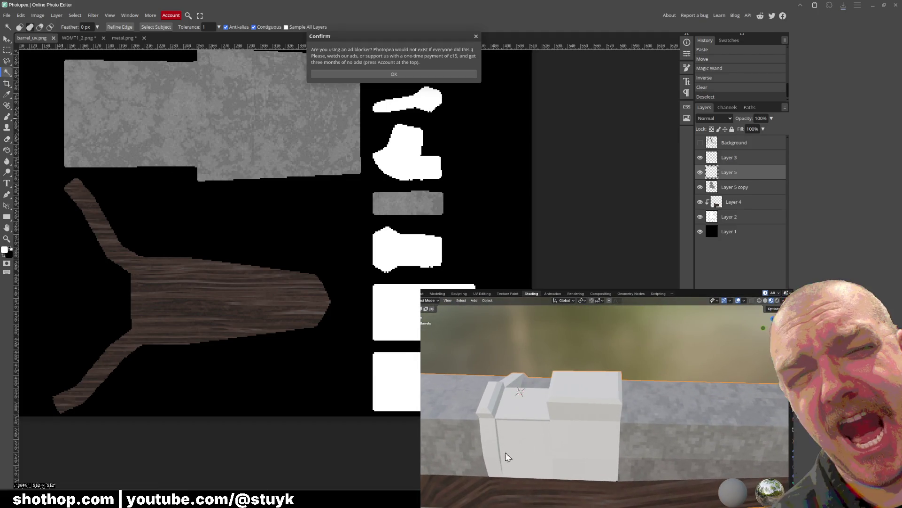
Back in UV Editing, orbit to the barrel's bracket and select one of its faces to show its UVs
{"action": "left_click", "coordinate": [480, 294]}
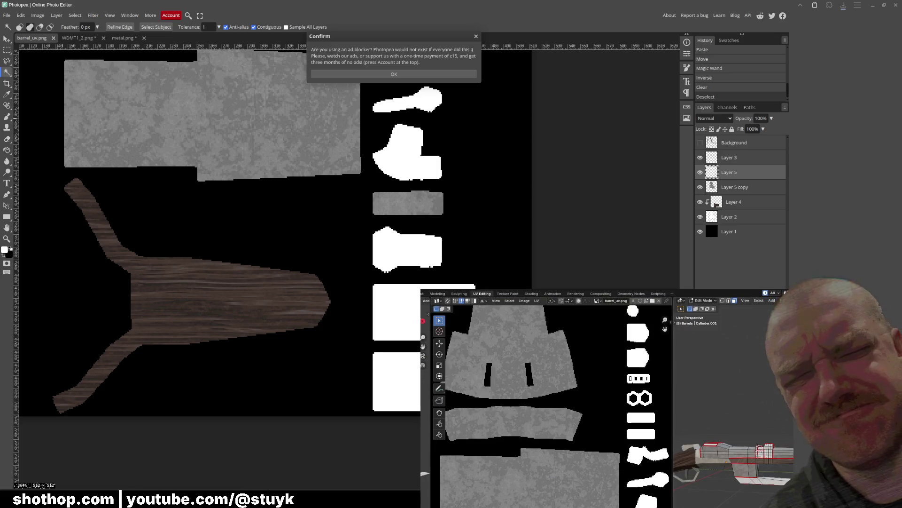
{"action": "scroll", "coordinate": [733, 451], "scroll_direction": "up", "scroll_amount": 5}
{"action": "scroll", "coordinate": [758, 424], "scroll_direction": "up", "scroll_amount": 3}
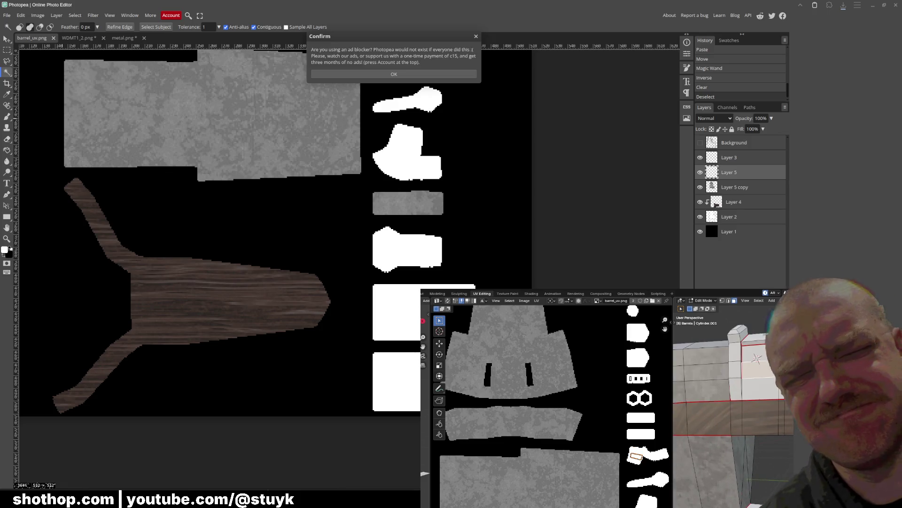
{"action": "middle_click_drag", "start_coordinate": [773, 356], "coordinate": [772, 382]}
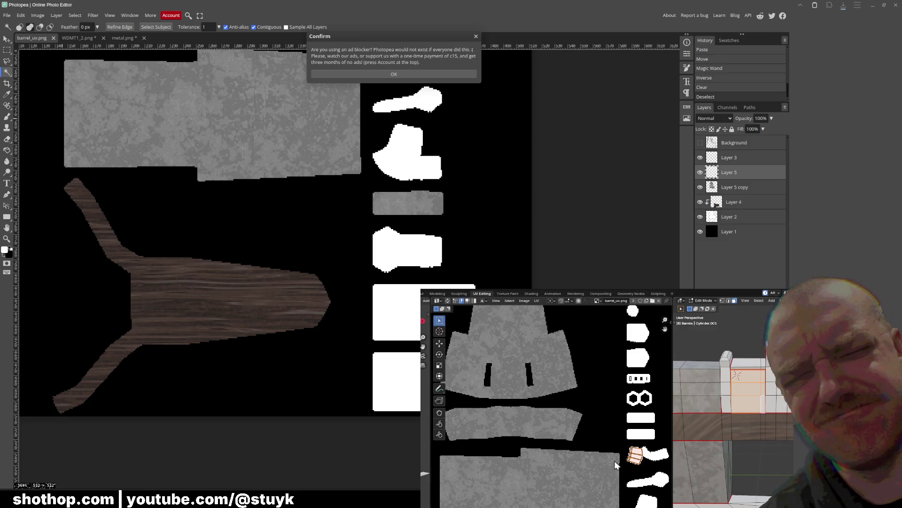
{"action": "middle_click_drag", "start_coordinate": [733, 423], "coordinate": [771, 420]}
{"action": "scroll", "coordinate": [733, 400], "scroll_direction": "up", "scroll_amount": 5}
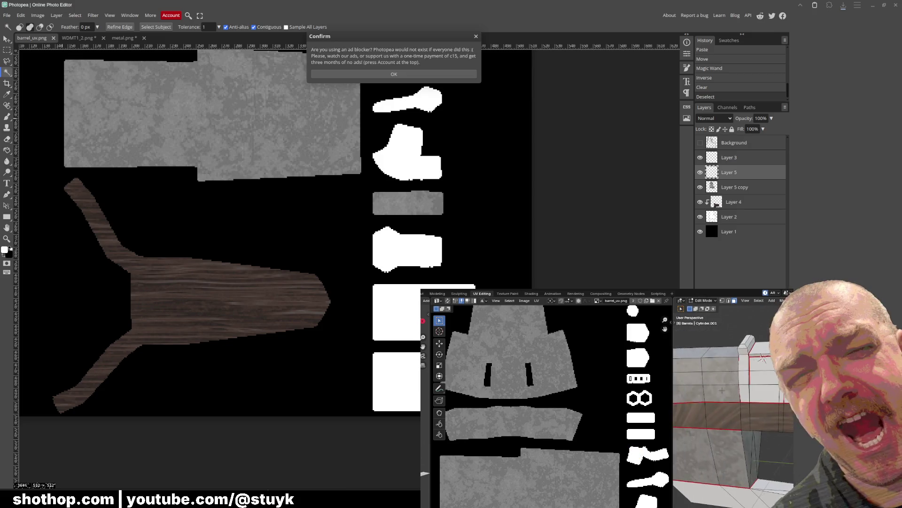
{"action": "middle_click_drag", "start_coordinate": [715, 413], "coordinate": [698, 427]}
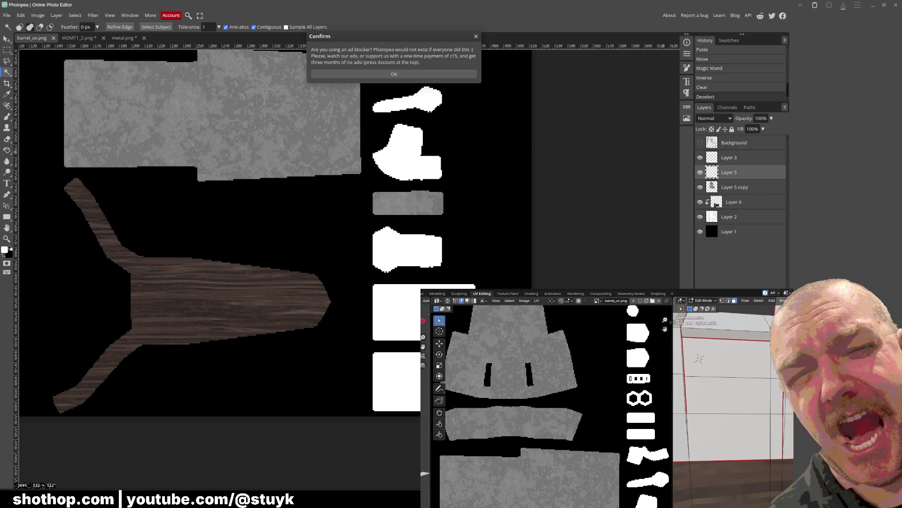
{"action": "middle_click_drag", "start_coordinate": [692, 419], "coordinate": [734, 426]}
{"action": "left_click", "coordinate": [752, 430]}
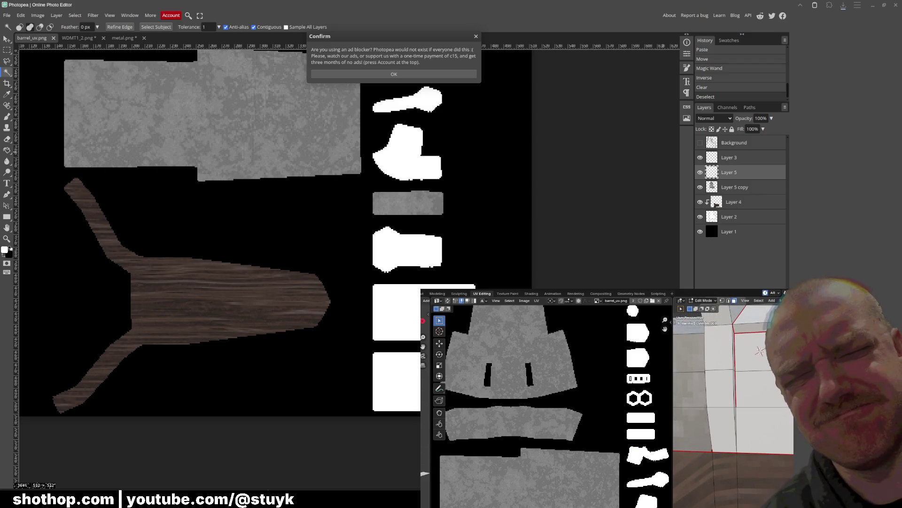
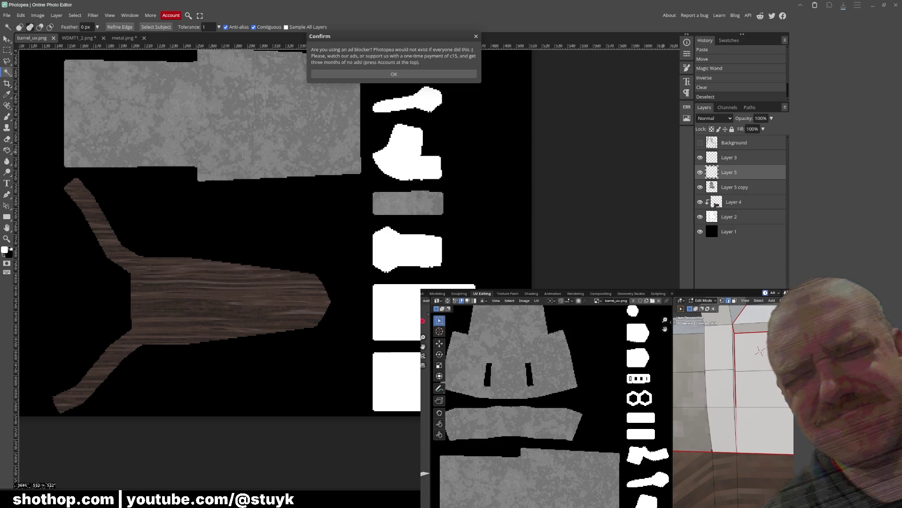
In Blender, select everything, clear the selection, then pick a single barrel plank face
{"action": "key", "text": "a"}
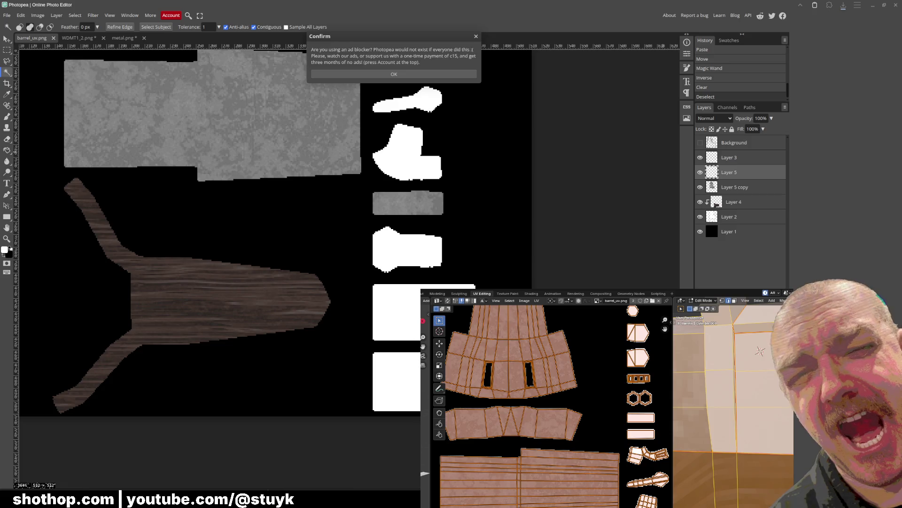
{"action": "key", "text": "alt+a"}
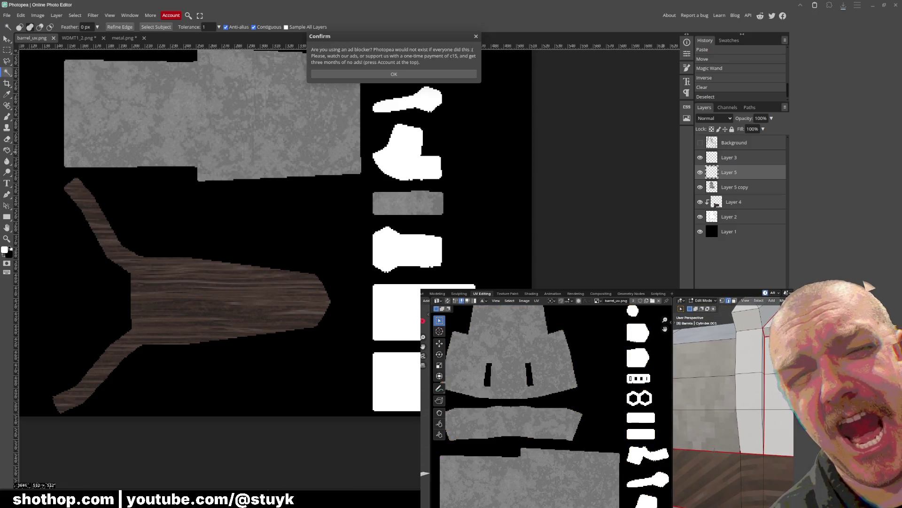
{"action": "left_click", "coordinate": [759, 368]}
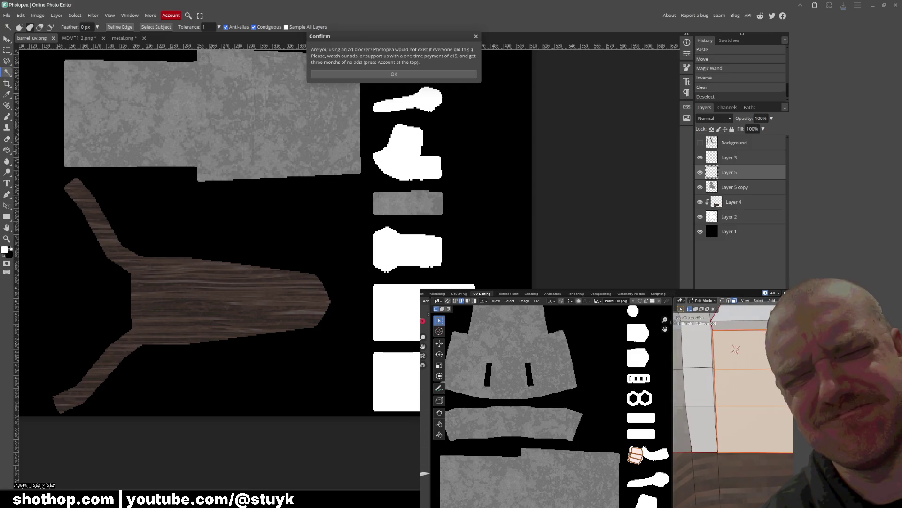
In Photopea, dismiss the ad-blocker notice and show the UV wireframe over the barrel textures
{"action": "scroll", "coordinate": [521, 448], "scroll_direction": "up", "scroll_amount": 4}
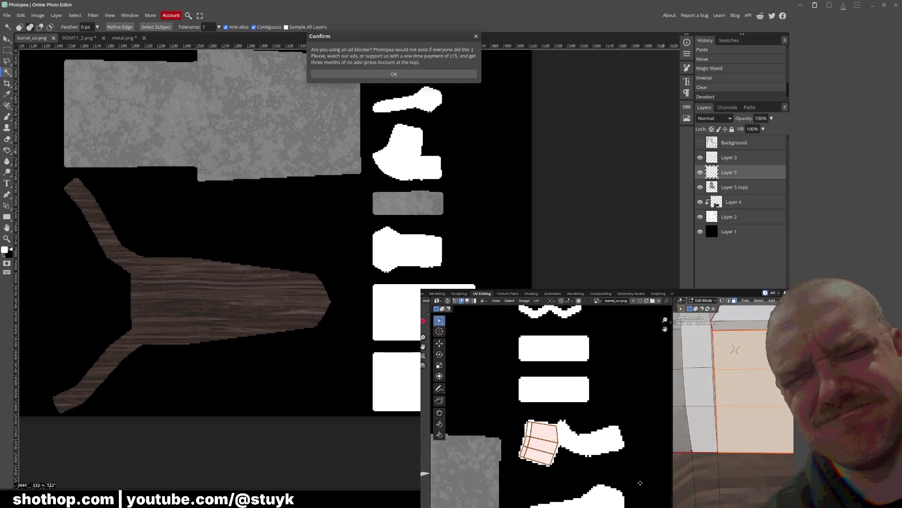
{"action": "scroll", "coordinate": [489, 463], "scroll_direction": "up", "scroll_amount": 2}
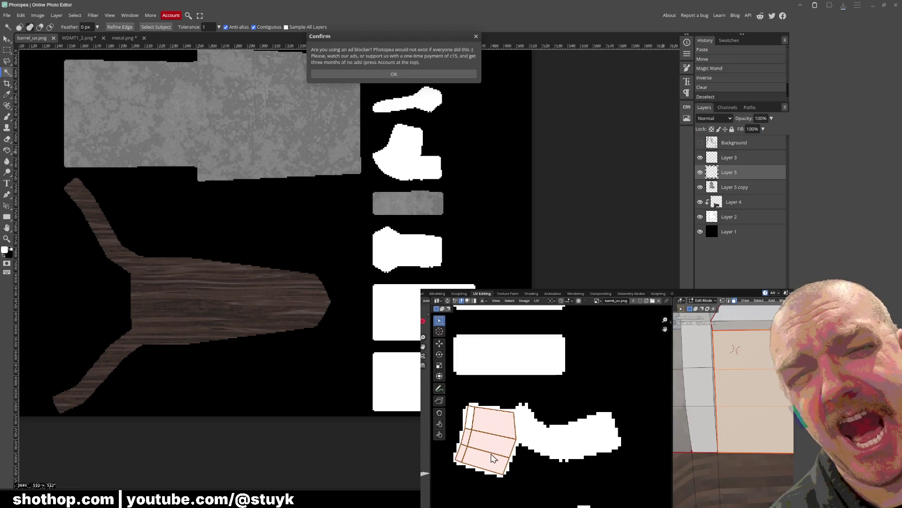
{"action": "left_click", "coordinate": [428, 74]}
{"action": "left_click", "coordinate": [701, 143]}
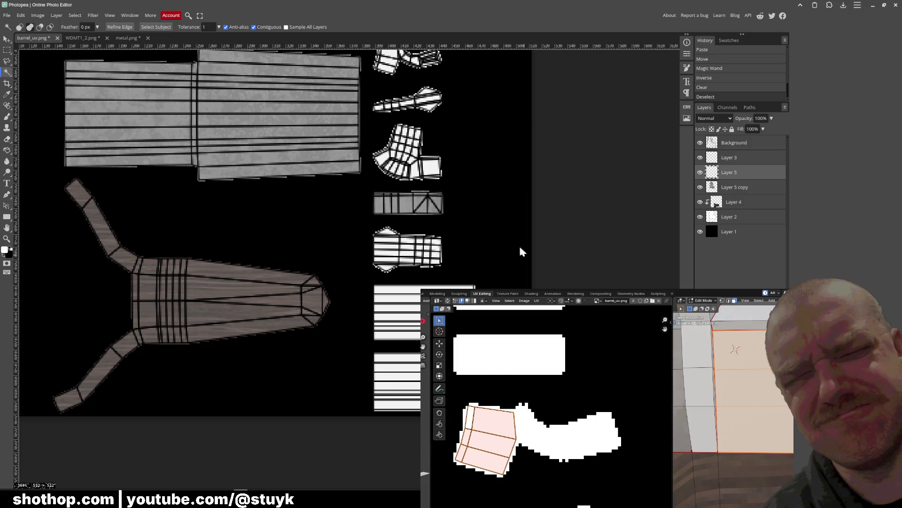
{"action": "scroll", "coordinate": [447, 119], "scroll_direction": "up", "scroll_amount": 5}
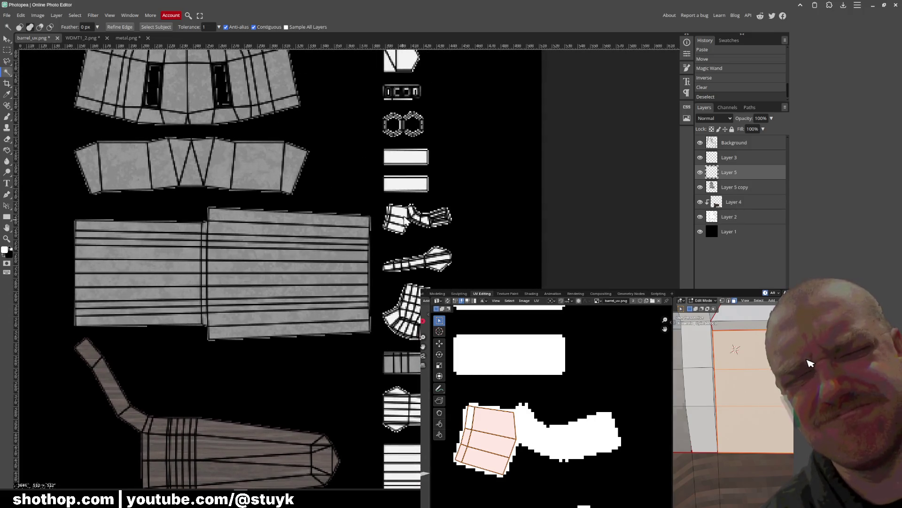
{"action": "scroll", "coordinate": [408, 249], "scroll_direction": "up", "scroll_amount": 10, "text": "alt"}
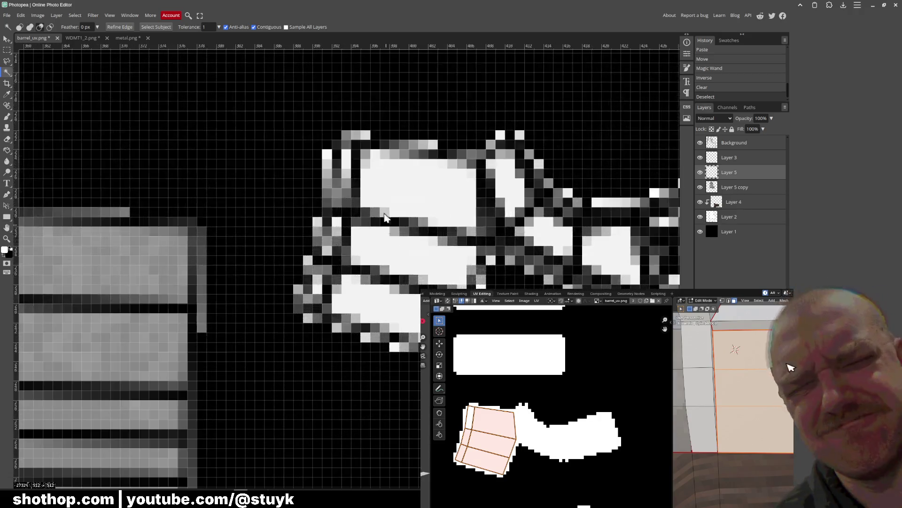
{"action": "left_click", "coordinate": [444, 237]}
{"action": "key", "text": "ctrl+d"}
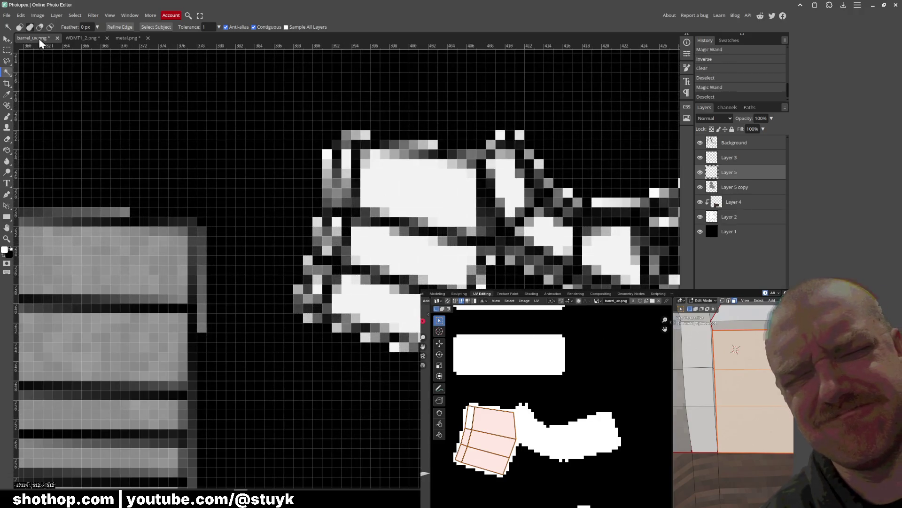
{"action": "left_click", "coordinate": [735, 145]}
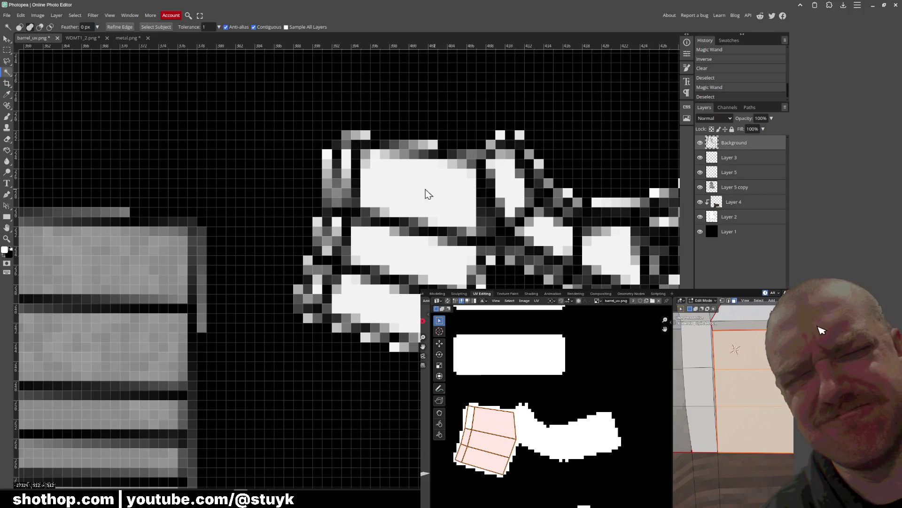
{"action": "left_click", "coordinate": [422, 198]}
{"action": "mouse_move", "coordinate": [422, 202]}
{"action": "left_mouse_down"}
{"action": "mouse_move", "coordinate": [413, 192]}
{"action": "mouse_move", "coordinate": [459, 214]}
{"action": "mouse_move", "coordinate": [399, 154]}
{"action": "left_mouse_up"}
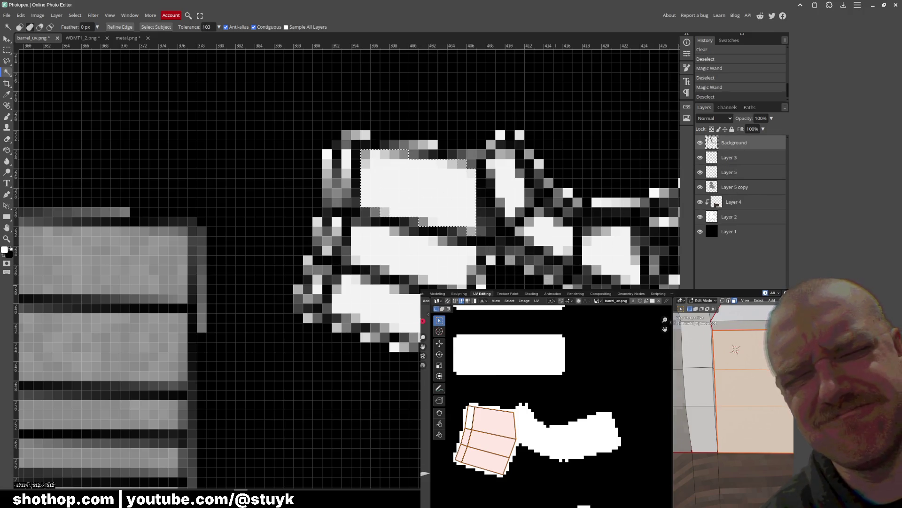
{"action": "left_click", "coordinate": [440, 282]}
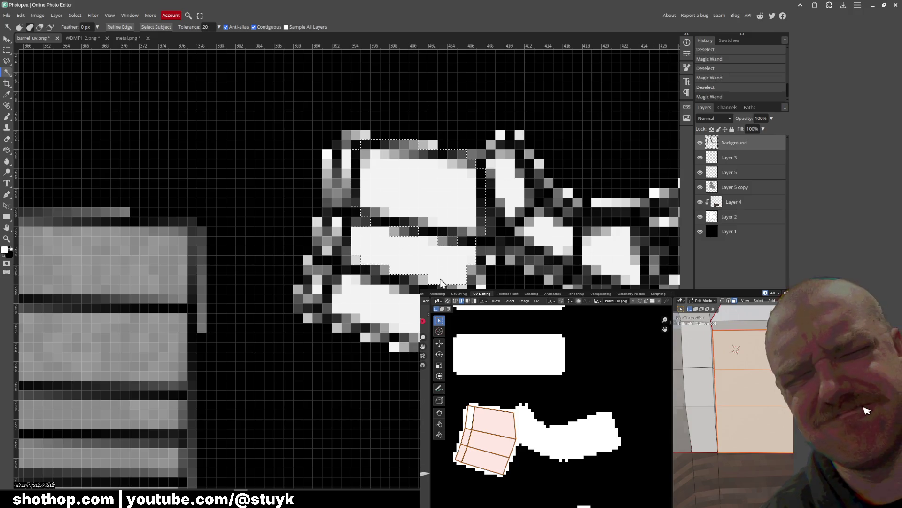
{"action": "left_click_drag", "start_coordinate": [385, 280], "coordinate": [391, 282]}
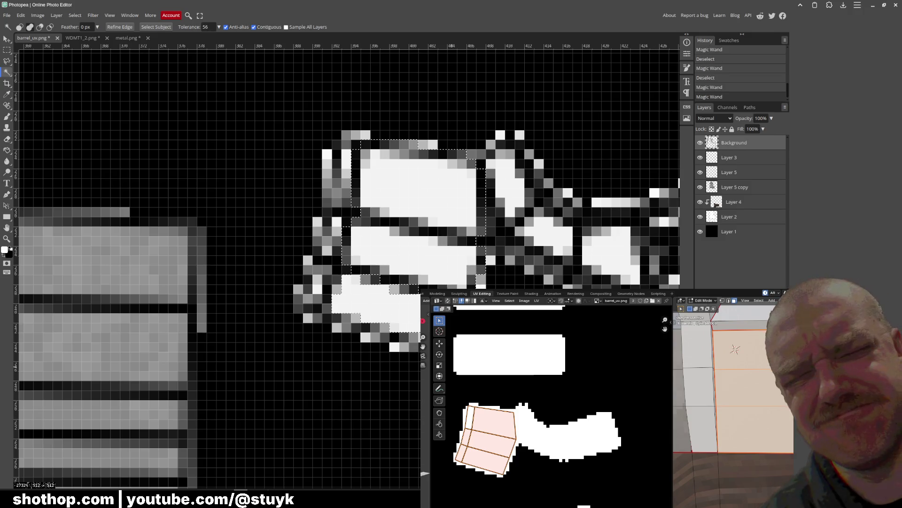
{"action": "scroll", "coordinate": [347, 270], "scroll_direction": "down", "scroll_amount": 1}
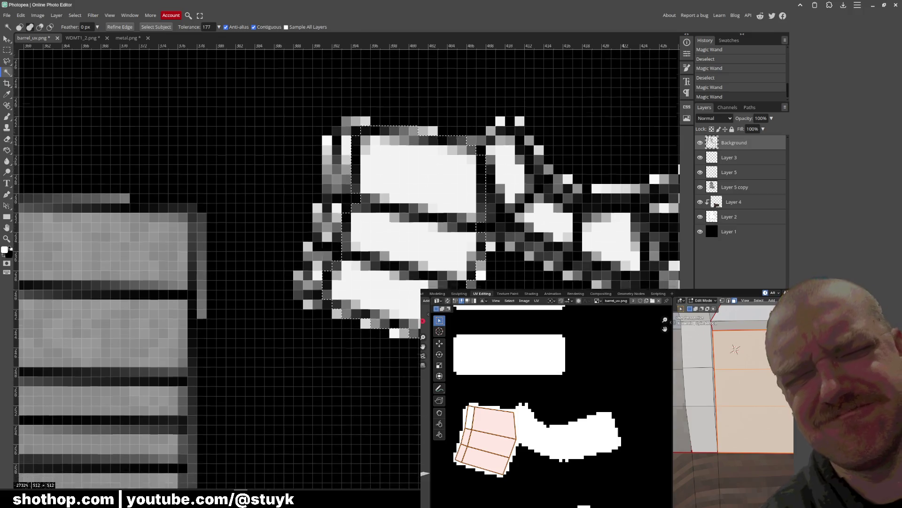
{"action": "left_click", "coordinate": [413, 236]}
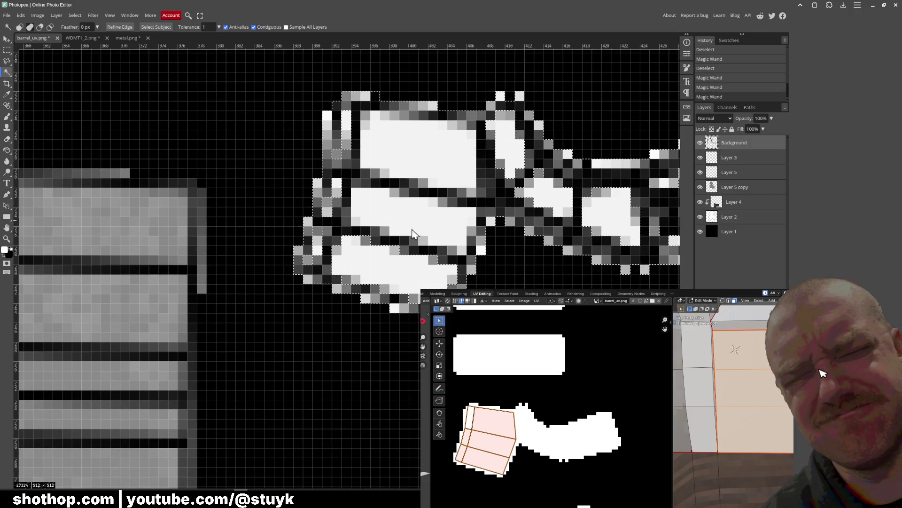
{"action": "scroll", "coordinate": [505, 258], "scroll_direction": "down", "scroll_amount": 5}
{"action": "scroll", "coordinate": [505, 258], "scroll_direction": "up", "scroll_amount": 5}
{"action": "key", "text": "ctrl+d"}
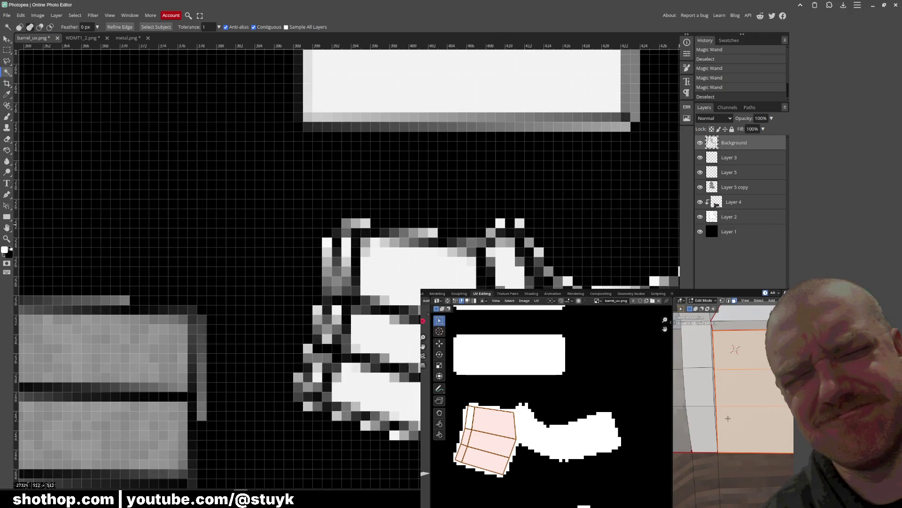
{"action": "key", "text": "alt+a"}
Select the column's wall and right-strip faces, with the upper column face active
{"action": "mouse_move", "coordinate": [733, 404]}
{"action": "middle_mouse_down"}
{"action": "mouse_move", "coordinate": [745, 392]}
{"action": "mouse_move", "coordinate": [740, 426]}
{"action": "mouse_move", "coordinate": [781, 433]}
{"action": "mouse_move", "coordinate": [762, 433]}
{"action": "mouse_move", "coordinate": [771, 447]}
{"action": "mouse_move", "coordinate": [751, 417]}
{"action": "middle_mouse_up"}
{"action": "left_click", "coordinate": [771, 446]}
{"action": "left_click", "coordinate": [773, 425], "text": "shift"}
{"action": "left_click", "coordinate": [774, 472], "text": "shift"}
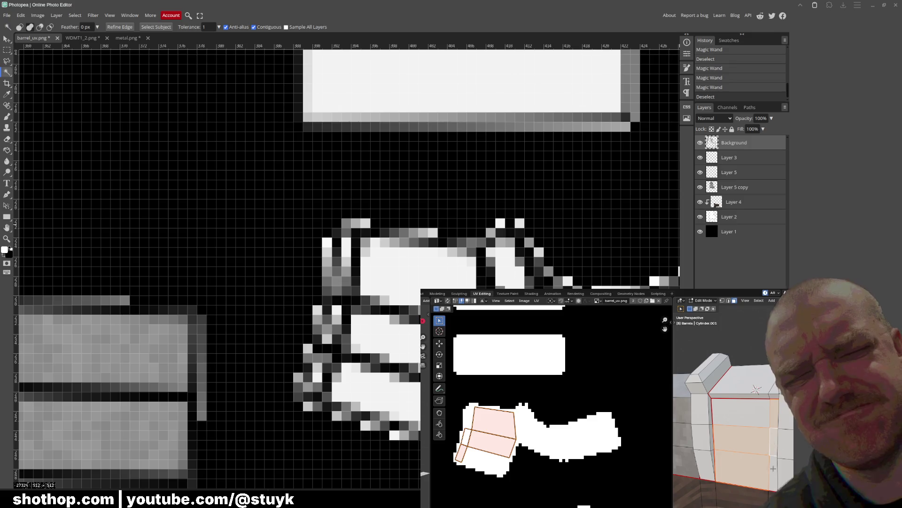
{"action": "left_click", "coordinate": [750, 420], "text": "shift"}
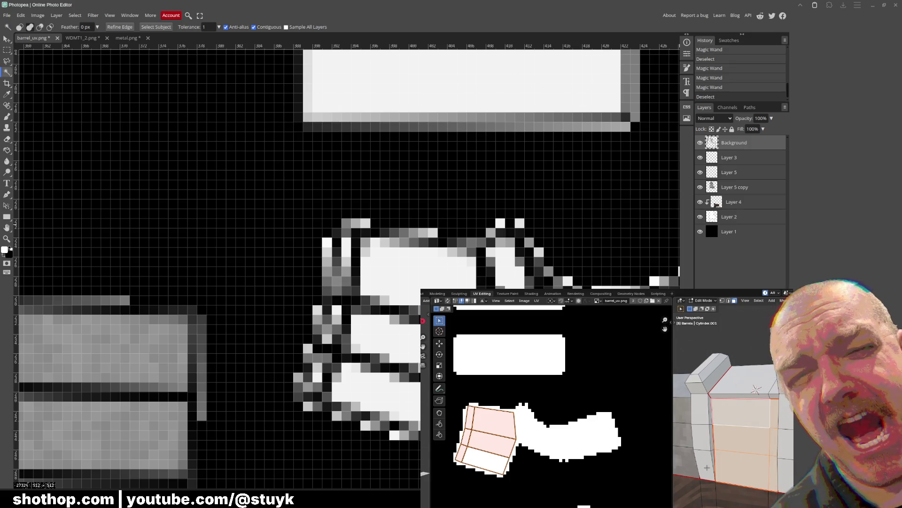
{"action": "mouse_move", "coordinate": [725, 462]}
{"action": "middle_mouse_down"}
{"action": "mouse_move", "coordinate": [743, 456]}
{"action": "mouse_move", "coordinate": [730, 461]}
{"action": "middle_mouse_up"}
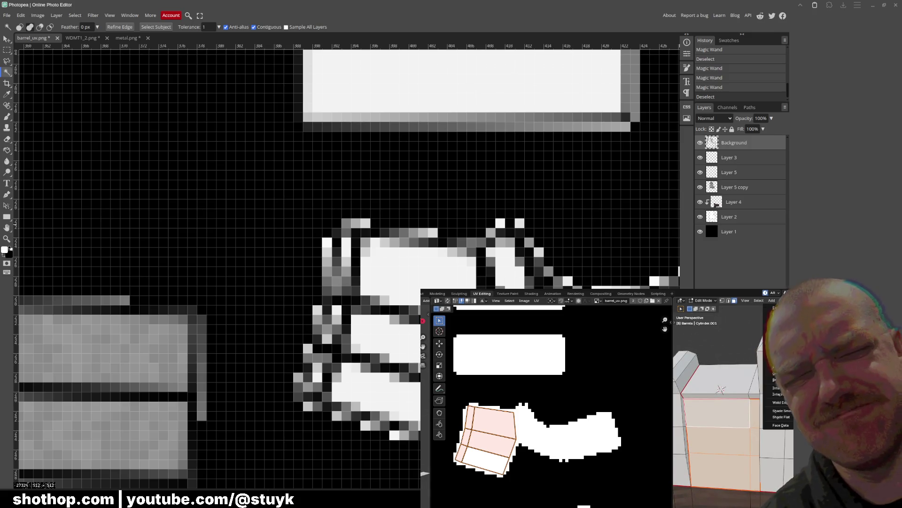
Reload barrel_uv.png and shrink the selected UVs into a tiny patch on a dark area
{"action": "key", "text": "alt+r"}
{"action": "scroll", "coordinate": [596, 443], "scroll_direction": "down", "scroll_amount": 4}
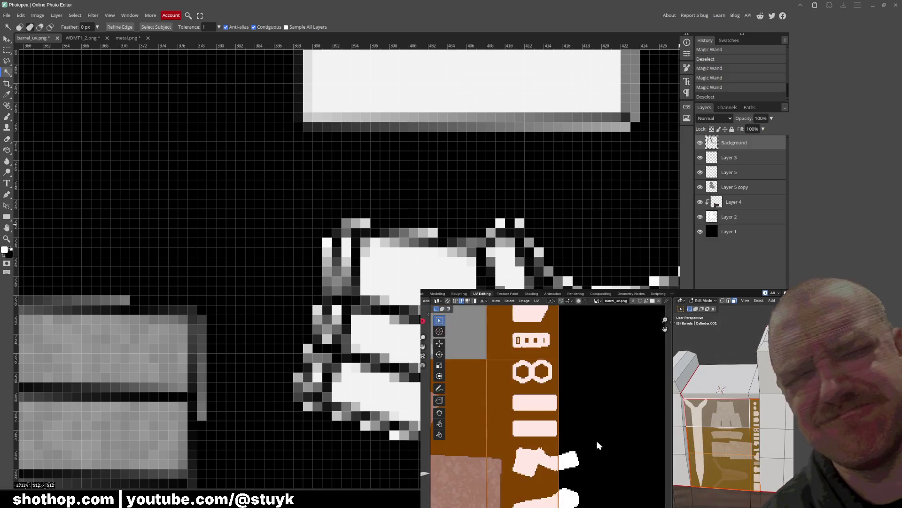
{"action": "scroll", "coordinate": [564, 497], "scroll_direction": "up", "scroll_amount": 2}
{"action": "key", "text": "s"}
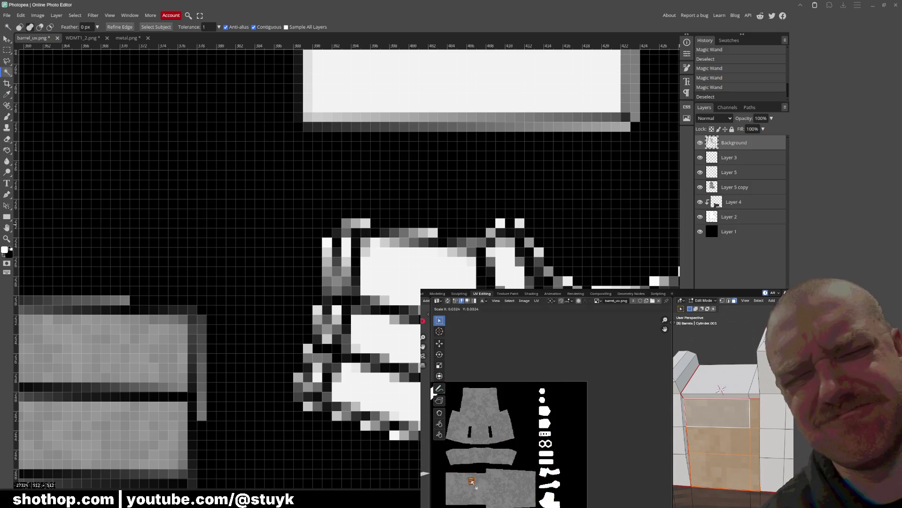
{"action": "left_click", "coordinate": [472, 482]}
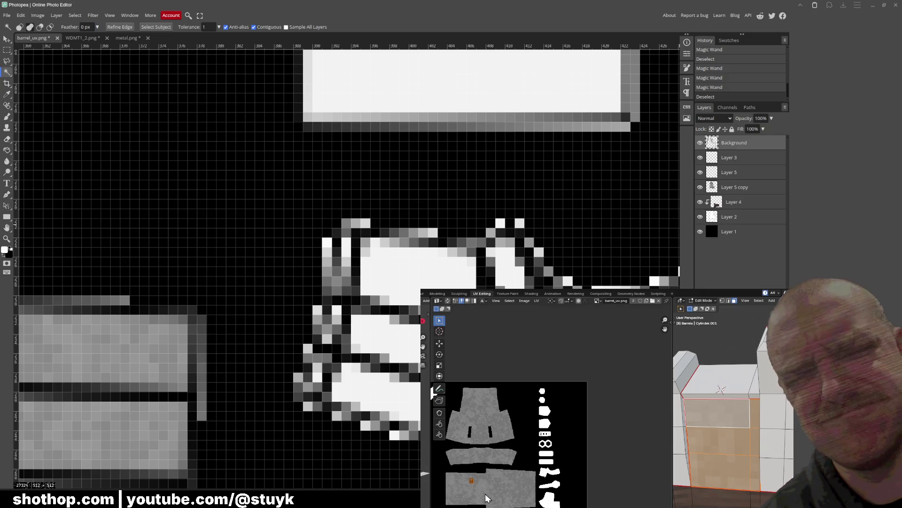
{"action": "scroll", "coordinate": [589, 500], "scroll_direction": "up", "scroll_amount": 6}
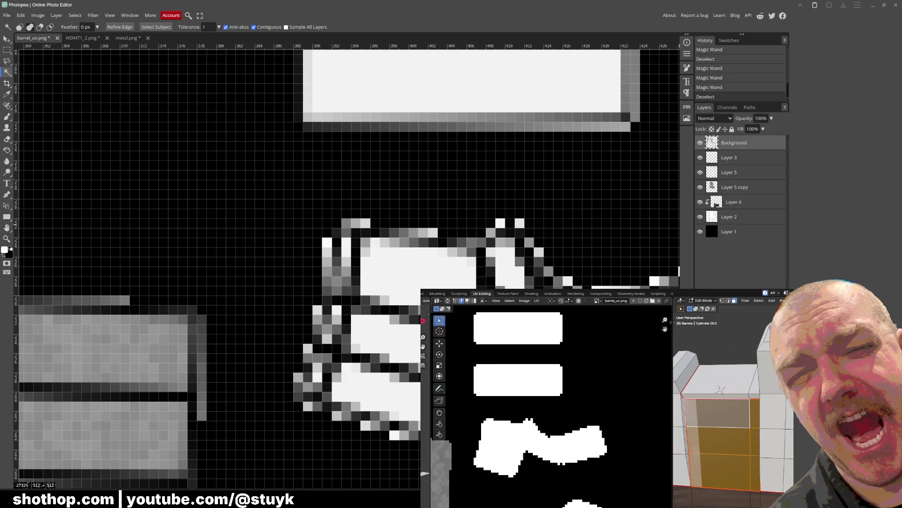
{"action": "key", "text": "g"}
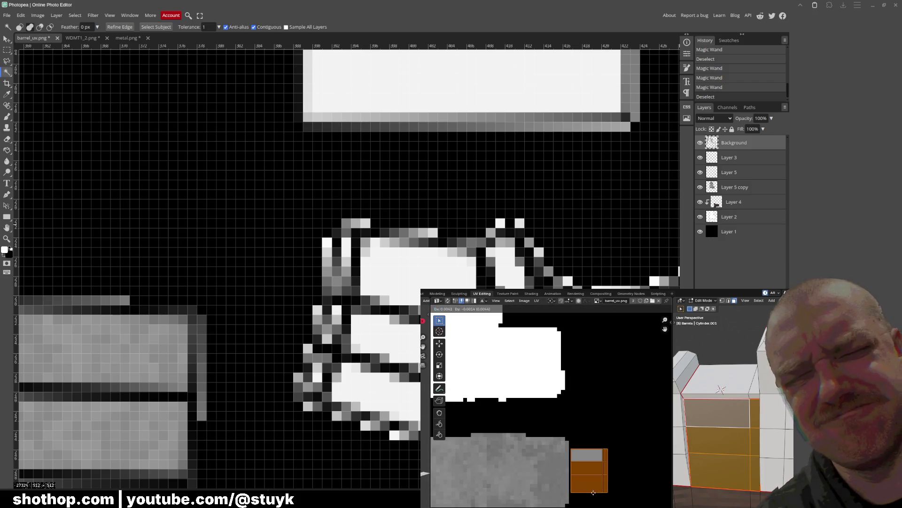
{"action": "left_click", "coordinate": [596, 504]}
Deselect the faces to preview their flat dark colour on the model
{"action": "middle_click_drag", "start_coordinate": [734, 414], "coordinate": [705, 404]}
{"action": "key", "text": "alt+a"}
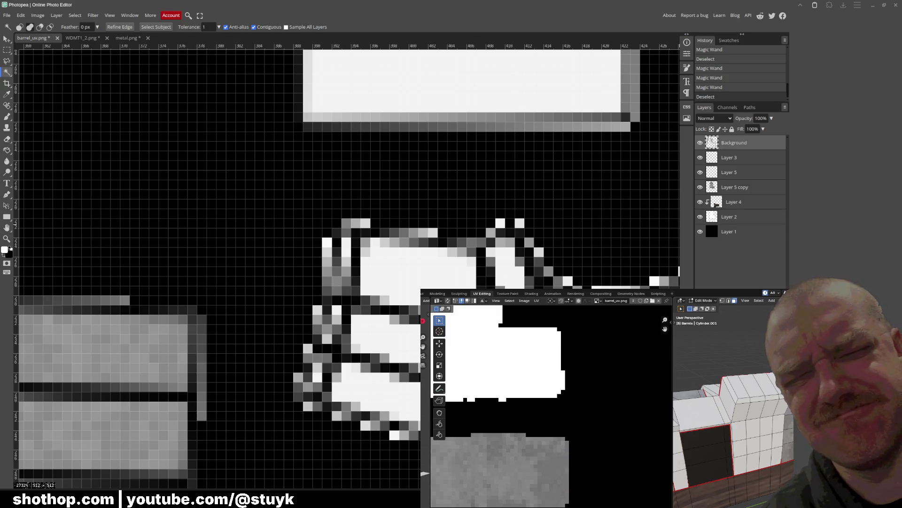
{"action": "scroll", "coordinate": [507, 260], "scroll_direction": "down", "scroll_amount": 10}
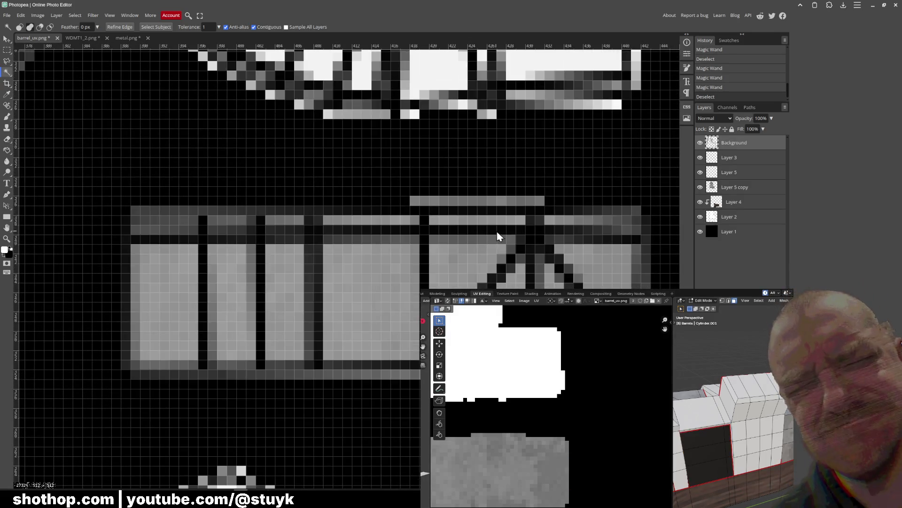
Hide the UV wireframe layer and check the texture layers' visibility, keeping Layer 5 copy shown
{"action": "scroll", "coordinate": [517, 249], "scroll_direction": "down", "scroll_amount": 2, "text": "alt"}
{"action": "left_click", "coordinate": [736, 187]}
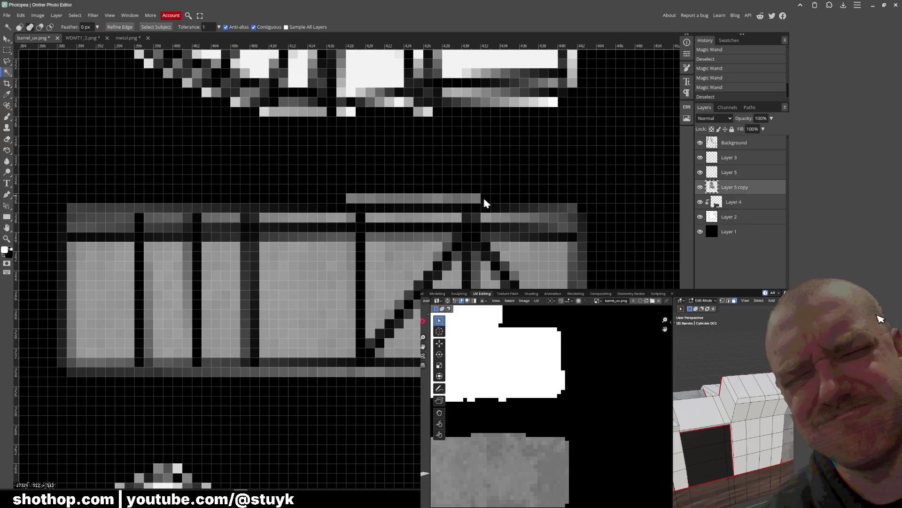
{"action": "scroll", "coordinate": [448, 242], "scroll_direction": "down", "scroll_amount": 2, "text": "alt"}
{"action": "scroll", "coordinate": [448, 244], "scroll_direction": "down", "scroll_amount": 4, "text": "alt"}
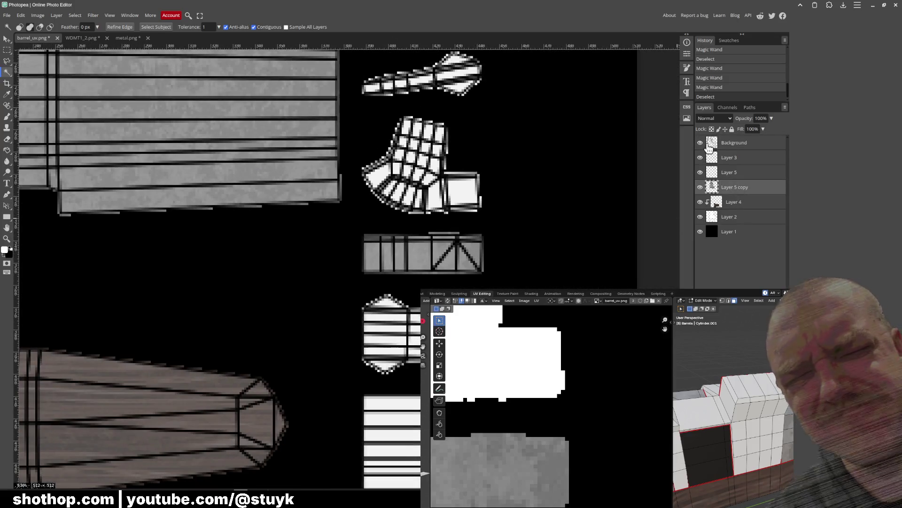
{"action": "left_click", "coordinate": [701, 142]}
{"action": "left_click", "coordinate": [700, 187]}
{"action": "left_click", "coordinate": [700, 187]}
{"action": "double_click", "coordinate": [700, 187]}
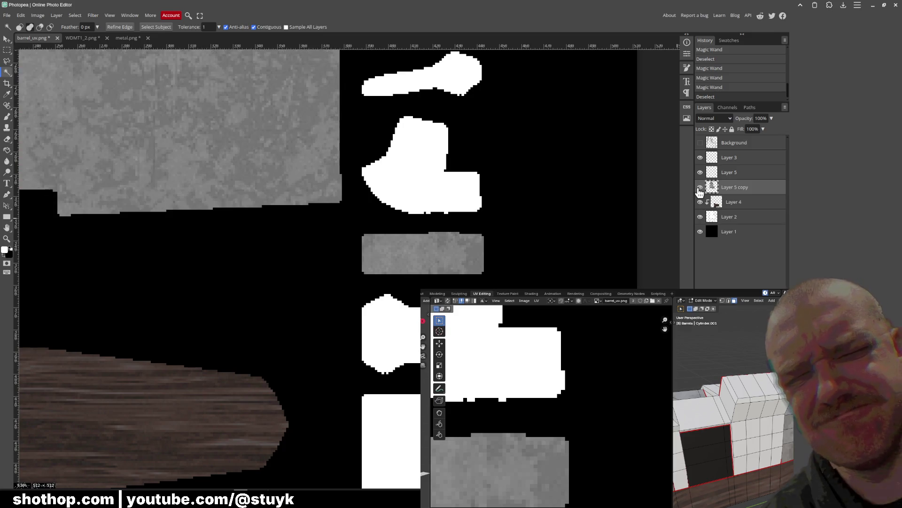
{"action": "left_click", "coordinate": [741, 201]}
{"action": "left_click", "coordinate": [700, 203]}
{"action": "left_click", "coordinate": [700, 202]}
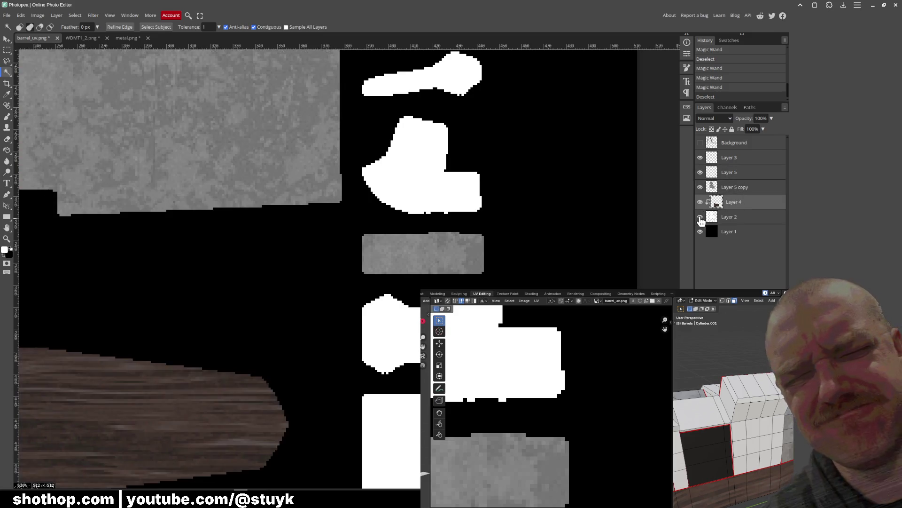
{"action": "left_click", "coordinate": [700, 202]}
{"action": "left_click", "coordinate": [700, 216]}
{"action": "left_click", "coordinate": [702, 203]}
{"action": "left_click", "coordinate": [700, 217]}
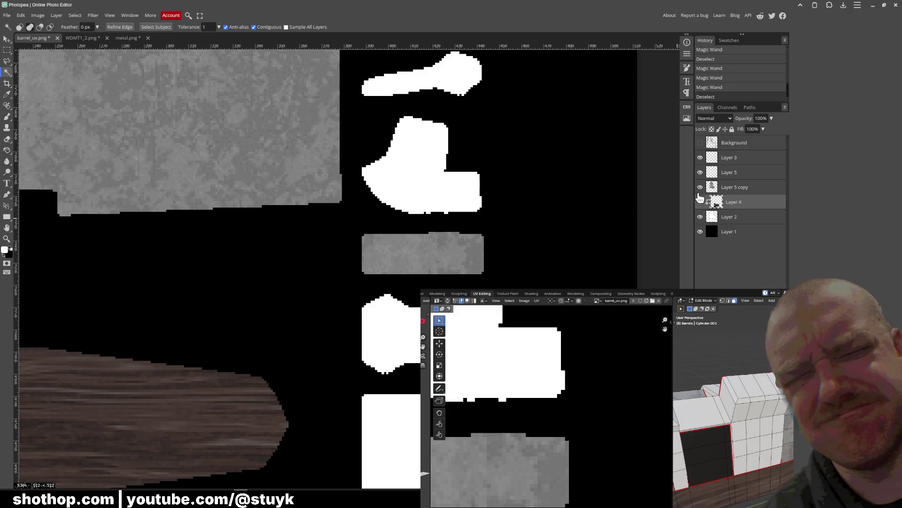
{"action": "left_click", "coordinate": [701, 172]}
{"action": "left_click", "coordinate": [700, 172]}
Copy part of the grey strip and paste it as a new layer, slid right to extend the strip
{"action": "left_click", "coordinate": [8, 50]}
{"action": "scroll", "coordinate": [411, 249], "scroll_direction": "up", "scroll_amount": 5}
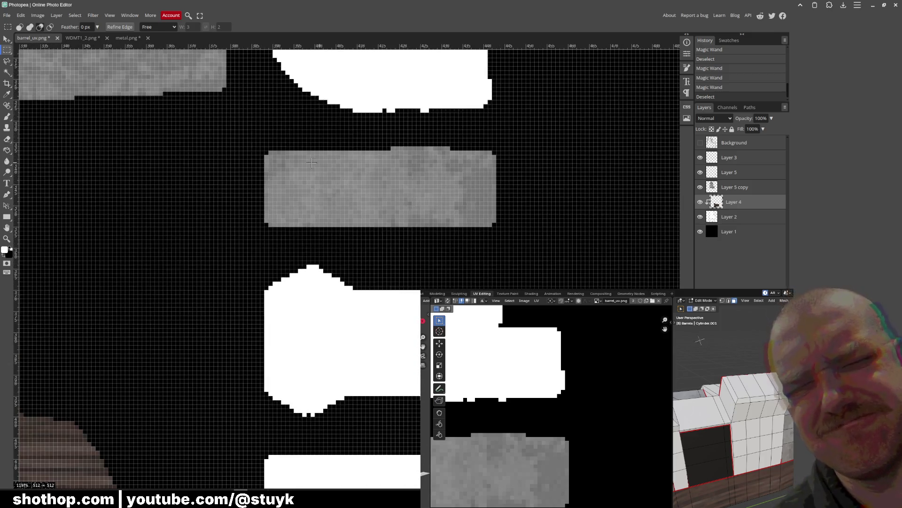
{"action": "left_click_drag", "start_coordinate": [299, 160], "coordinate": [463, 218]}
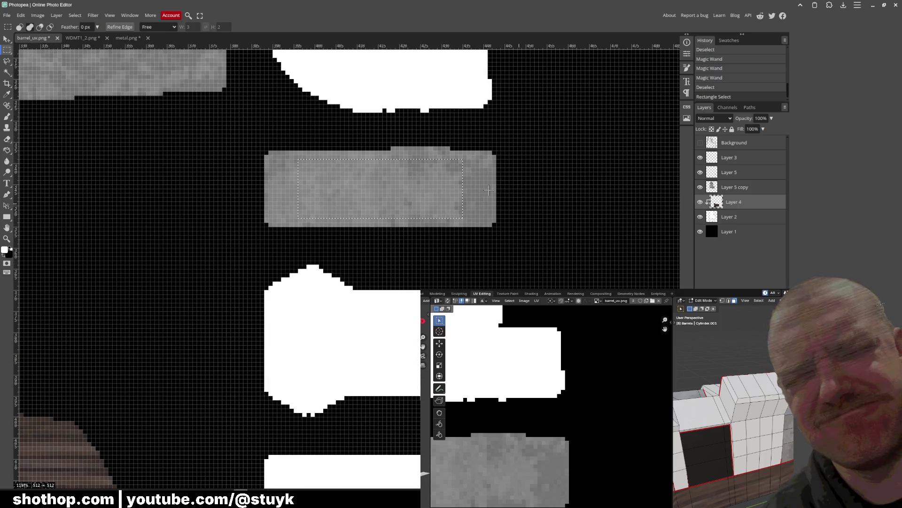
{"action": "key", "text": "ctrl+c"}
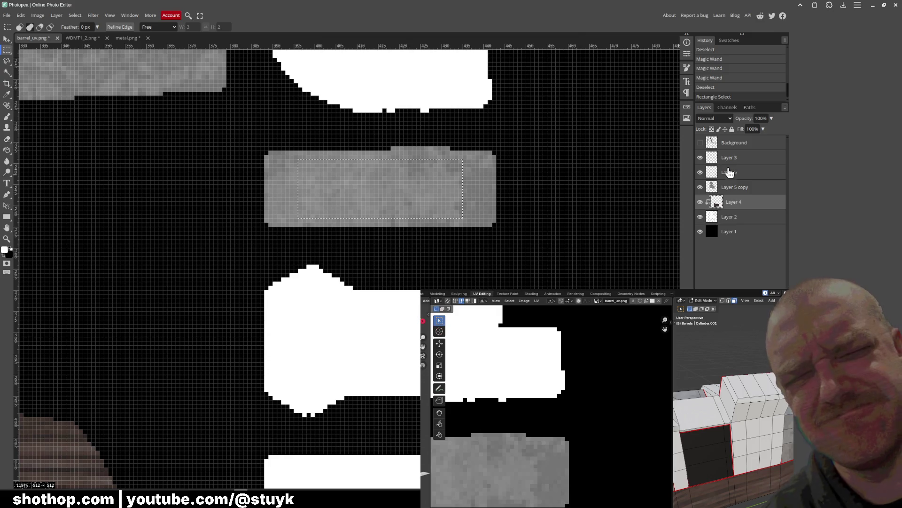
{"action": "left_click", "coordinate": [444, 193], "text": "ctrl"}
{"action": "left_click", "coordinate": [8, 38]}
{"action": "key", "text": "ctrl+v"}
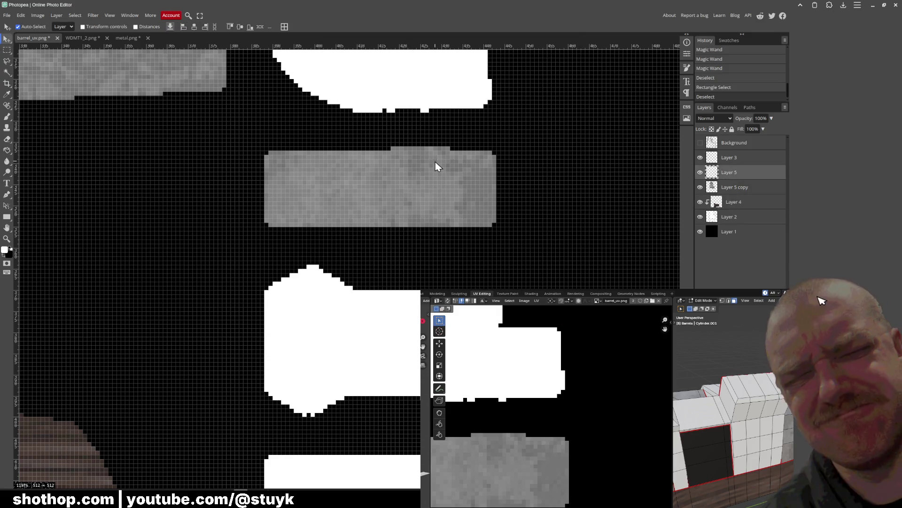
{"action": "left_click_drag", "start_coordinate": [432, 198], "coordinate": [569, 197]}
Export the edited texture as PNG, replacing barrel_uv.png in the shotgun folder
{"action": "left_click", "coordinate": [7, 15]}
{"action": "mouse_move", "coordinate": [42, 113]}
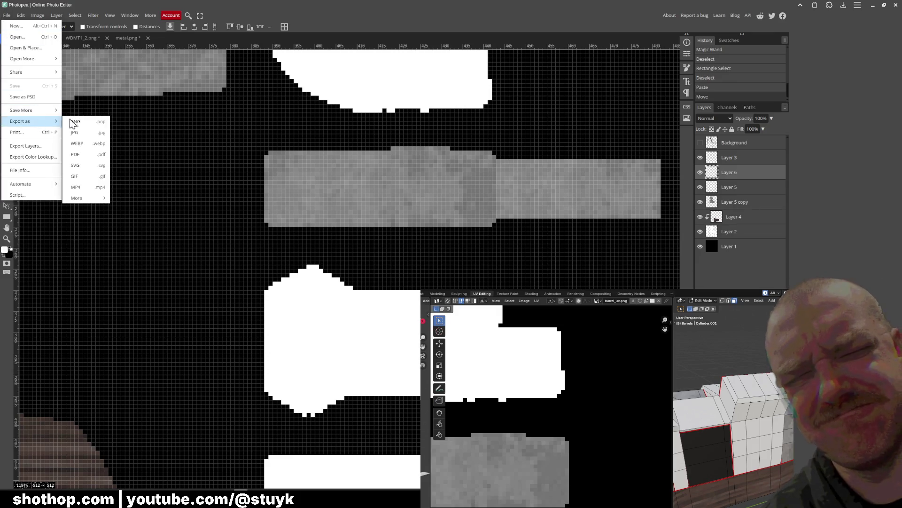
{"action": "left_click", "coordinate": [70, 122]}
{"action": "left_click", "coordinate": [267, 165]}
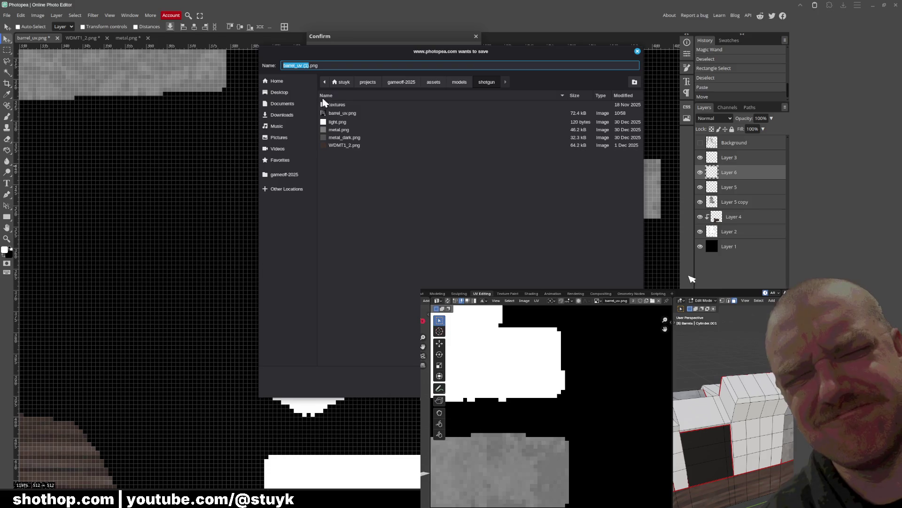
{"action": "double_click", "coordinate": [345, 113]}
{"action": "left_click", "coordinate": [522, 257]}
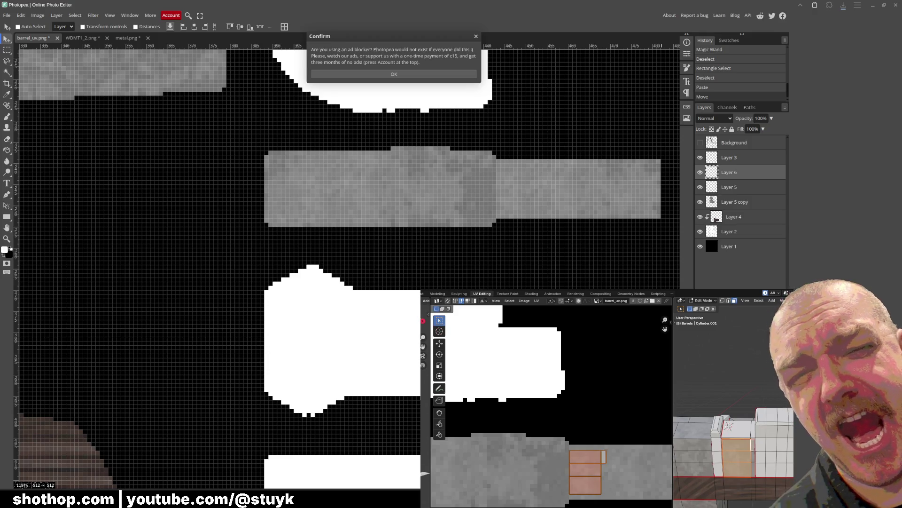
Scale up the barrel's UV islands and move them, nudging slightly upward
{"action": "scroll", "coordinate": [564, 495], "scroll_direction": "up", "scroll_amount": 4}
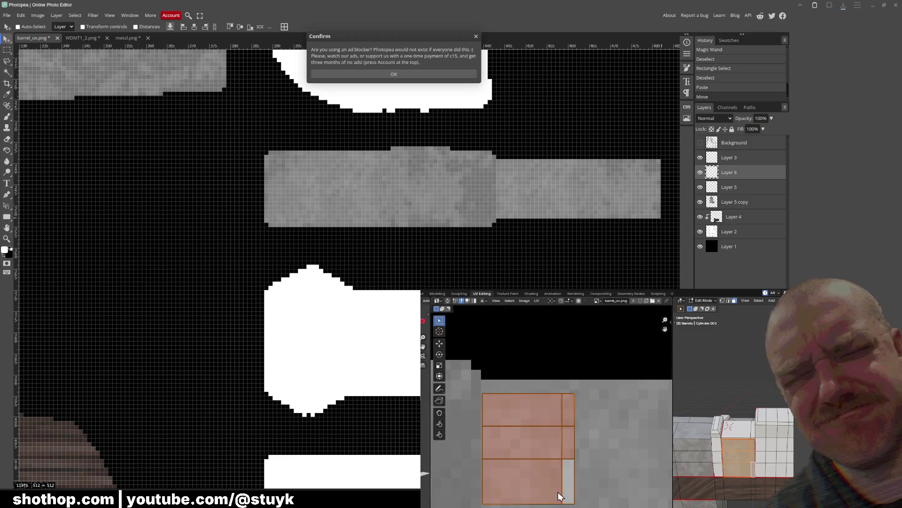
{"action": "key", "text": "s"}
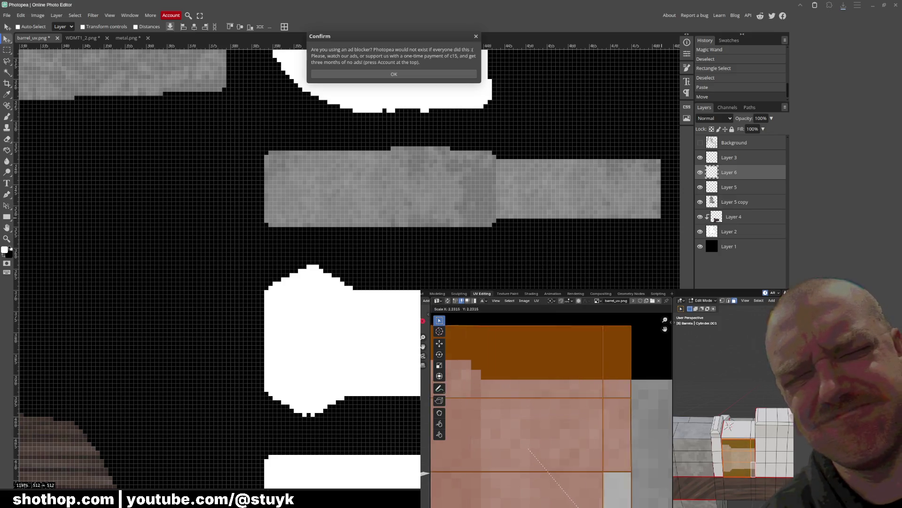
{"action": "key", "text": "Return"}
{"action": "middle_click_drag", "start_coordinate": [752, 452], "coordinate": [789, 474]}
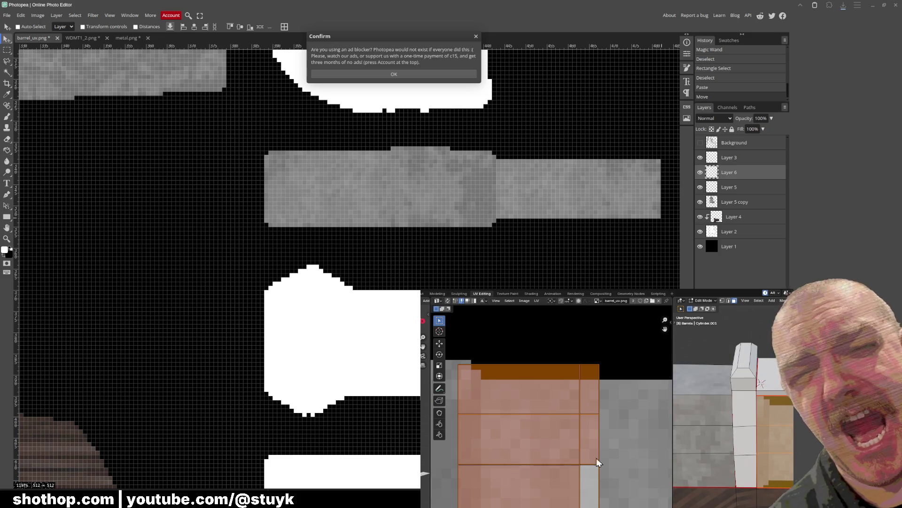
{"action": "key", "text": "g"}
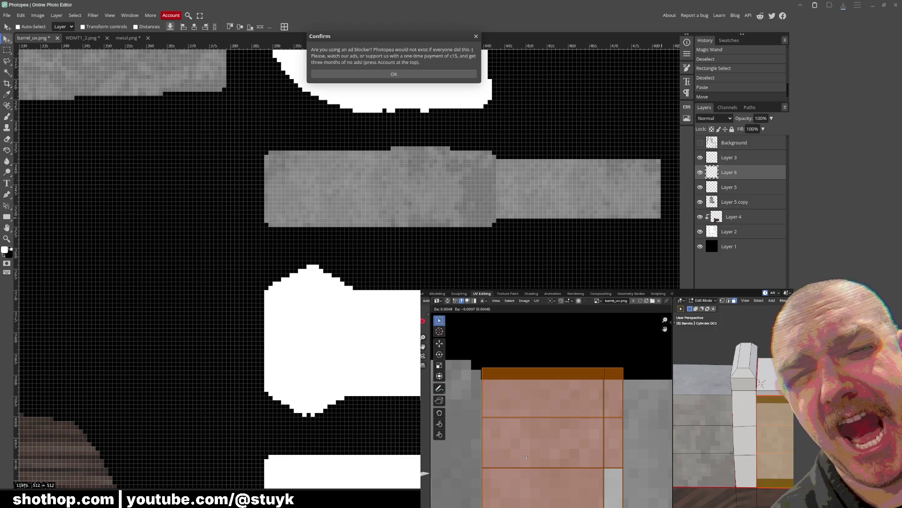
{"action": "left_click_drag", "start_coordinate": [526, 456], "coordinate": [526, 448]}
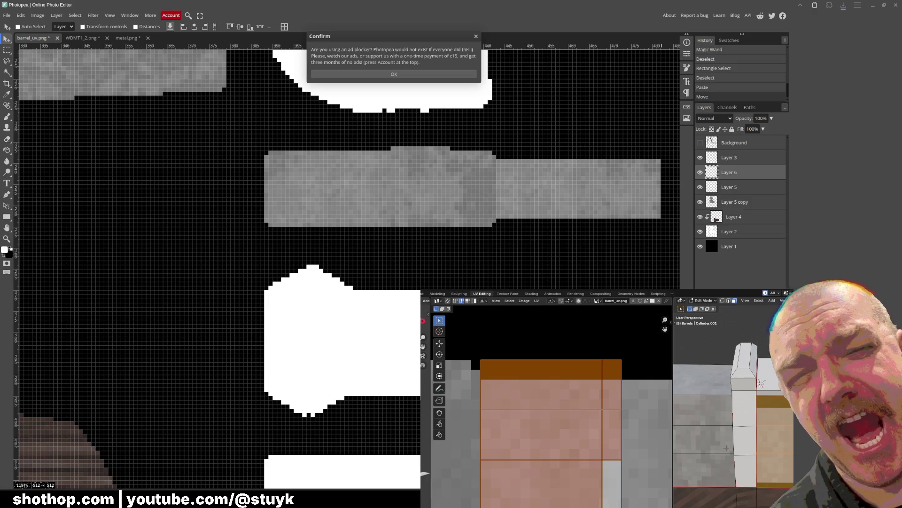
Enlarge the UV island slightly and shift it right and down over the grey strip
{"action": "key", "text": "s"}
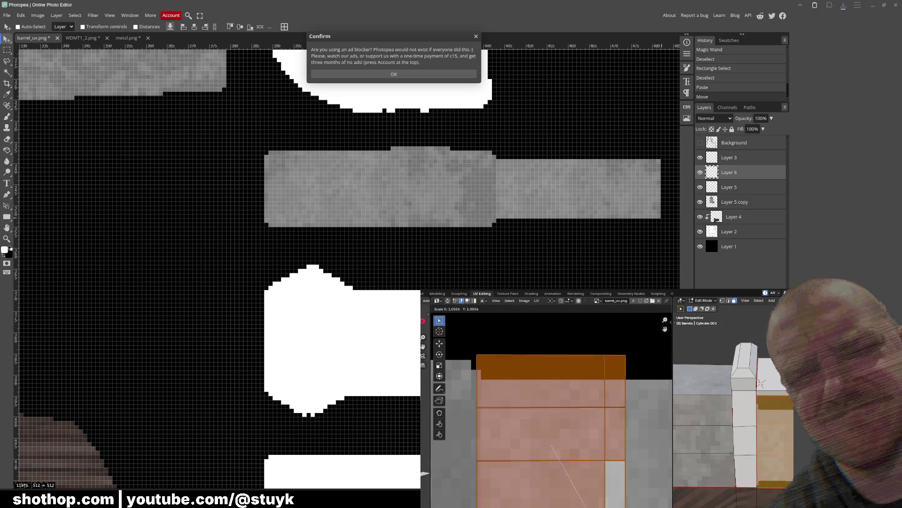
{"action": "key", "text": "Return"}
{"action": "key", "text": "g"}
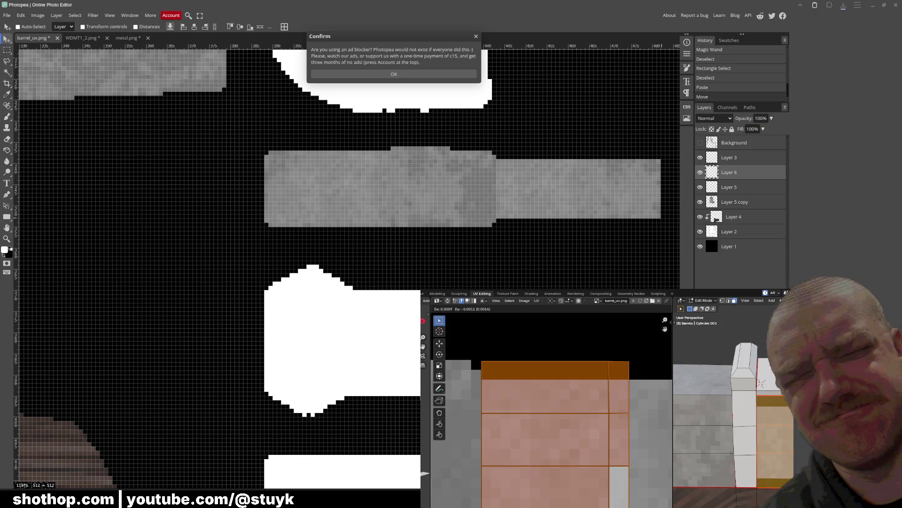
{"action": "key", "text": "Return"}
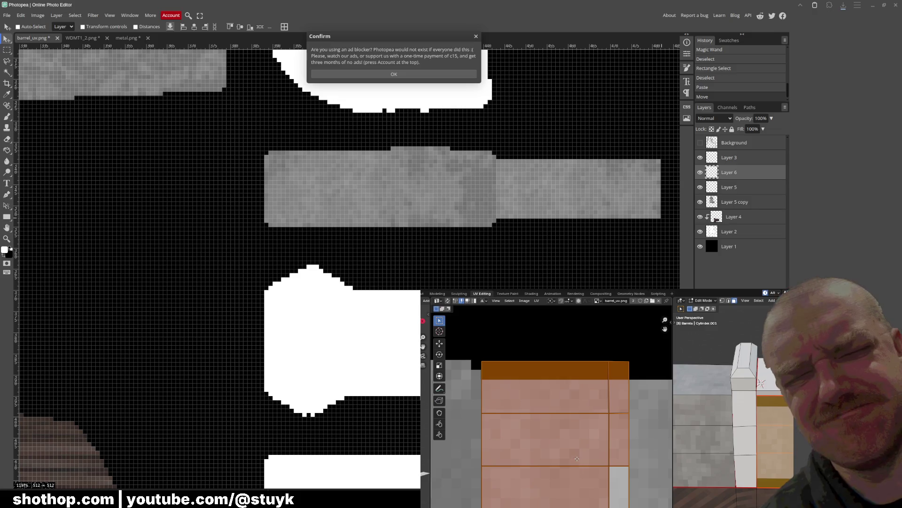
{"action": "key", "text": "g"}
{"action": "key", "text": "Return"}
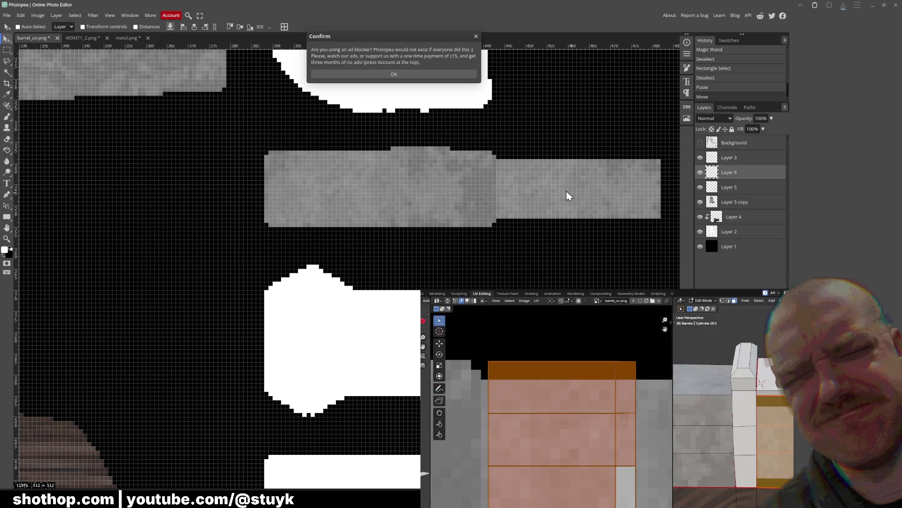
{"action": "left_click", "coordinate": [394, 75]}
Move the right grey rectangle slightly right and duplicate it downward to make it taller
{"action": "scroll", "coordinate": [524, 160], "scroll_direction": "right", "scroll_amount": 2}
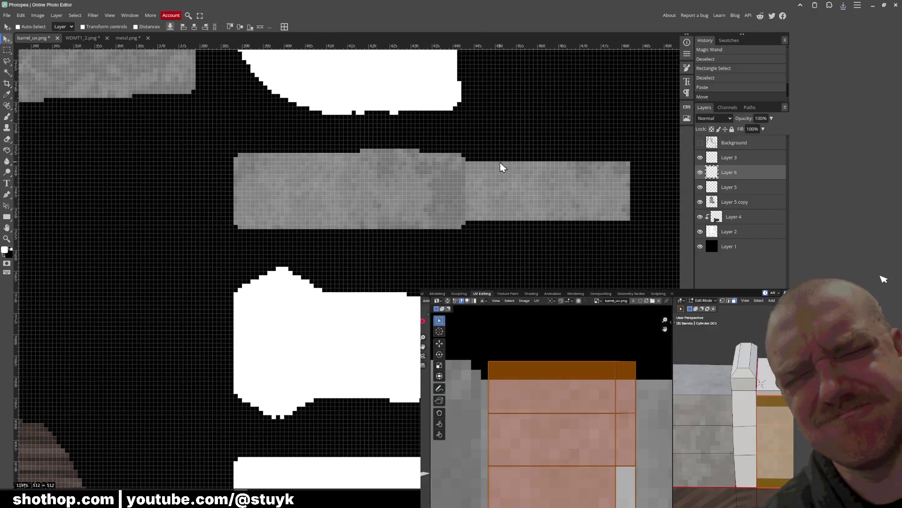
{"action": "scroll", "coordinate": [546, 210], "scroll_direction": "up", "scroll_amount": 2}
{"action": "left_click_drag", "start_coordinate": [546, 210], "coordinate": [475, 203]}
{"action": "mouse_move", "coordinate": [425, 227]}
{"action": "left_mouse_down"}
{"action": "mouse_move", "coordinate": [455, 233]}
{"action": "mouse_move", "coordinate": [459, 267]}
{"action": "mouse_move", "coordinate": [457, 210]}
{"action": "left_mouse_up"}
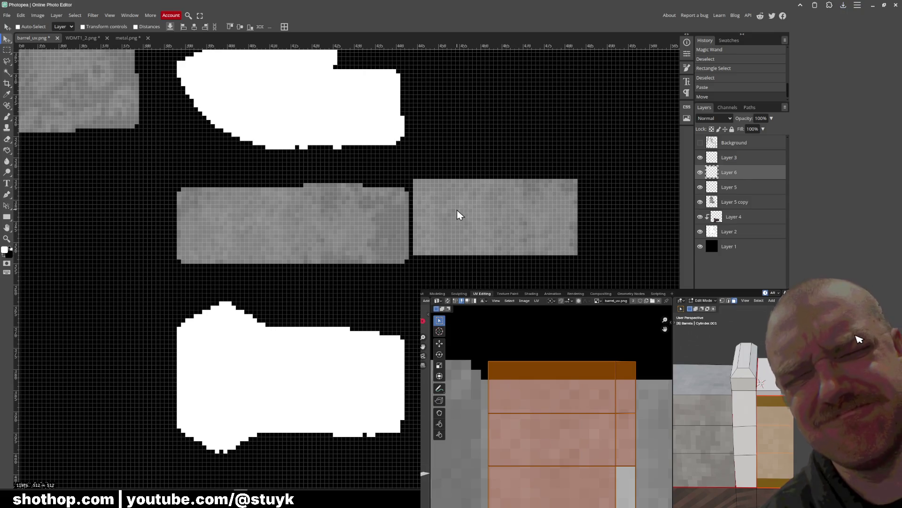
{"action": "left_click_drag", "start_coordinate": [497, 239], "coordinate": [494, 244], "text": "alt"}
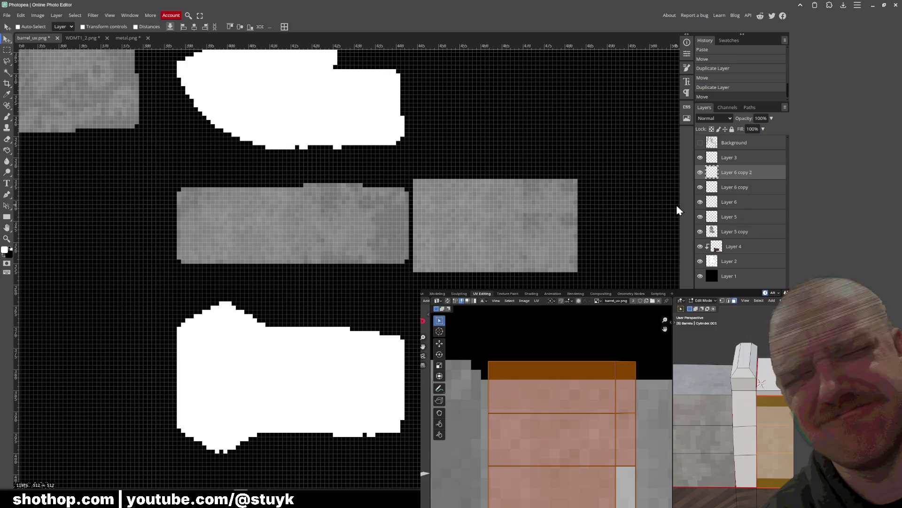
Merge Layer 3 and the copied grey layers into one layer
{"action": "left_click", "coordinate": [752, 160]}
{"action": "left_click", "coordinate": [745, 191], "text": "shift"}
{"action": "right_click", "coordinate": [745, 190]}
{"action": "left_click", "coordinate": [752, 221]}
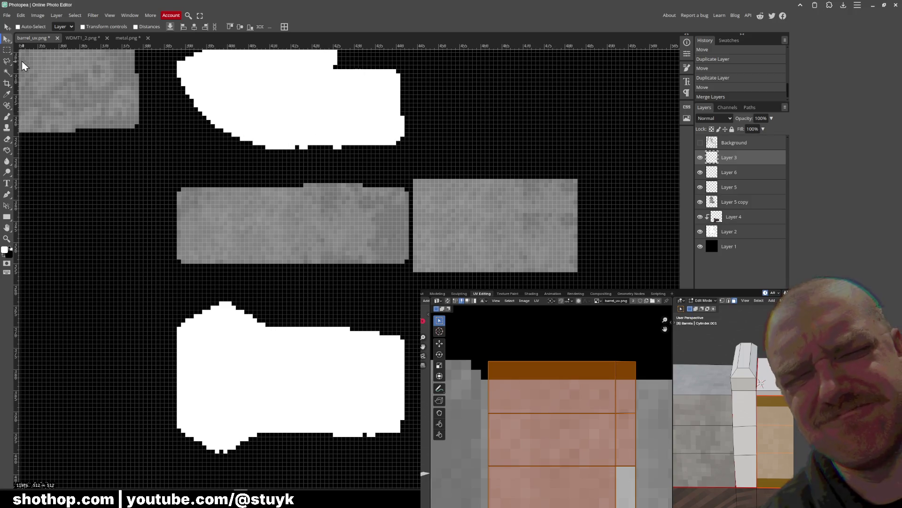
Delete the excess right part of the grey patch and merge the layer down into Layer 5
{"action": "left_click", "coordinate": [7, 50]}
{"action": "mouse_move", "coordinate": [620, 149]}
{"action": "left_mouse_down"}
{"action": "mouse_move", "coordinate": [540, 285]}
{"action": "mouse_move", "coordinate": [523, 285]}
{"action": "left_mouse_up"}
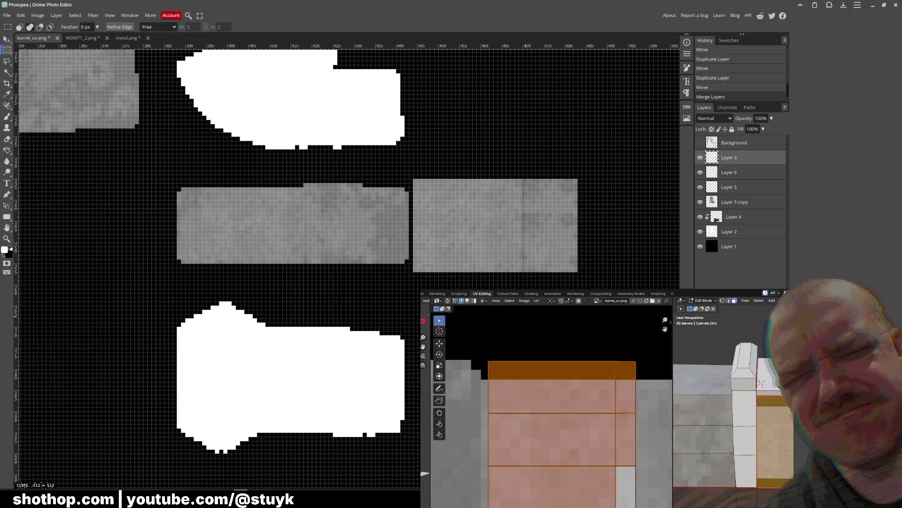
{"action": "key", "text": "Delete"}
{"action": "left_click", "coordinate": [746, 176]}
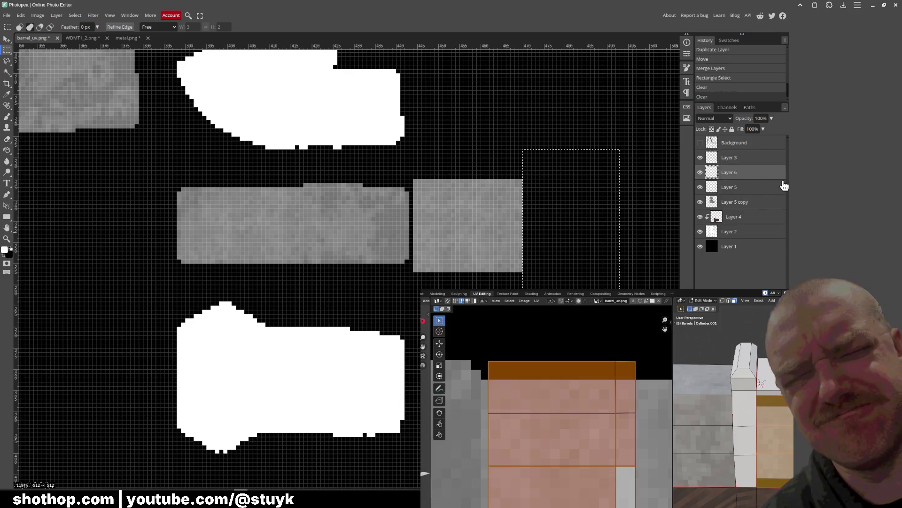
{"action": "key", "text": "Delete"}
{"action": "key", "text": "ctrl+d"}
{"action": "left_click", "coordinate": [736, 162]}
{"action": "right_click", "coordinate": [737, 170]}
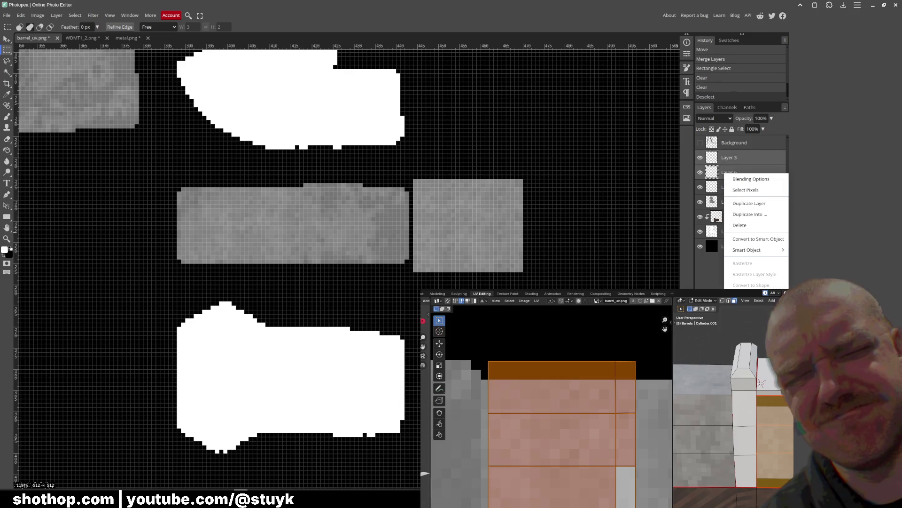
{"action": "left_click", "coordinate": [752, 250]}
{"action": "left_click", "coordinate": [7, 15]}
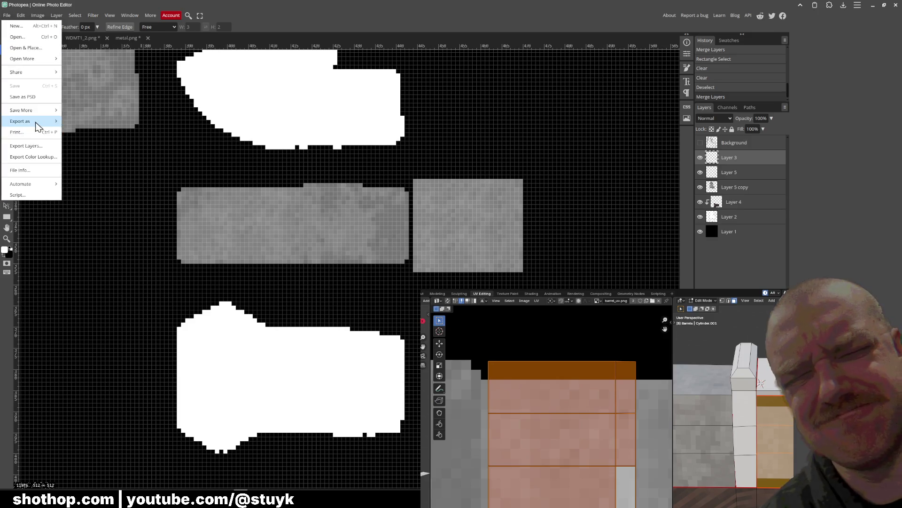
Export the updated texture as PNG, overwriting barrel_uv.png
{"action": "mouse_move", "coordinate": [36, 123]}
{"action": "left_click", "coordinate": [78, 119]}
{"action": "left_click", "coordinate": [265, 165]}
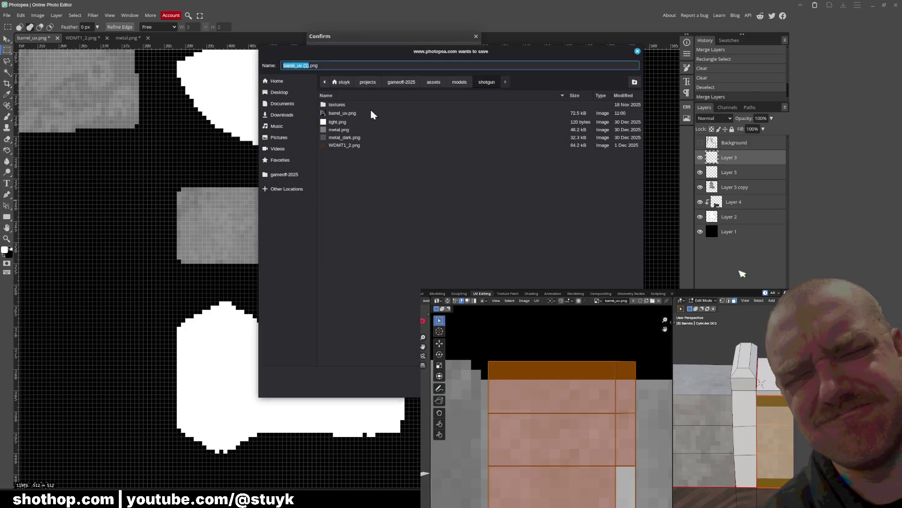
{"action": "double_click", "coordinate": [342, 113]}
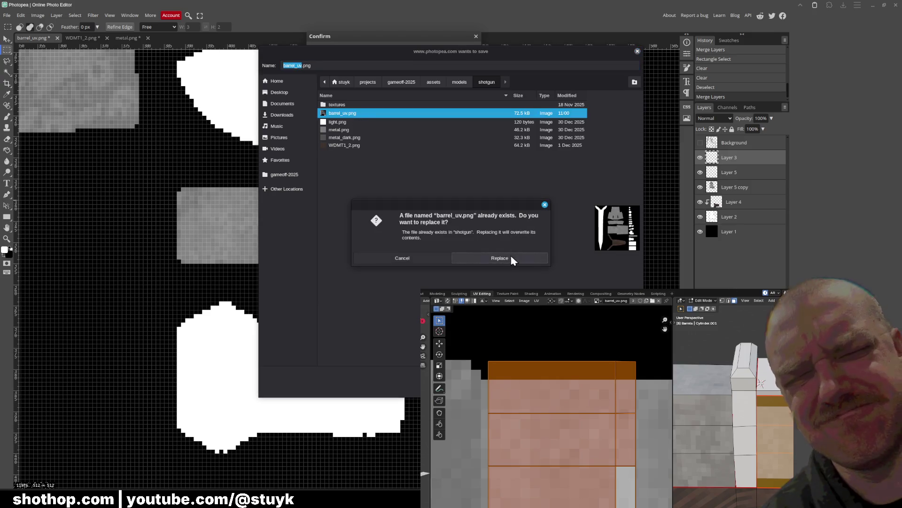
{"action": "left_click", "coordinate": [488, 260]}
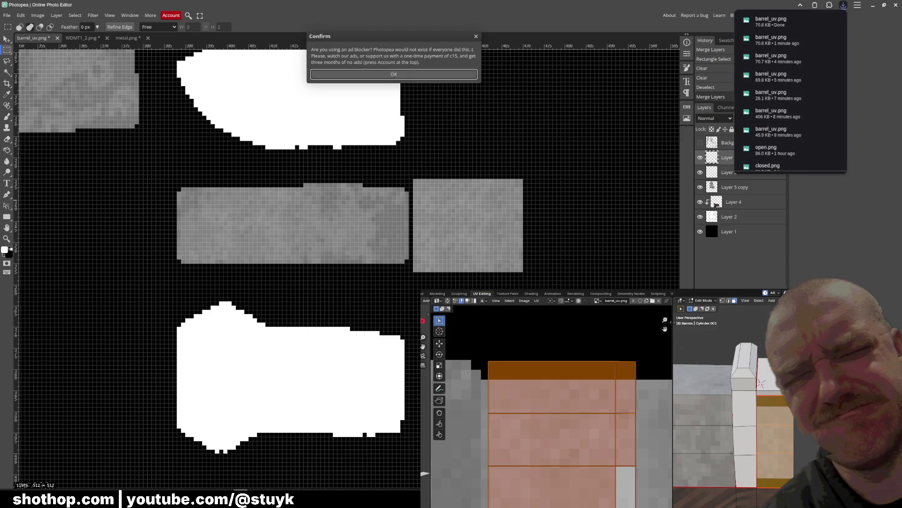
Reload the texture in Blender with Alt+R and orbit to check the grey barrel
{"action": "key", "text": "alt+r"}
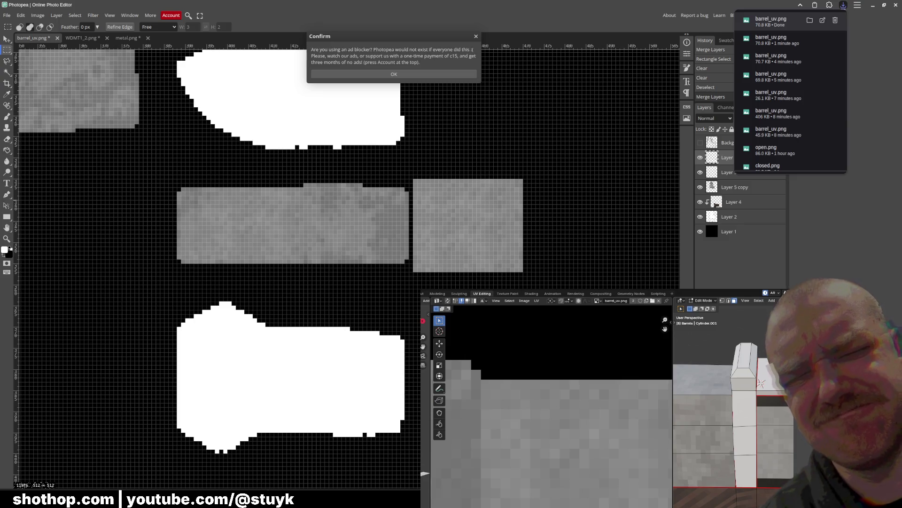
{"action": "middle_click_drag", "start_coordinate": [724, 423], "coordinate": [724, 404]}
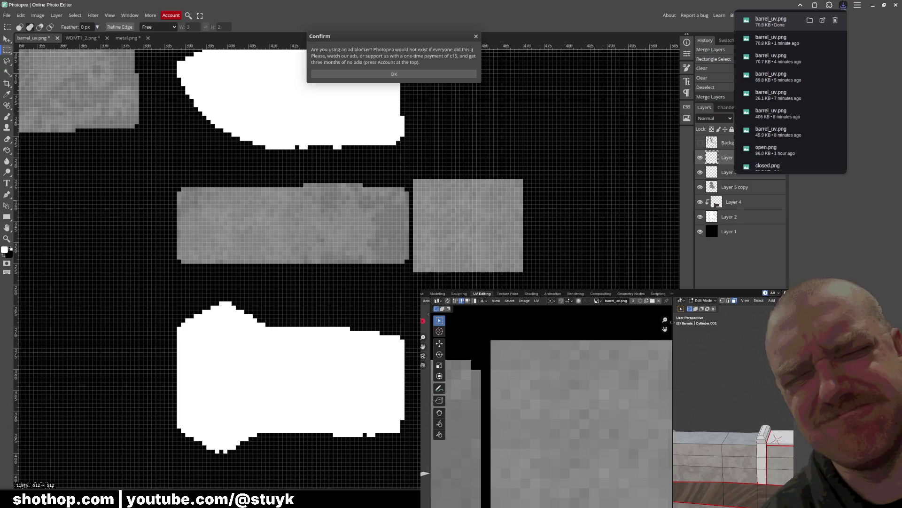
{"action": "left_click", "coordinate": [394, 75]}
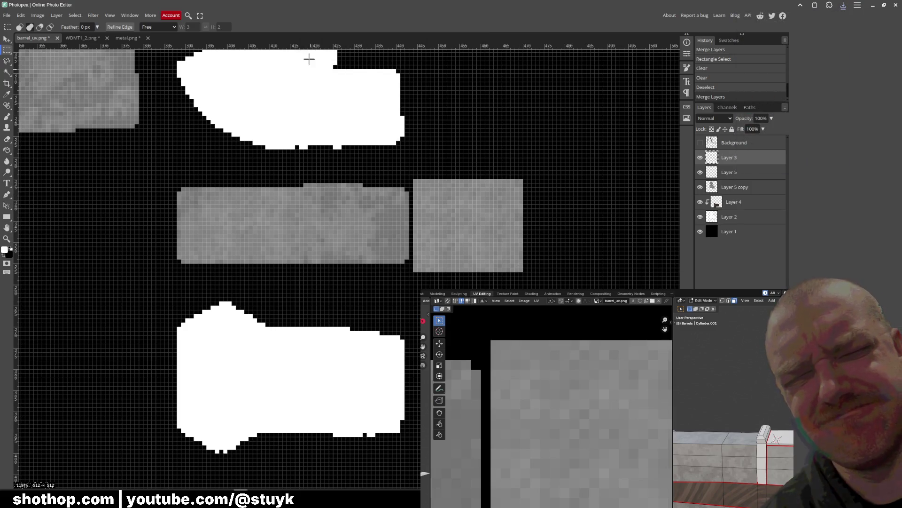
Preview the barrel in Blender's Shading workspace, then move Layer 5 copy above Layer 3 in Photopea
{"action": "scroll", "coordinate": [587, 470], "scroll_direction": "down", "scroll_amount": 6}
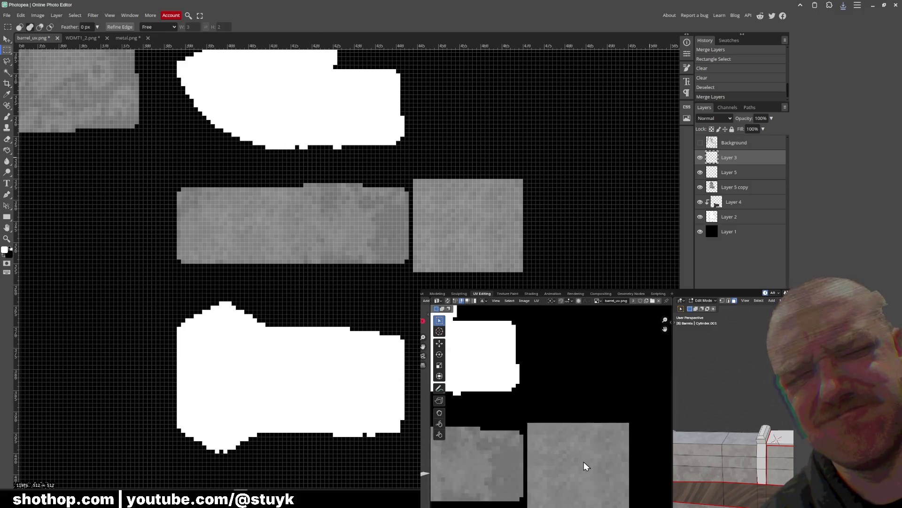
{"action": "mouse_move", "coordinate": [705, 489]}
{"action": "middle_mouse_down"}
{"action": "mouse_move", "coordinate": [763, 473]}
{"action": "mouse_move", "coordinate": [699, 486]}
{"action": "mouse_move", "coordinate": [691, 493]}
{"action": "mouse_move", "coordinate": [699, 499]}
{"action": "mouse_move", "coordinate": [682, 489]}
{"action": "mouse_move", "coordinate": [765, 437]}
{"action": "middle_mouse_up"}
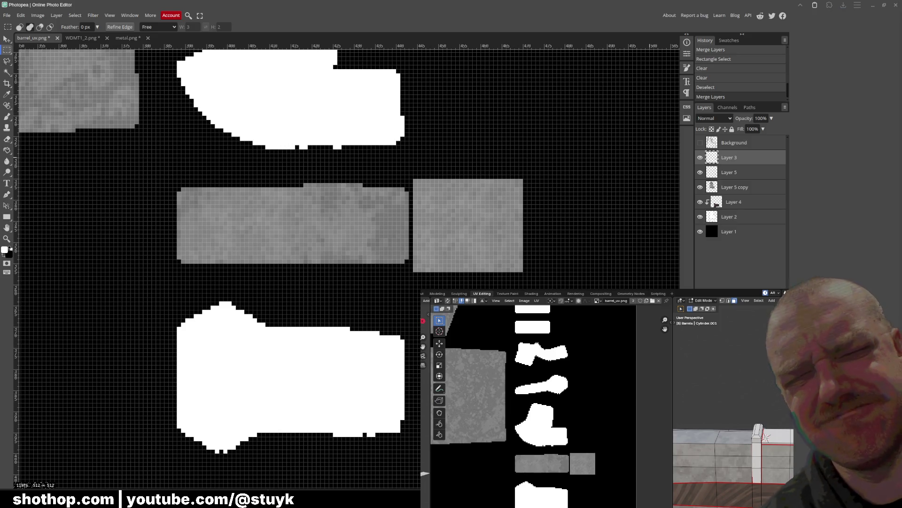
{"action": "middle_click_drag", "start_coordinate": [766, 437], "coordinate": [752, 442]}
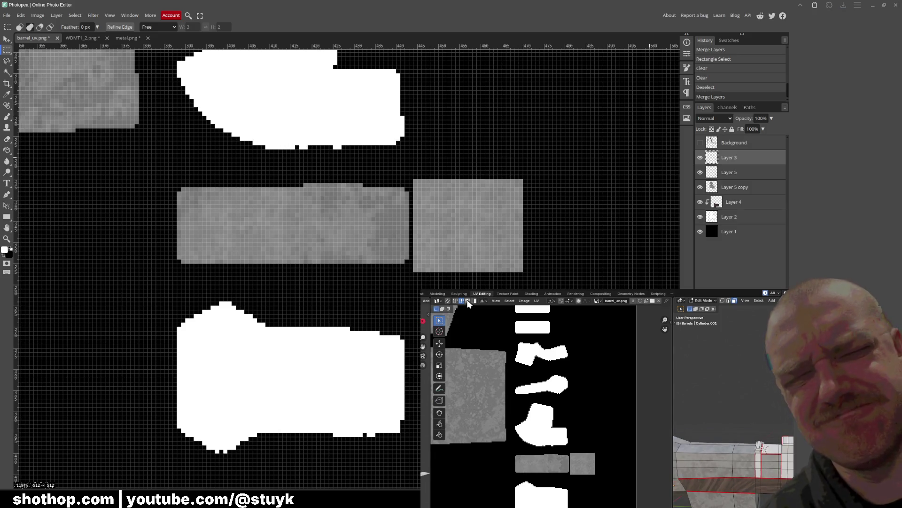
{"action": "left_click", "coordinate": [531, 293]}
{"action": "mouse_move", "coordinate": [578, 428]}
{"action": "middle_mouse_down"}
{"action": "mouse_move", "coordinate": [680, 431]}
{"action": "mouse_move", "coordinate": [592, 423]}
{"action": "mouse_move", "coordinate": [588, 412]}
{"action": "mouse_move", "coordinate": [657, 423]}
{"action": "mouse_move", "coordinate": [696, 417]}
{"action": "mouse_move", "coordinate": [578, 417]}
{"action": "mouse_move", "coordinate": [551, 428]}
{"action": "mouse_move", "coordinate": [545, 418]}
{"action": "middle_mouse_up"}
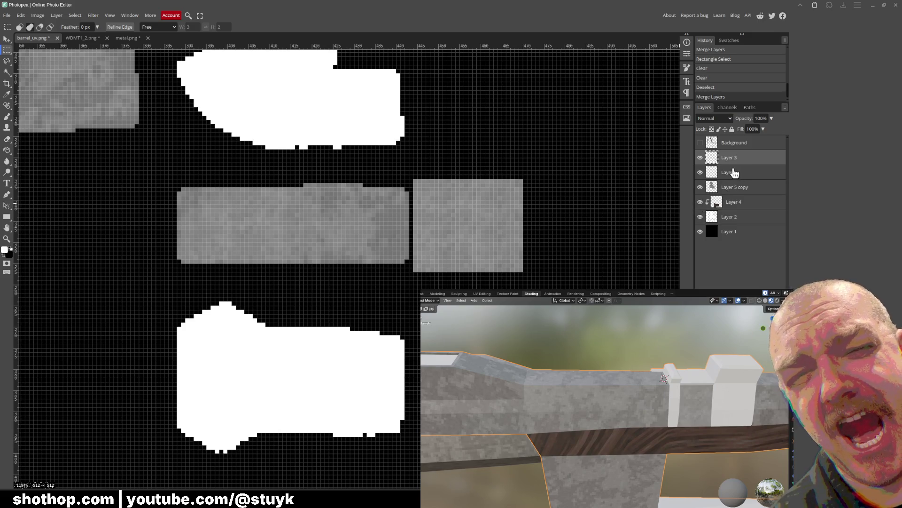
{"action": "left_click_drag", "start_coordinate": [736, 185], "coordinate": [734, 175]}
{"action": "right_click", "coordinate": [734, 194]}
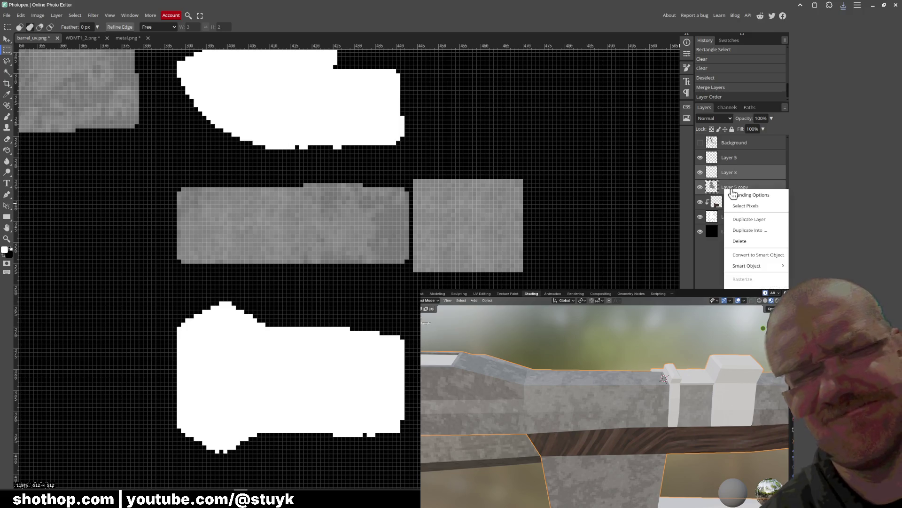
Merge Layer 5 copy down and orbit the gun to check the texture
{"action": "left_click", "coordinate": [736, 210]}
{"action": "scroll", "coordinate": [338, 207], "scroll_direction": "down", "scroll_amount": 3}
{"action": "scroll", "coordinate": [282, 209], "scroll_direction": "down", "scroll_amount": 5, "text": "alt"}
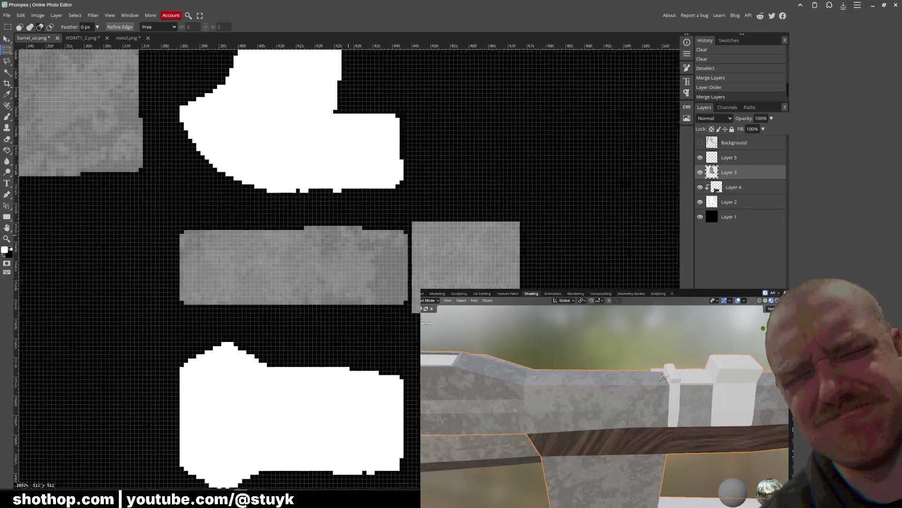
{"action": "scroll", "coordinate": [236, 210], "scroll_direction": "up", "scroll_amount": 3}
{"action": "scroll", "coordinate": [282, 235], "scroll_direction": "down", "scroll_amount": 3}
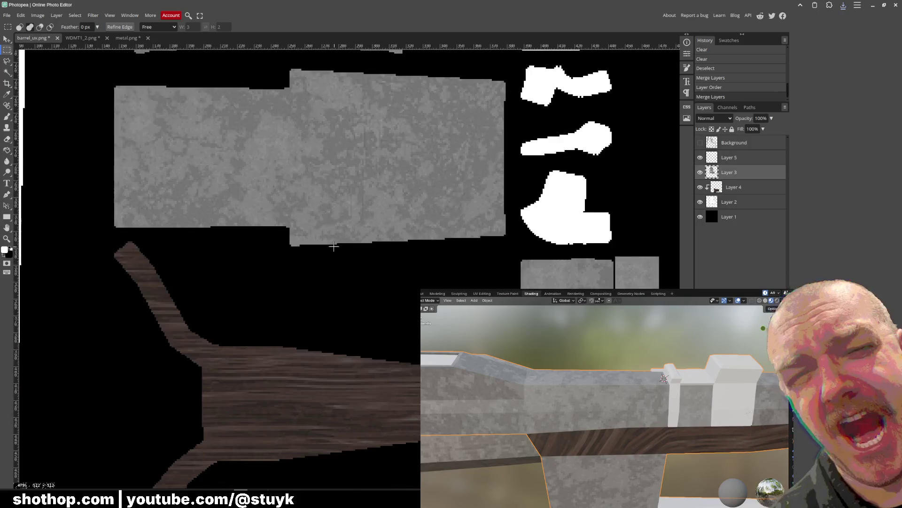
{"action": "scroll", "coordinate": [282, 235], "scroll_direction": "up", "scroll_amount": 3}
{"action": "scroll", "coordinate": [350, 270], "scroll_direction": "left", "scroll_amount": 3, "text": "shift"}
{"action": "scroll", "coordinate": [350, 269], "scroll_direction": "up", "scroll_amount": 3}
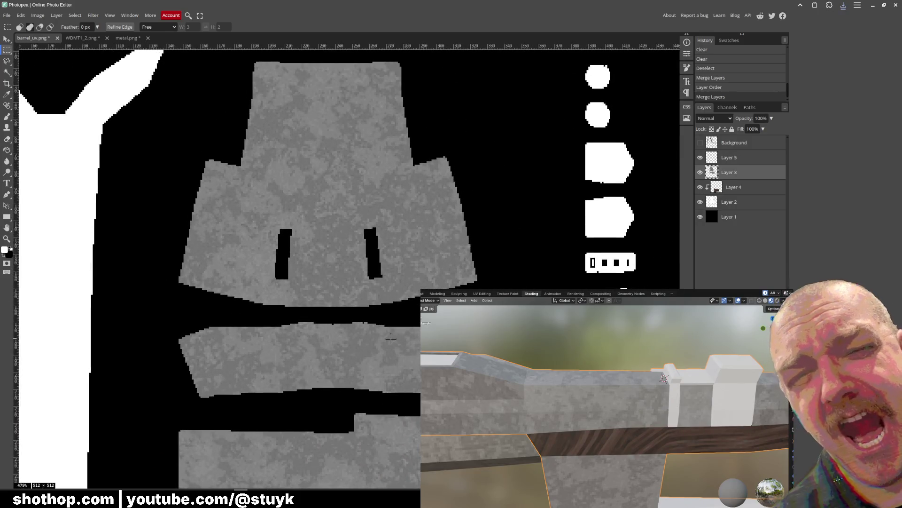
{"action": "mouse_move", "coordinate": [611, 413]}
{"action": "middle_mouse_down"}
{"action": "mouse_move", "coordinate": [540, 427]}
{"action": "mouse_move", "coordinate": [656, 424]}
{"action": "mouse_move", "coordinate": [548, 404]}
{"action": "mouse_move", "coordinate": [487, 445]}
{"action": "middle_mouse_up"}
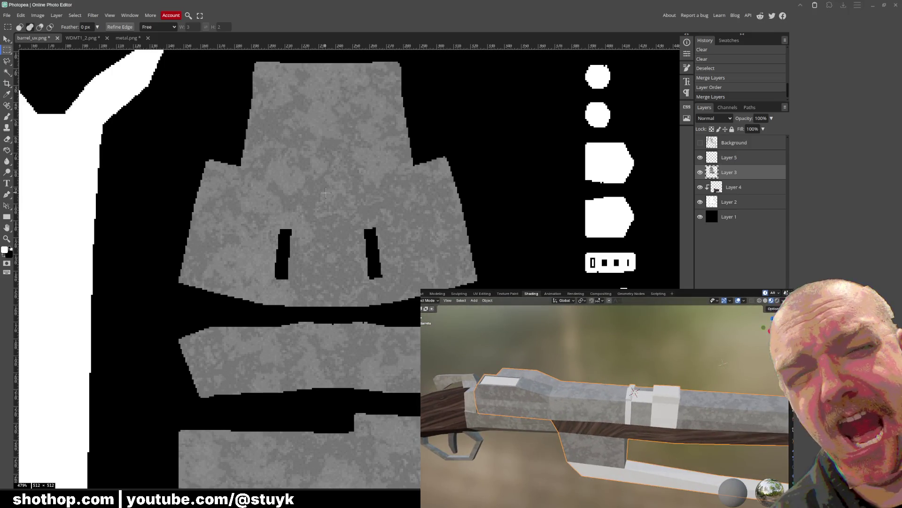
{"action": "scroll", "coordinate": [339, 156], "scroll_direction": "down", "scroll_amount": 1}
{"action": "scroll", "coordinate": [407, 205], "scroll_direction": "down", "scroll_amount": 3}
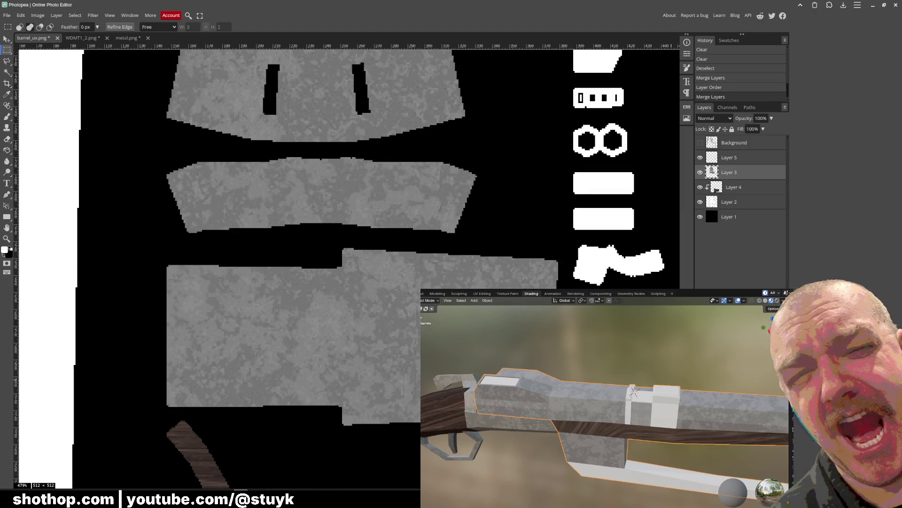
Select Layer 3's grey islands and blur them three times
{"action": "left_click", "coordinate": [8, 39]}
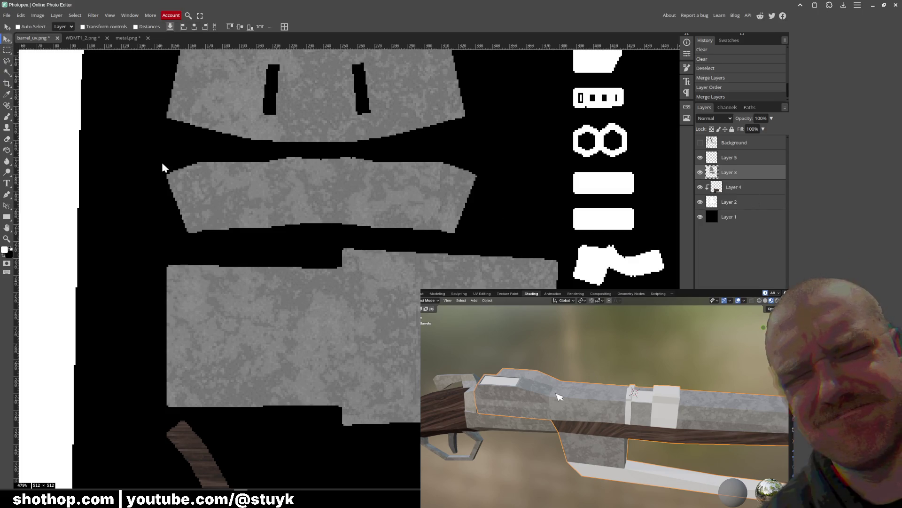
{"action": "left_click", "coordinate": [712, 172], "text": "ctrl"}
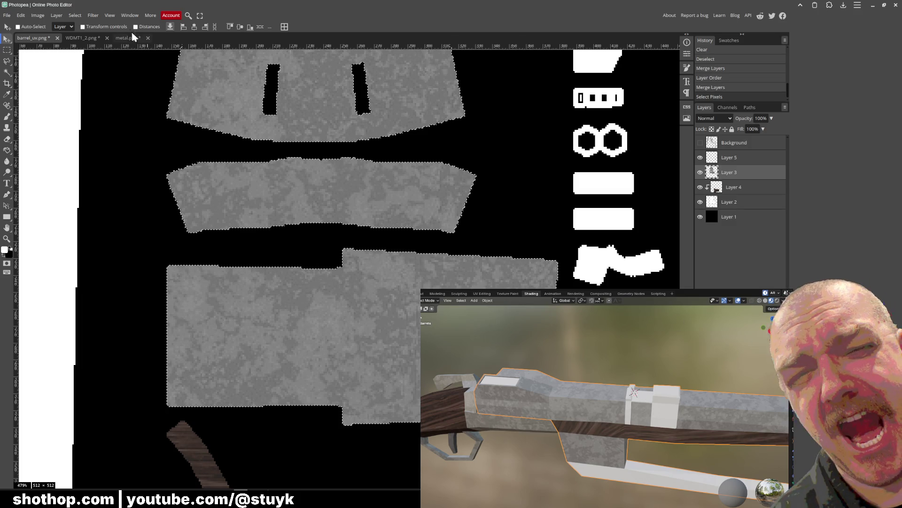
{"action": "left_click", "coordinate": [111, 15]}
{"action": "mouse_move", "coordinate": [131, 111]}
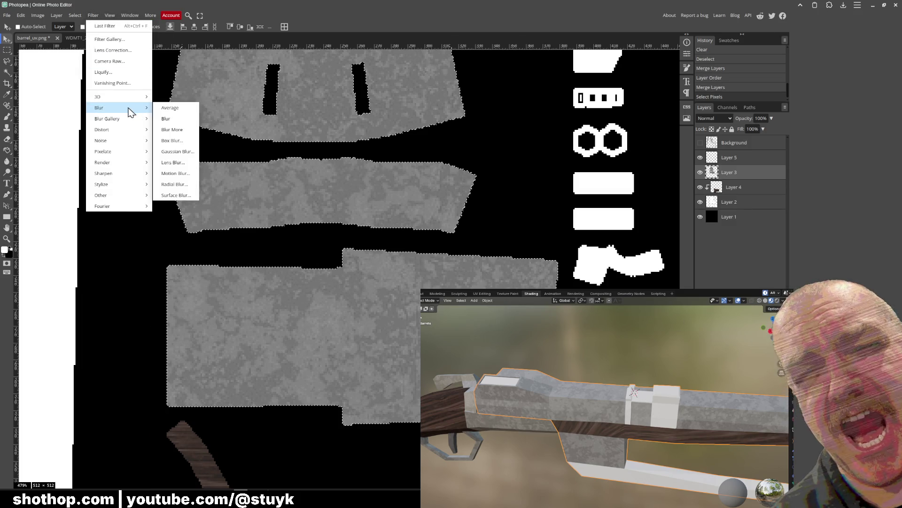
{"action": "left_click", "coordinate": [179, 122]}
{"action": "key", "text": "ctrl+f"}
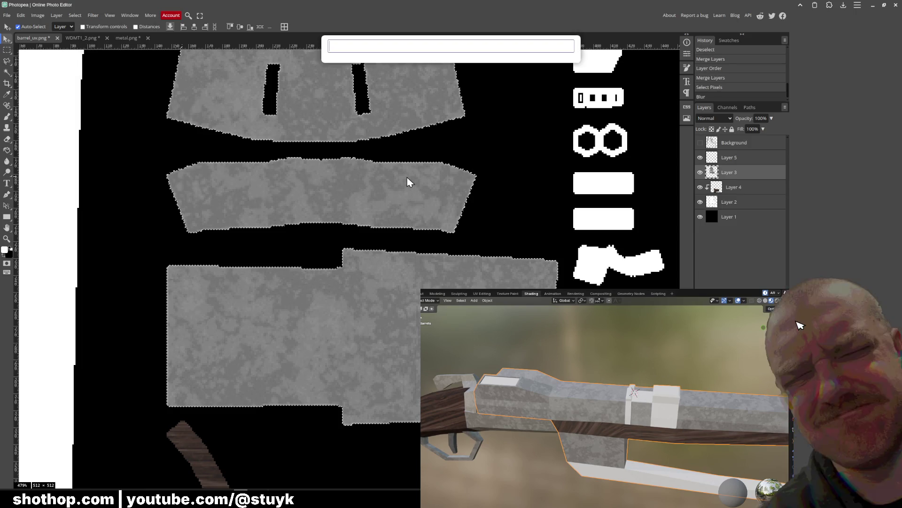
{"action": "left_click", "coordinate": [222, 100]}
{"action": "left_click", "coordinate": [99, 16]}
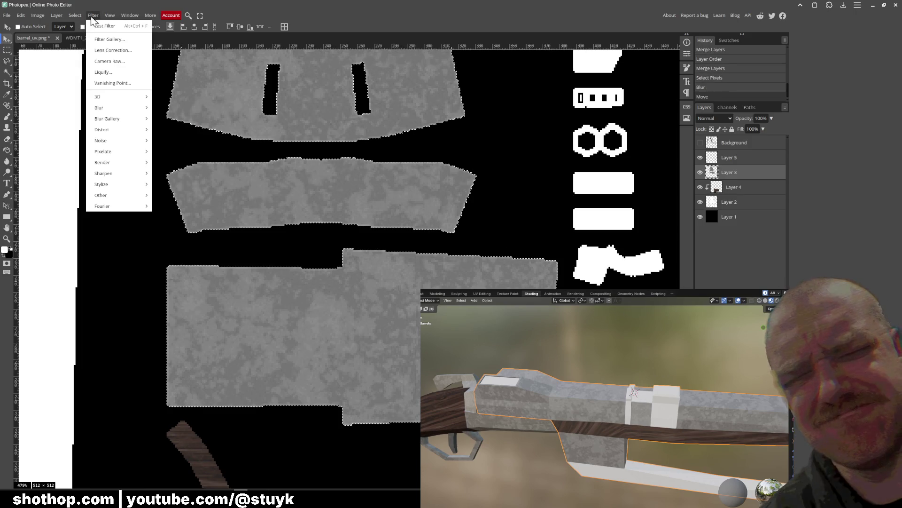
{"action": "left_click", "coordinate": [88, 16]}
{"action": "key", "text": "ctrl+f"}
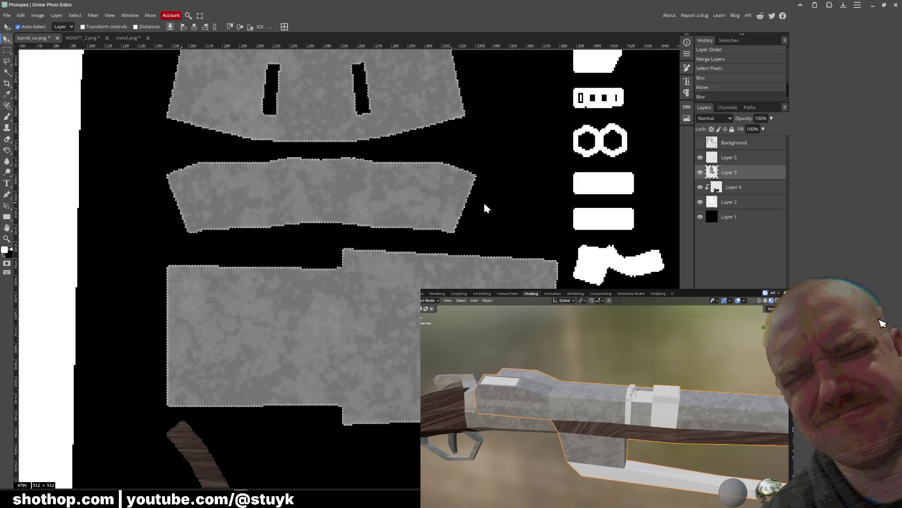
{"action": "key", "text": "ctrl+f"}
{"action": "key", "text": "ctrl+f"}
{"action": "key", "text": "ctrl+f"}
Sharpen the blurred grey islands and clear the selection
{"action": "left_click", "coordinate": [110, 16]}
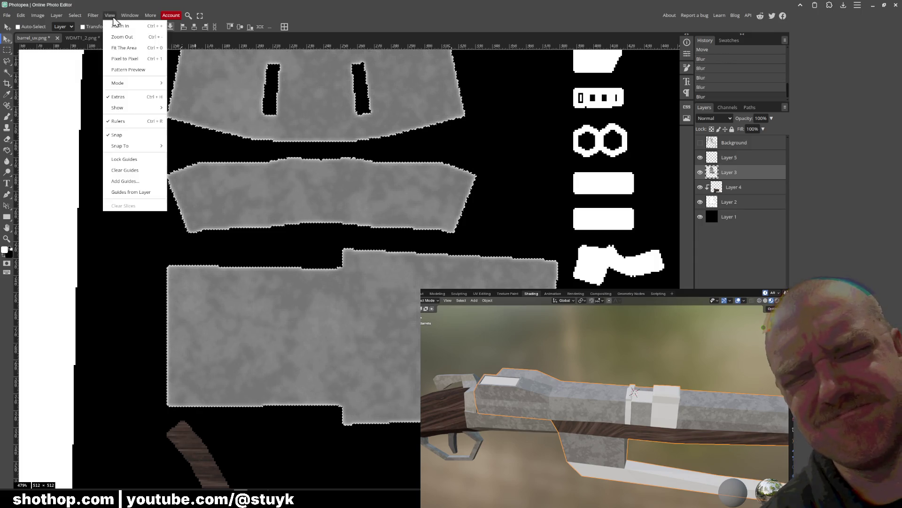
{"action": "mouse_move", "coordinate": [93, 16]}
{"action": "mouse_move", "coordinate": [113, 173]}
{"action": "left_click", "coordinate": [164, 174]}
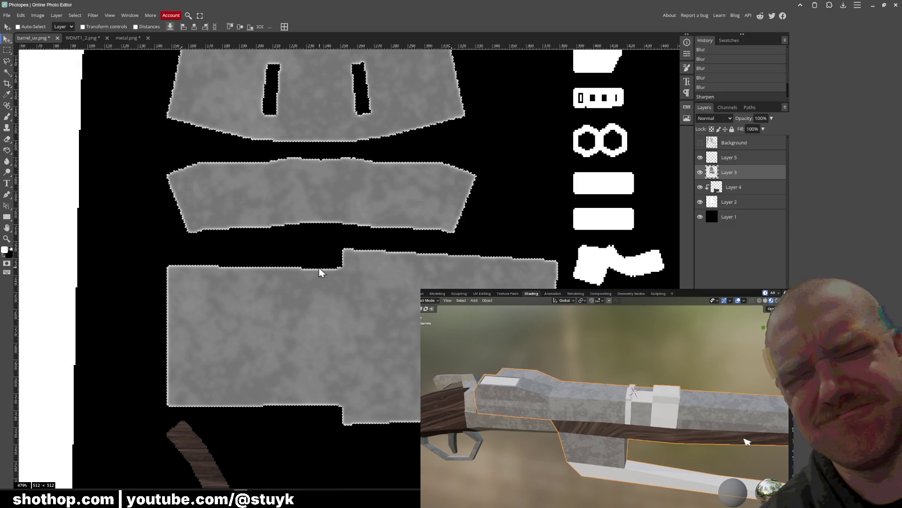
{"action": "key", "text": "ctrl+d"}
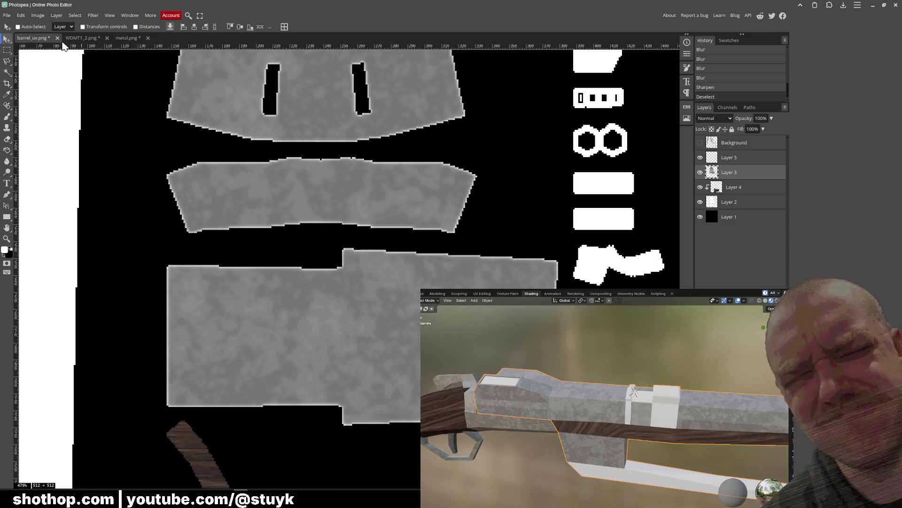
{"action": "left_click", "coordinate": [8, 15]}
Export the blurred texture as PNG over barrel_uv.png (64.3 KB)
{"action": "left_click", "coordinate": [83, 123]}
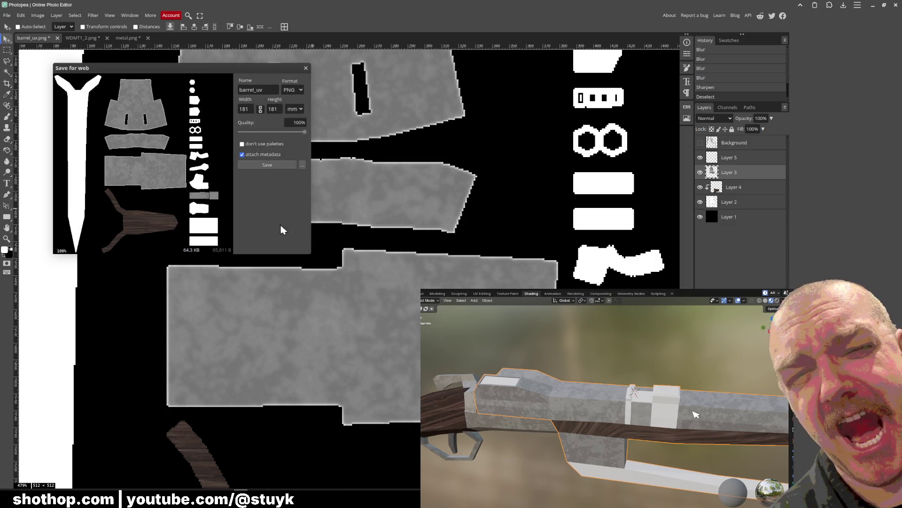
{"action": "left_click", "coordinate": [264, 165]}
{"action": "double_click", "coordinate": [339, 113]}
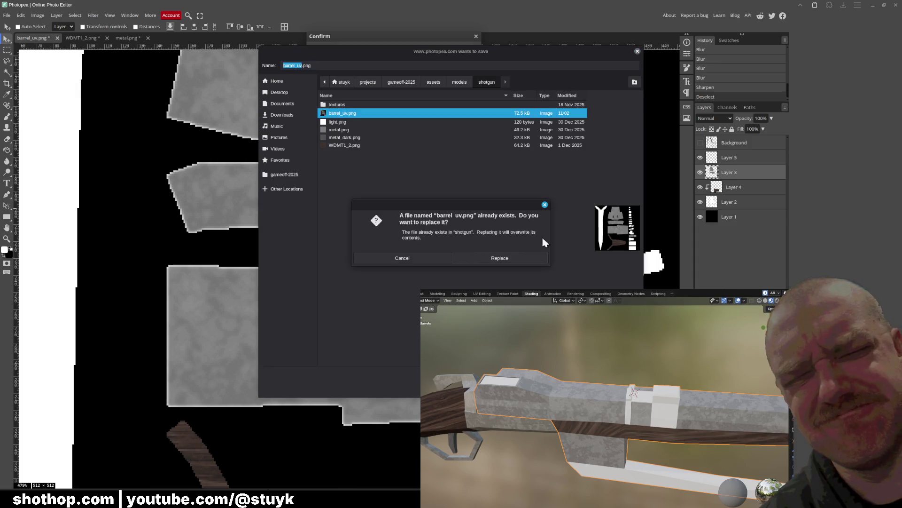
{"action": "left_click", "coordinate": [510, 261]}
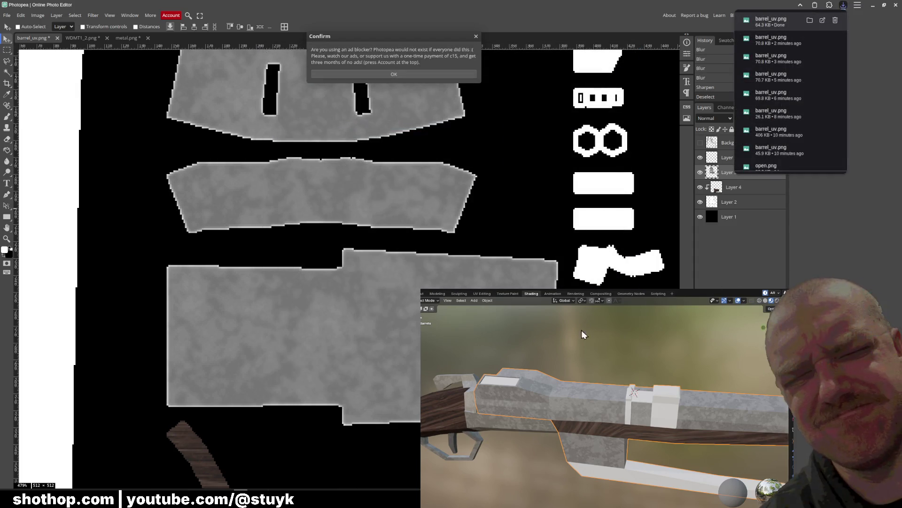
{"action": "left_click", "coordinate": [565, 396]}
Undo the blur and sharpen to restore the crisp mottled stone texture
{"action": "middle_click_drag", "start_coordinate": [588, 422], "coordinate": [681, 458]}
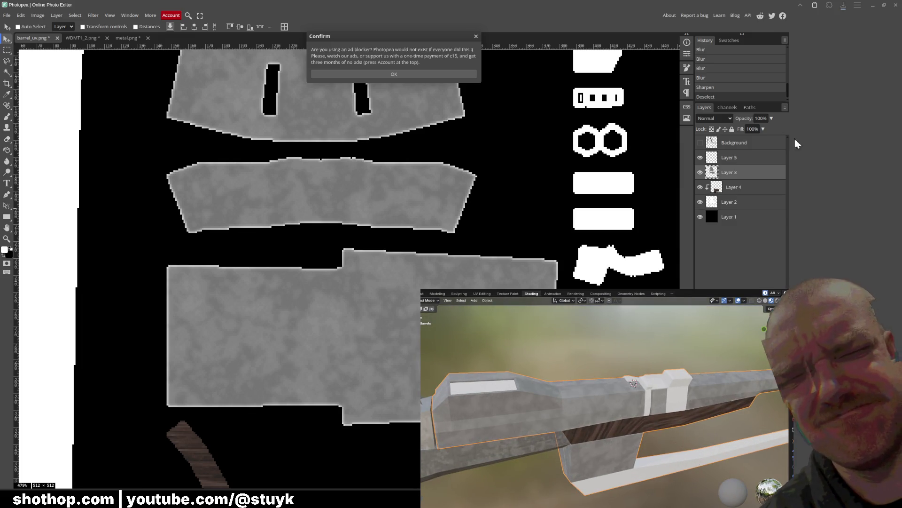
{"action": "left_click", "coordinate": [437, 75]}
{"action": "key", "text": "ctrl+z"}
{"action": "key", "text": "ctrl+z"}
{"action": "key", "text": "ctrl+z"}
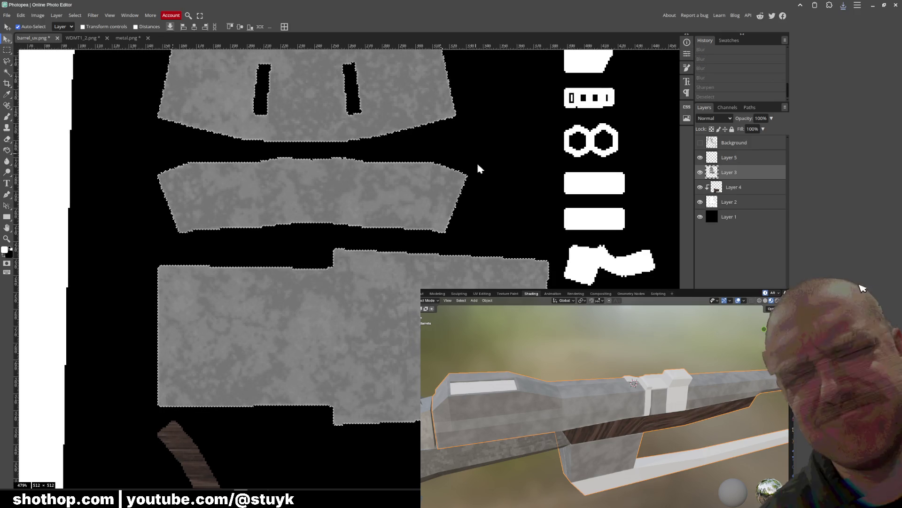
{"action": "key", "text": "ctrl+z"}
{"action": "key", "text": "ctrl+z"}
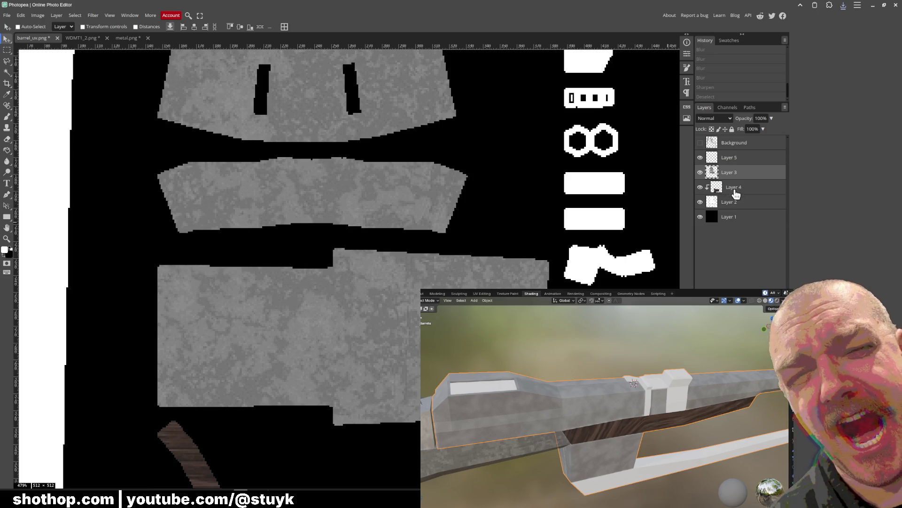
Export the unblurred texture as PNG, overwriting barrel_uv.png
{"action": "left_click", "coordinate": [7, 15]}
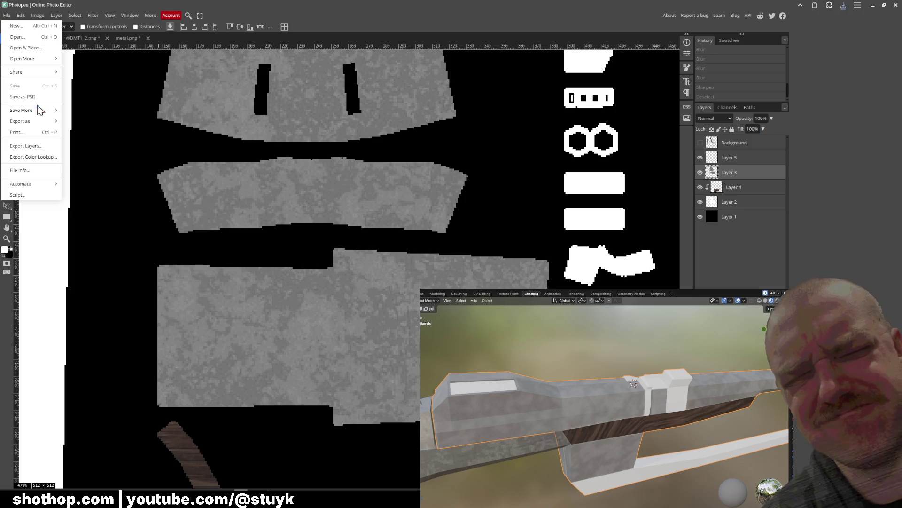
{"action": "mouse_move", "coordinate": [40, 110]}
{"action": "left_click", "coordinate": [82, 112]}
{"action": "left_click", "coordinate": [275, 160]}
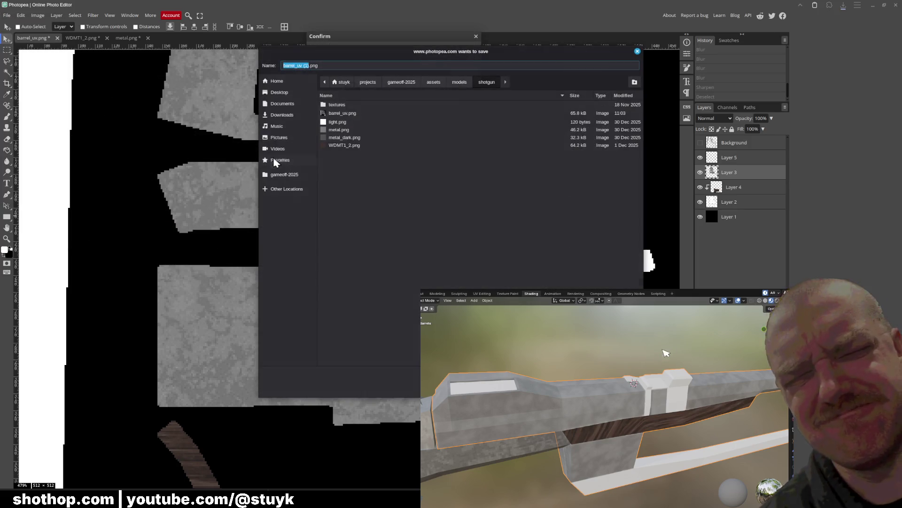
{"action": "double_click", "coordinate": [343, 114]}
{"action": "left_click", "coordinate": [511, 261]}
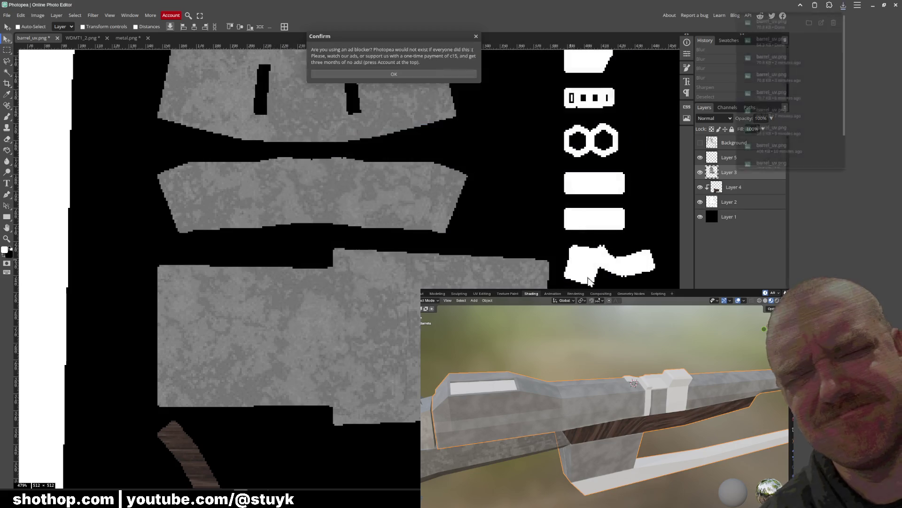
Dismiss the ad-blocker notice and inspect the crisper grey texture on the deselected barrel in Blender
{"action": "left_click", "coordinate": [394, 74]}
{"action": "key", "text": "alt+a"}
{"action": "mouse_move", "coordinate": [518, 478]}
{"action": "middle_mouse_down"}
{"action": "mouse_move", "coordinate": [557, 449]}
{"action": "mouse_move", "coordinate": [586, 447]}
{"action": "mouse_move", "coordinate": [580, 418]}
{"action": "mouse_move", "coordinate": [533, 421]}
{"action": "mouse_move", "coordinate": [622, 424]}
{"action": "middle_mouse_up"}
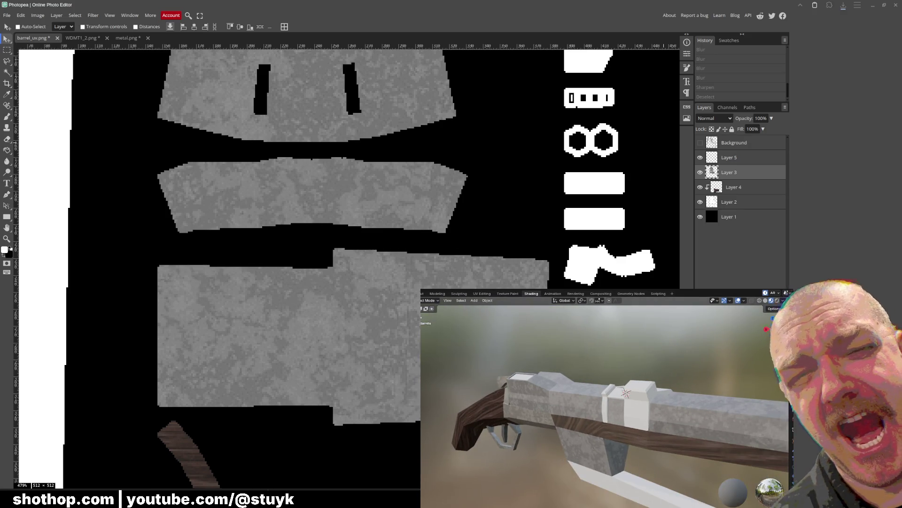
{"action": "mouse_move", "coordinate": [66, 500]}
{"action": "left_click", "coordinate": [112, 465]}
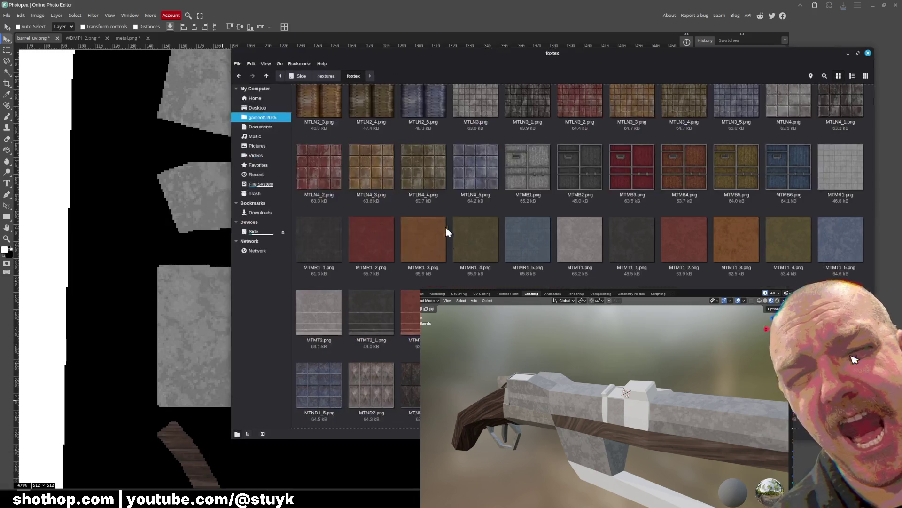
{"action": "scroll", "coordinate": [578, 211], "scroll_direction": "down", "scroll_amount": 5}
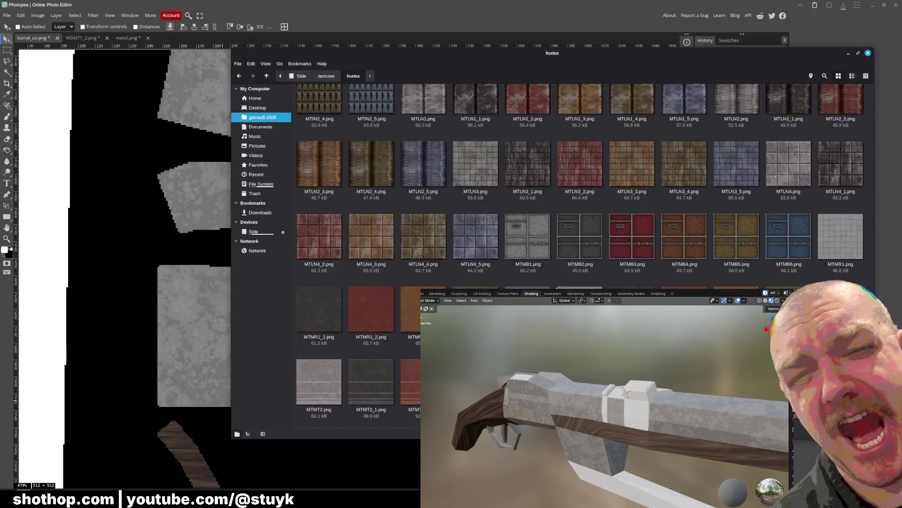
{"action": "scroll", "coordinate": [559, 261], "scroll_direction": "up", "scroll_amount": 10}
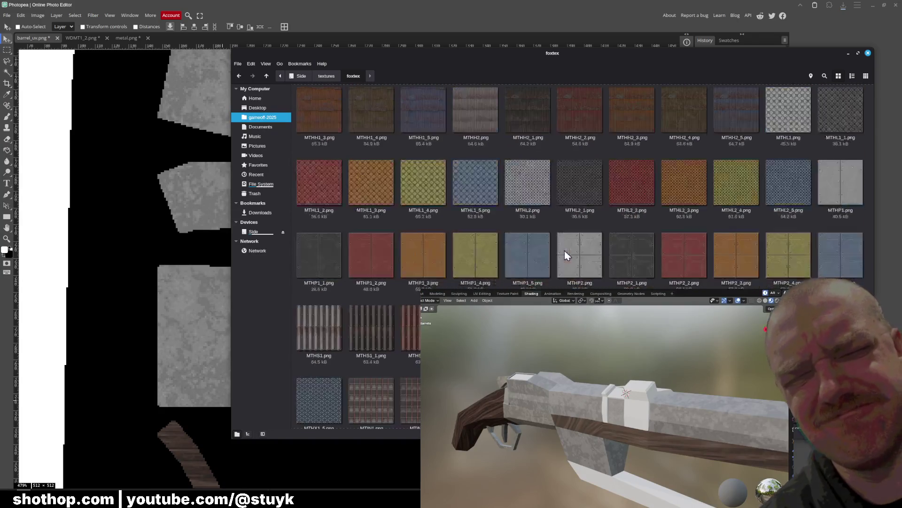
{"action": "scroll", "coordinate": [560, 249], "scroll_direction": "up", "scroll_amount": 5}
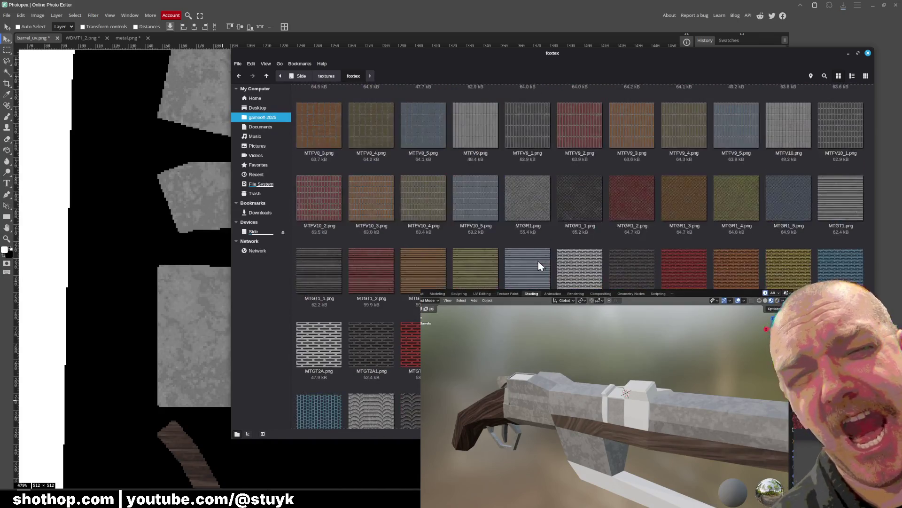
{"action": "scroll", "coordinate": [566, 225], "scroll_direction": "up", "scroll_amount": 10}
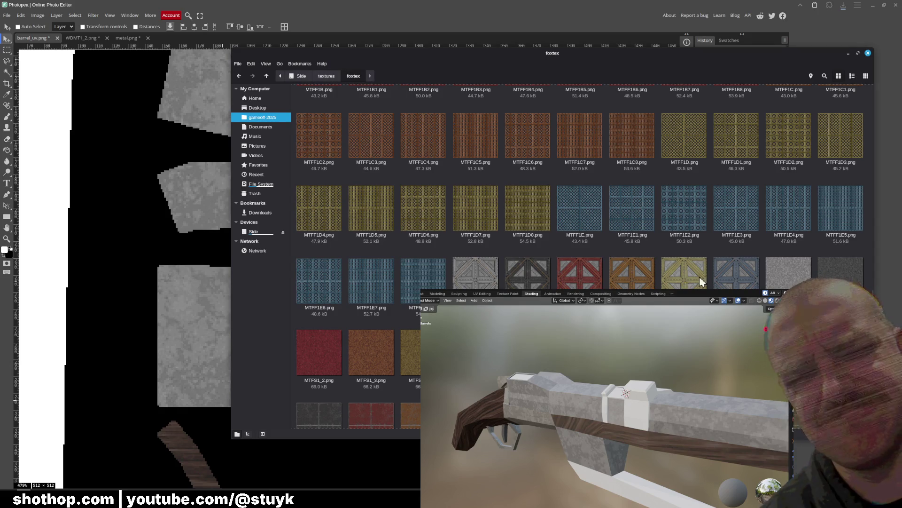
{"action": "scroll", "coordinate": [559, 245], "scroll_direction": "up", "scroll_amount": 10}
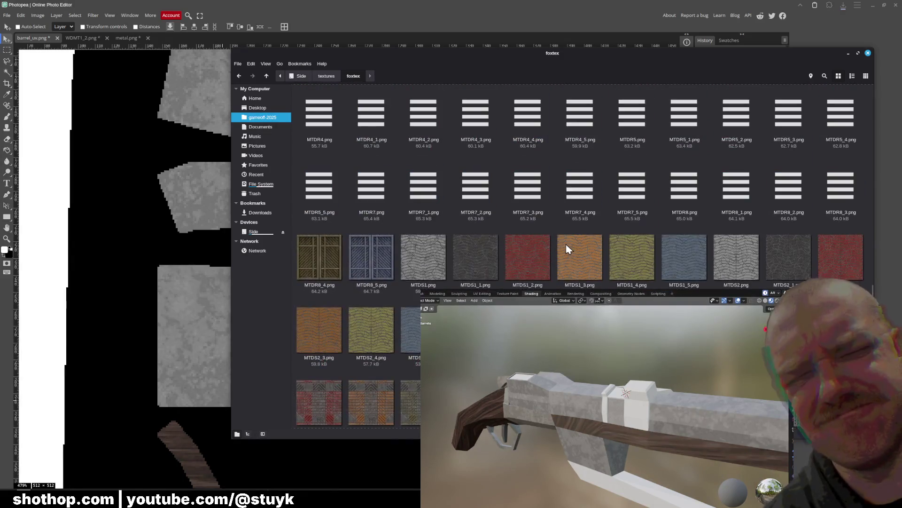
{"action": "scroll", "coordinate": [558, 245], "scroll_direction": "up", "scroll_amount": 10}
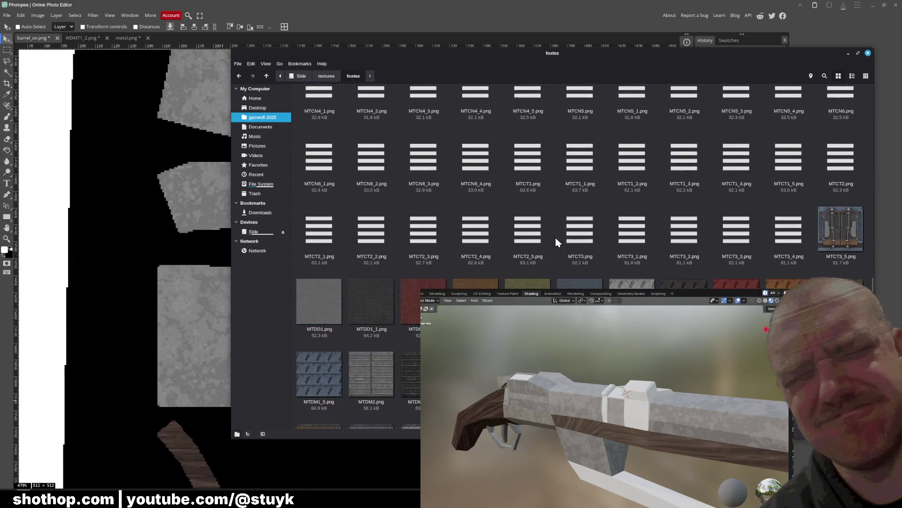
{"action": "scroll", "coordinate": [556, 234], "scroll_direction": "up", "scroll_amount": 10}
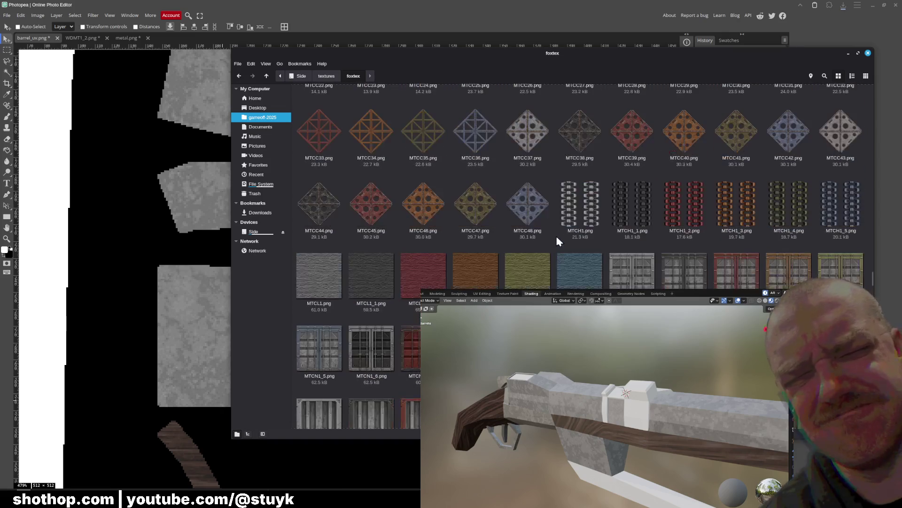
{"action": "scroll", "coordinate": [557, 236], "scroll_direction": "up", "scroll_amount": 10}
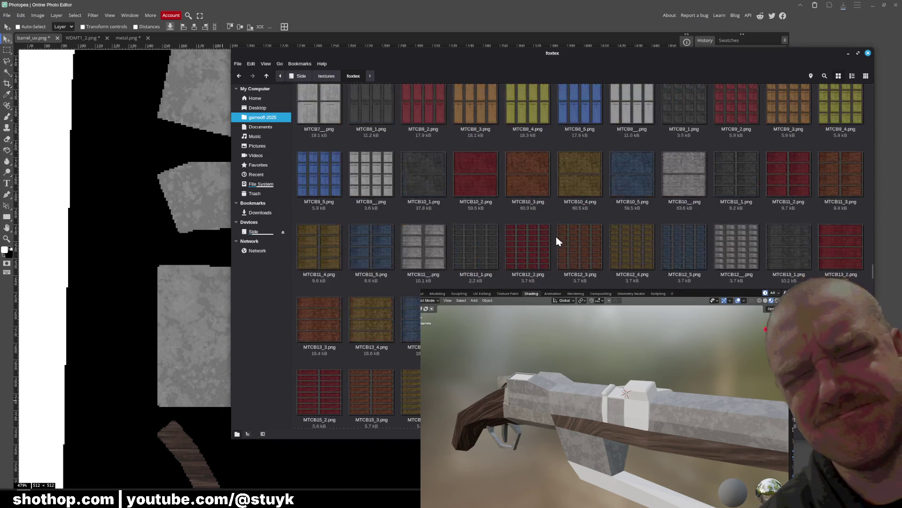
{"action": "scroll", "coordinate": [561, 233], "scroll_direction": "up", "scroll_amount": 10}
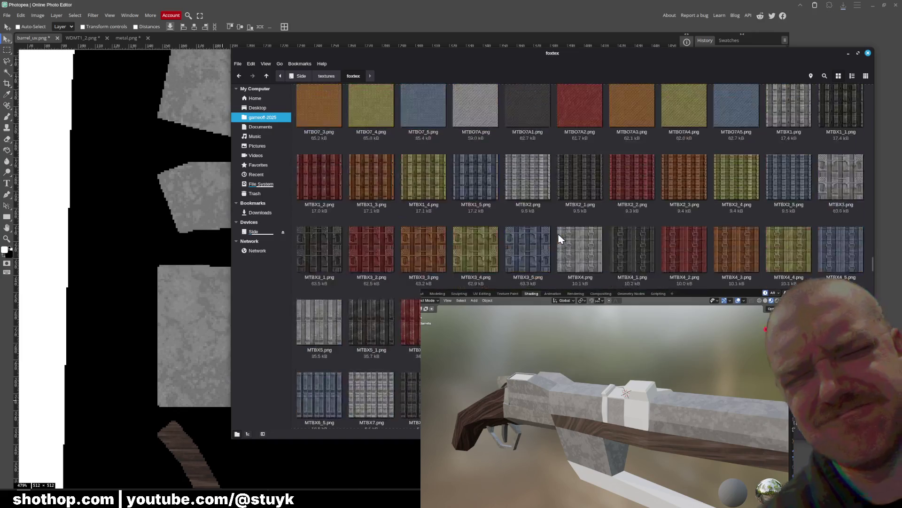
{"action": "scroll", "coordinate": [560, 230], "scroll_direction": "up", "scroll_amount": 3}
{"action": "scroll", "coordinate": [555, 237], "scroll_direction": "up", "scroll_amount": 3}
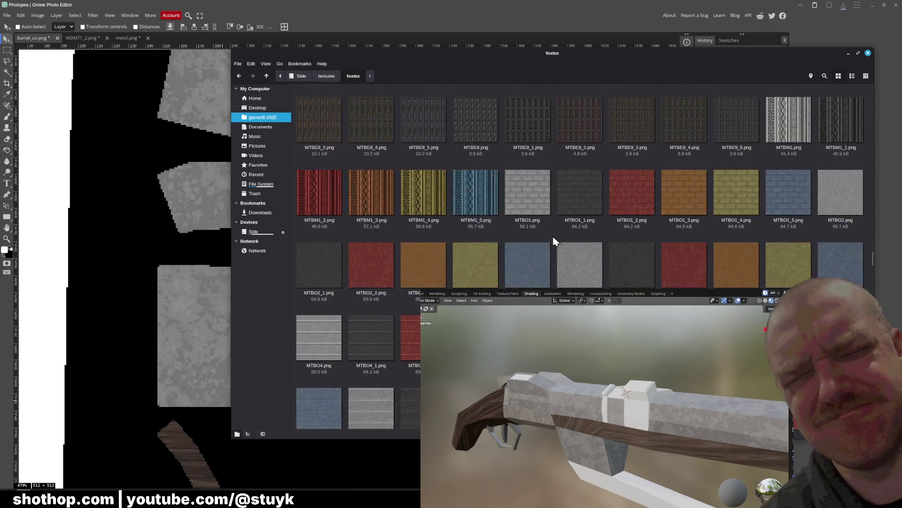
{"action": "scroll", "coordinate": [553, 236], "scroll_direction": "up", "scroll_amount": 2}
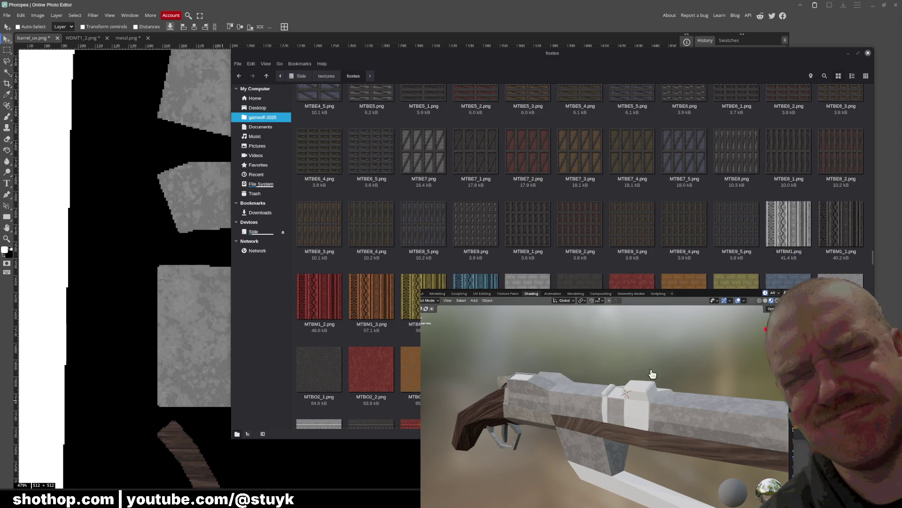
{"action": "key", "text": "alt+Tab"}
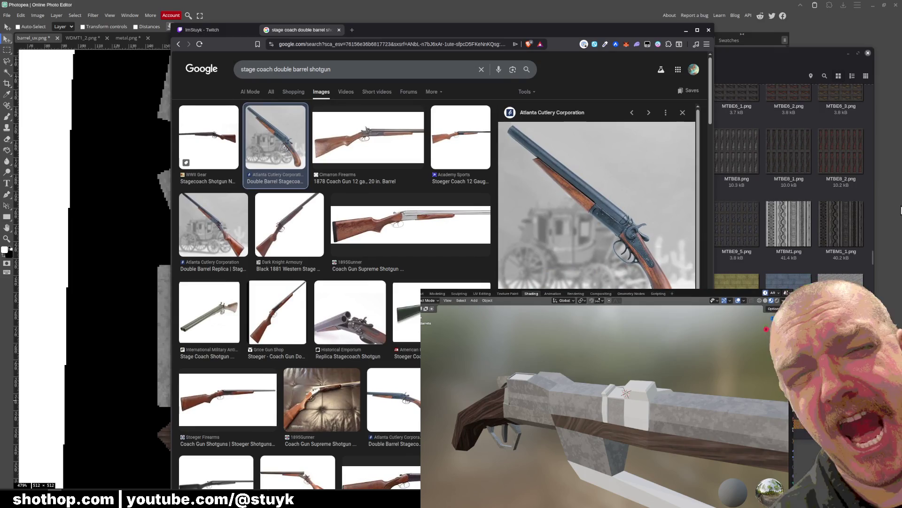
Put the shotgun reference images away and return to the foxtex texture folder
{"action": "key", "text": "alt+Tab"}
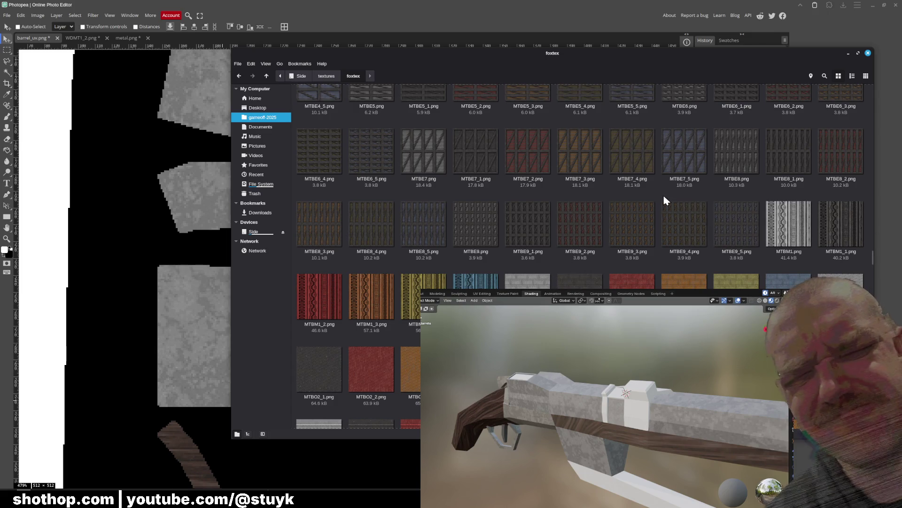
{"action": "scroll", "coordinate": [663, 207], "scroll_direction": "up", "scroll_amount": 10}
{"action": "scroll", "coordinate": [620, 256], "scroll_direction": "up", "scroll_amount": 3}
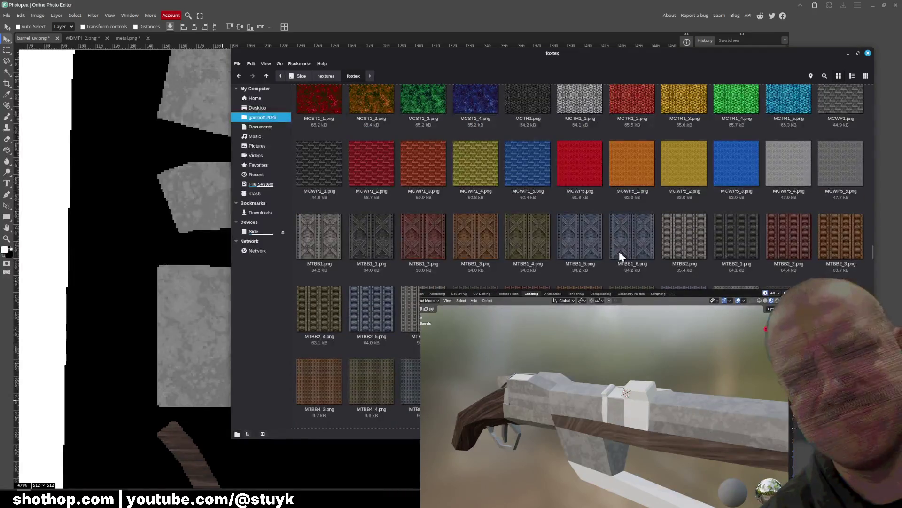
{"action": "scroll", "coordinate": [621, 256], "scroll_direction": "up", "scroll_amount": 5}
{"action": "scroll", "coordinate": [620, 256], "scroll_direction": "down", "scroll_amount": 6}
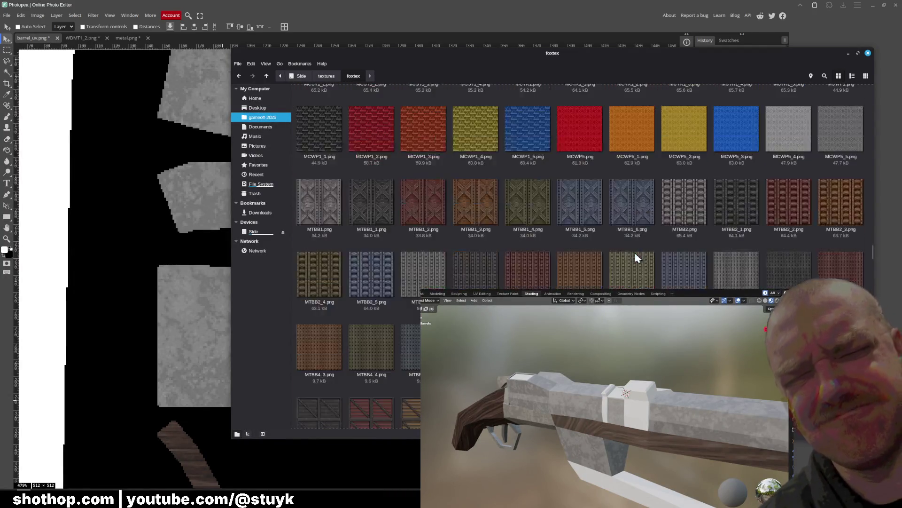
{"action": "scroll", "coordinate": [637, 258], "scroll_direction": "down", "scroll_amount": 10}
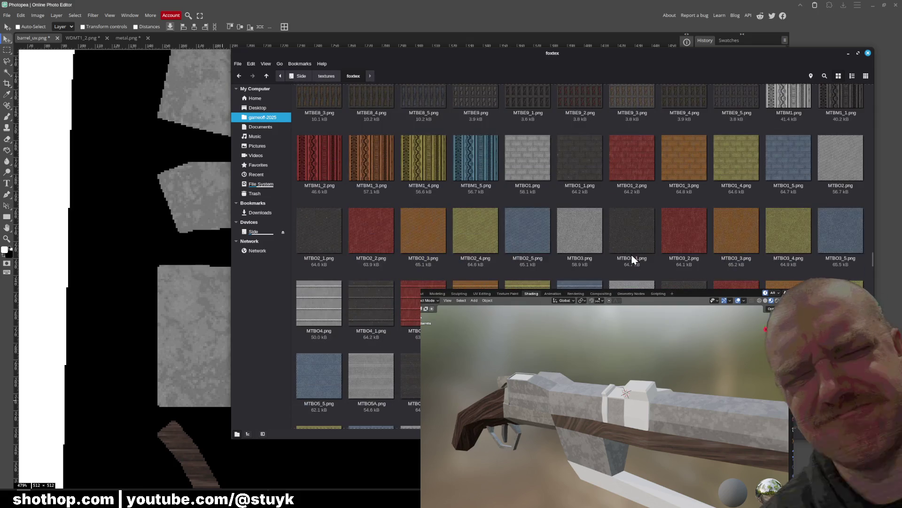
{"action": "scroll", "coordinate": [631, 254], "scroll_direction": "up", "scroll_amount": 3}
{"action": "scroll", "coordinate": [631, 254], "scroll_direction": "down", "scroll_amount": 6}
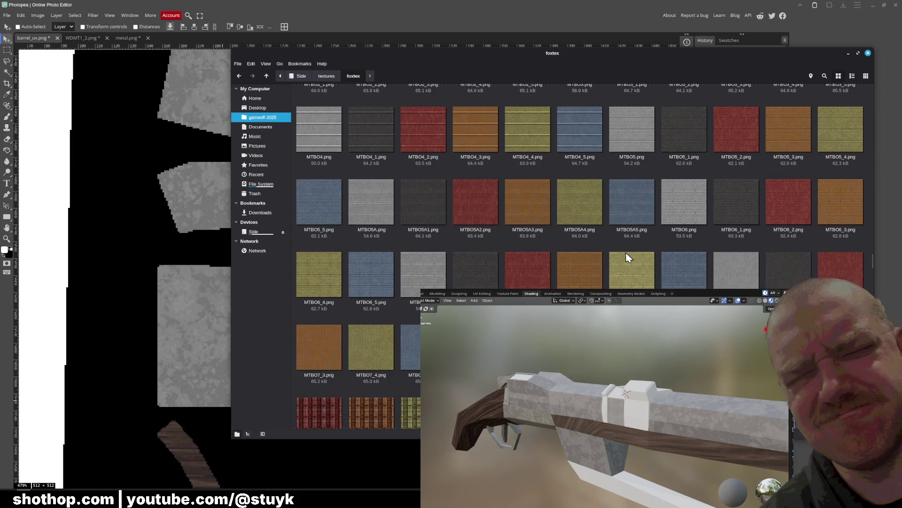
Open MTBO5A1.png and MTBO7_1.png in Photopea as new documents
{"action": "left_click", "coordinate": [422, 203]}
{"action": "mouse_move", "coordinate": [419, 200]}
{"action": "left_mouse_down"}
{"action": "mouse_move", "coordinate": [409, 148]}
{"action": "mouse_move", "coordinate": [186, 26]}
{"action": "mouse_move", "coordinate": [226, 56]}
{"action": "left_mouse_up"}
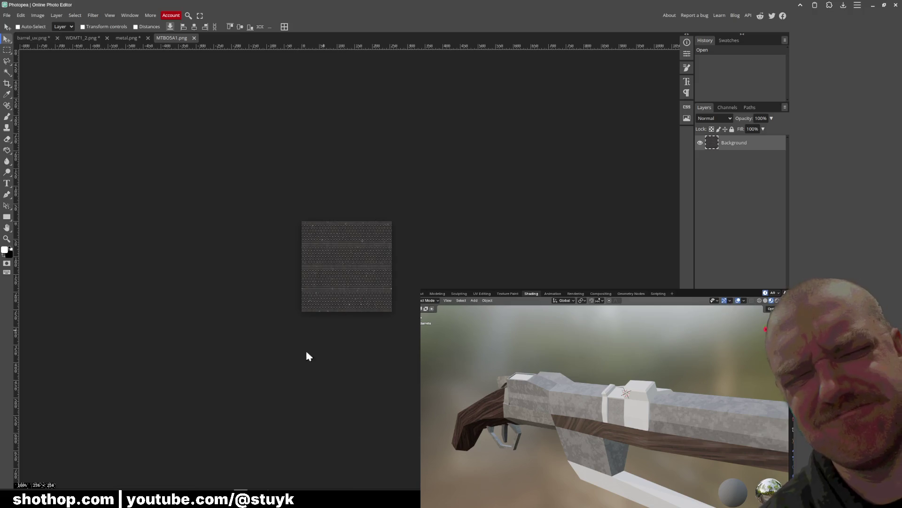
{"action": "key", "text": "alt+Tab"}
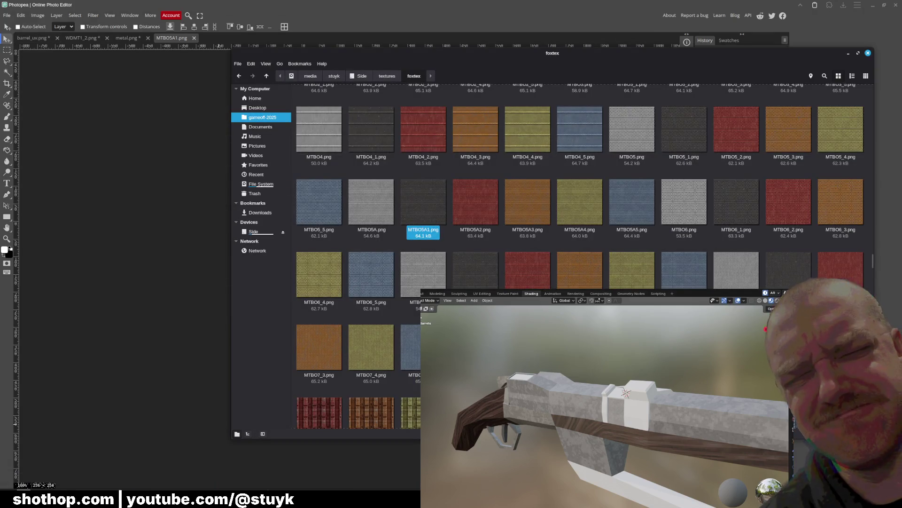
{"action": "mouse_move", "coordinate": [475, 270]}
{"action": "left_mouse_down"}
{"action": "mouse_move", "coordinate": [329, 69]}
{"action": "mouse_move", "coordinate": [256, 42]}
{"action": "left_mouse_up"}
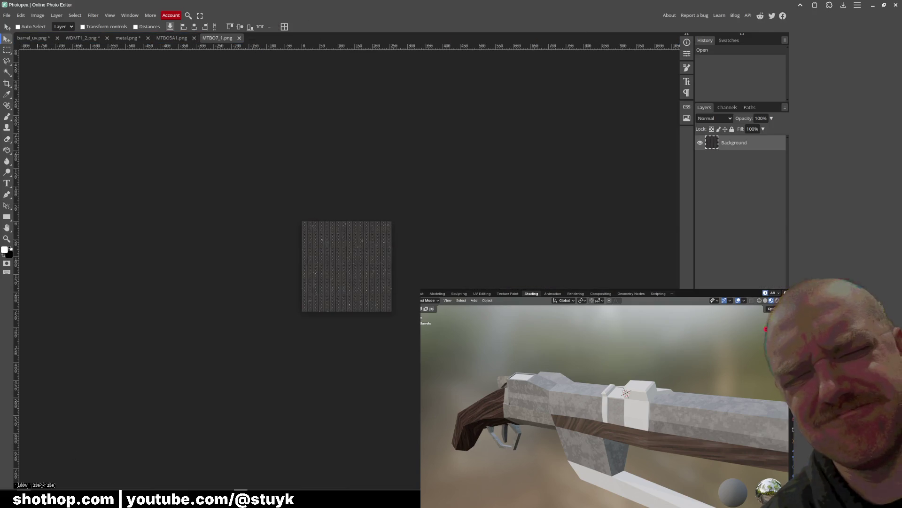
Find MTBO1_1.png in the foxtex folder and open it in Photopea
{"action": "key", "text": "alt+Tab"}
{"action": "scroll", "coordinate": [584, 249], "scroll_direction": "up", "scroll_amount": 10}
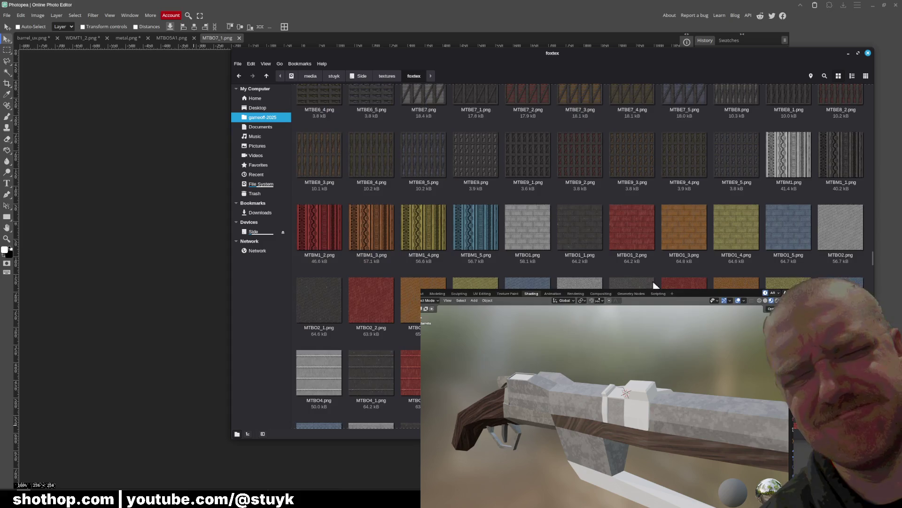
{"action": "scroll", "coordinate": [655, 285], "scroll_direction": "up", "scroll_amount": 8}
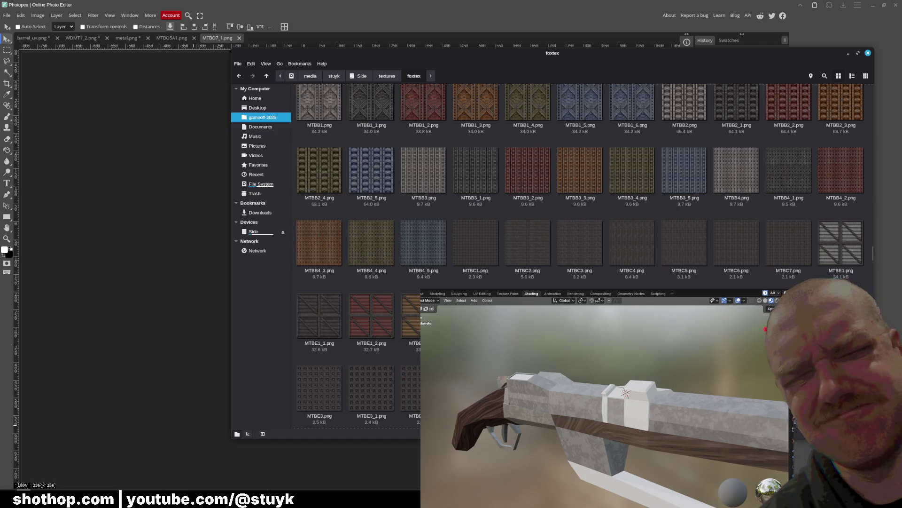
{"action": "scroll", "coordinate": [583, 256], "scroll_direction": "up", "scroll_amount": 1}
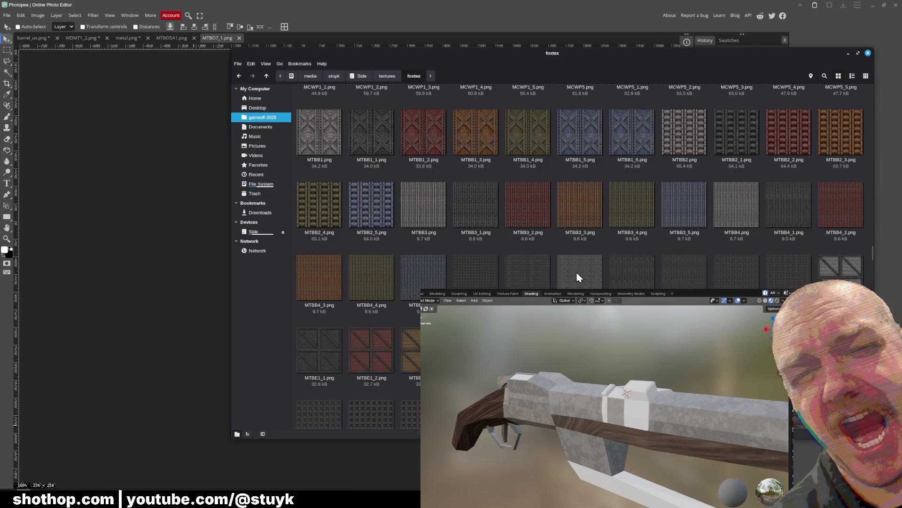
{"action": "scroll", "coordinate": [577, 273], "scroll_direction": "up", "scroll_amount": 5}
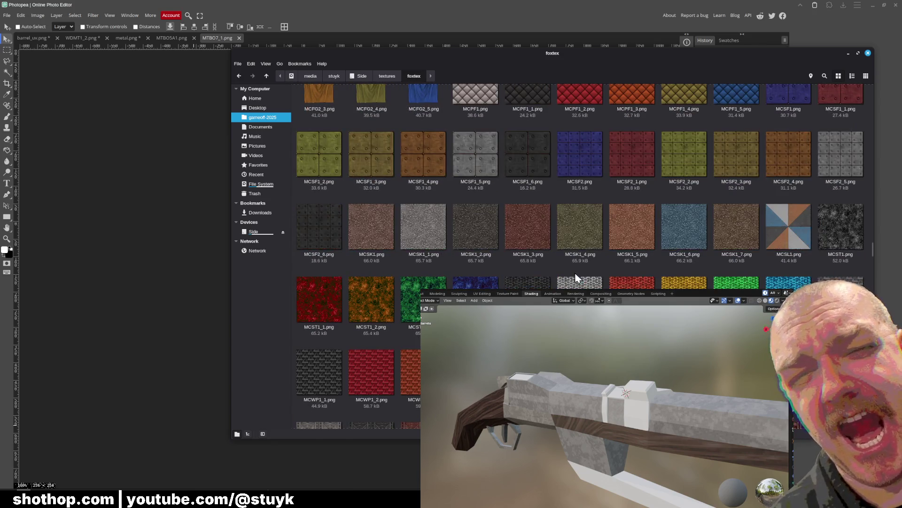
{"action": "scroll", "coordinate": [577, 277], "scroll_direction": "up", "scroll_amount": 4}
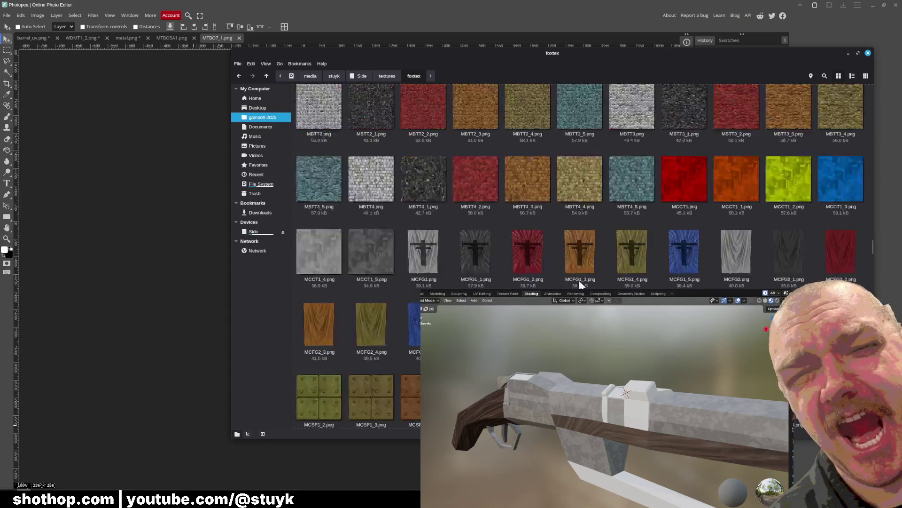
{"action": "scroll", "coordinate": [581, 284], "scroll_direction": "down", "scroll_amount": 10}
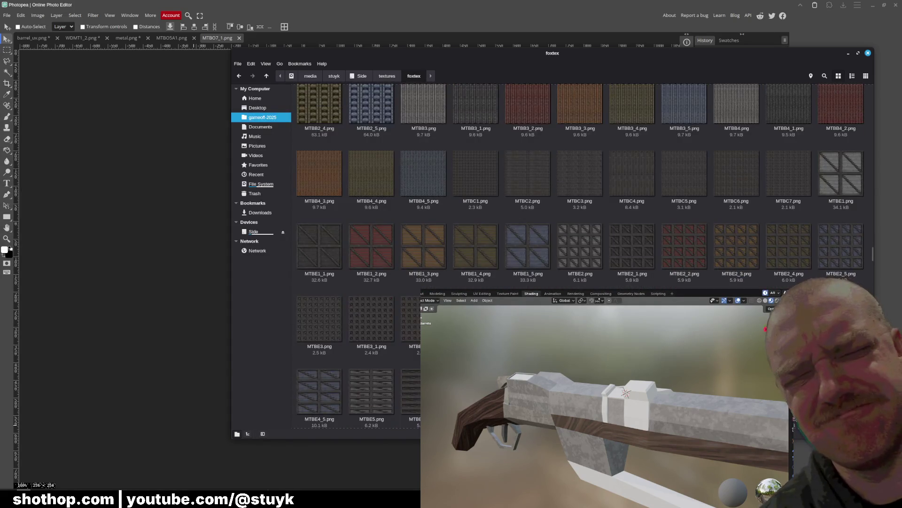
{"action": "scroll", "coordinate": [575, 260], "scroll_direction": "down", "scroll_amount": 5}
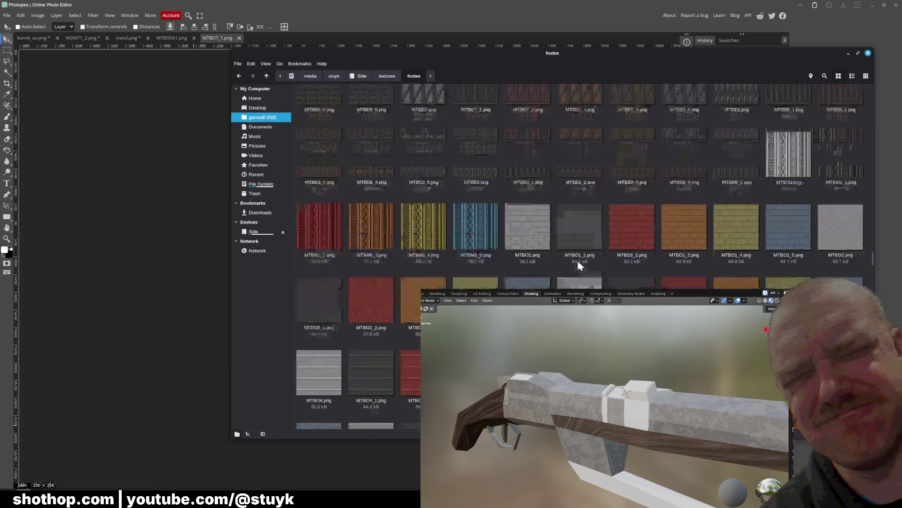
{"action": "scroll", "coordinate": [576, 263], "scroll_direction": "down", "scroll_amount": 1}
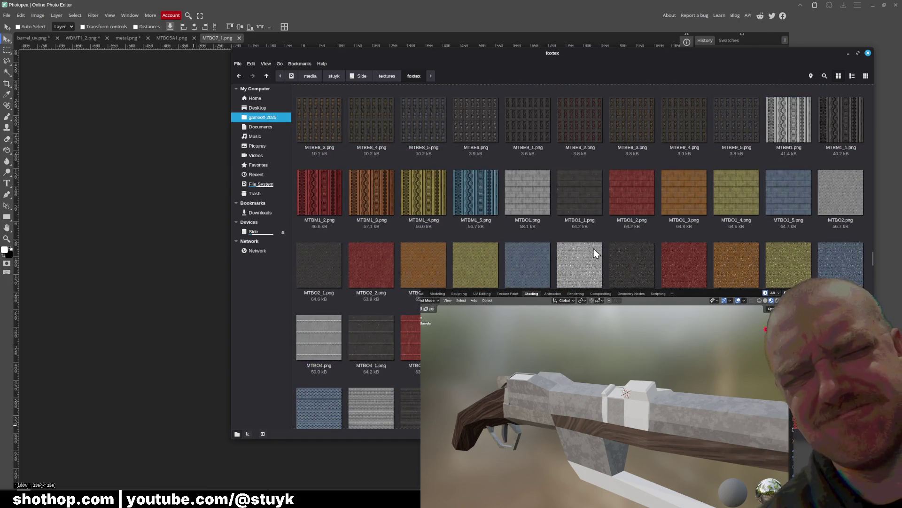
{"action": "left_click_drag", "start_coordinate": [570, 204], "coordinate": [346, 125]}
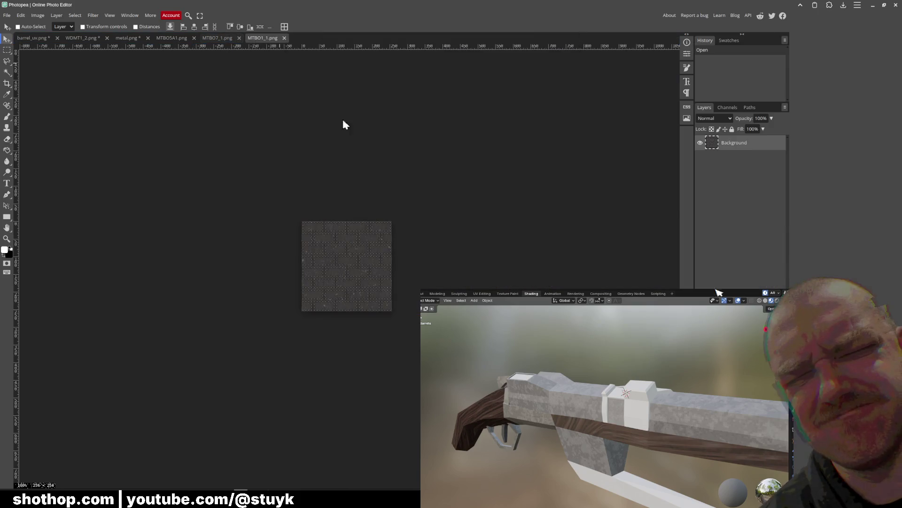
Open MTCB1_1.png in Photopea, then view the MTBO1_1 and WDMT1_2 textures
{"action": "key", "text": "alt+Tab"}
{"action": "scroll", "coordinate": [498, 254], "scroll_direction": "down", "scroll_amount": 3}
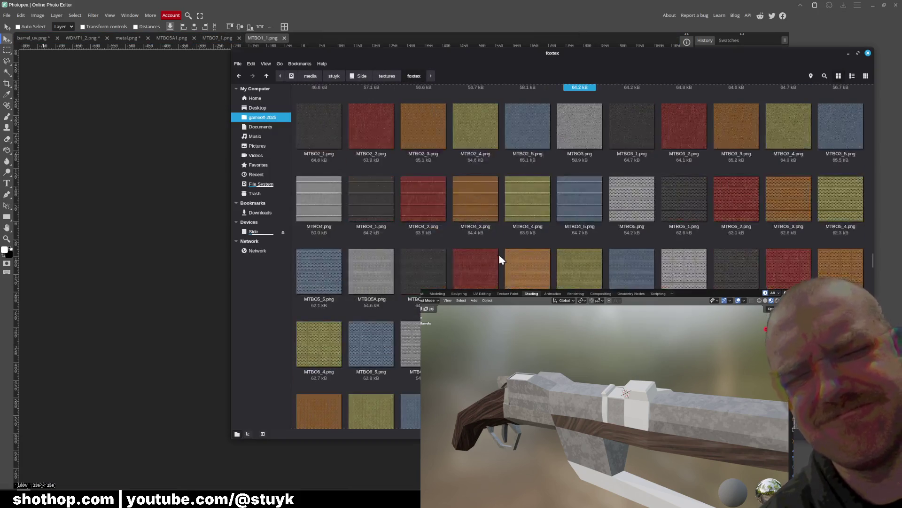
{"action": "scroll", "coordinate": [468, 242], "scroll_direction": "up", "scroll_amount": 1}
{"action": "scroll", "coordinate": [465, 254], "scroll_direction": "down", "scroll_amount": 8}
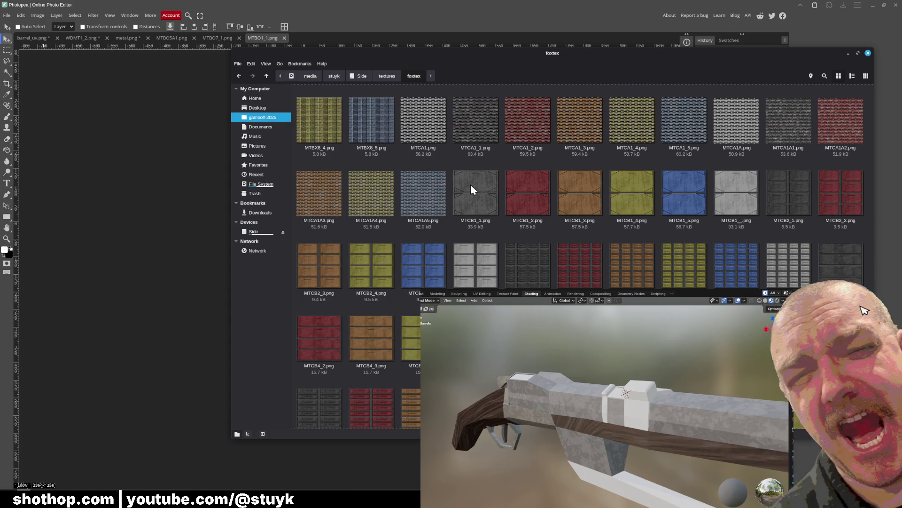
{"action": "scroll", "coordinate": [676, 258], "scroll_direction": "up", "scroll_amount": 1}
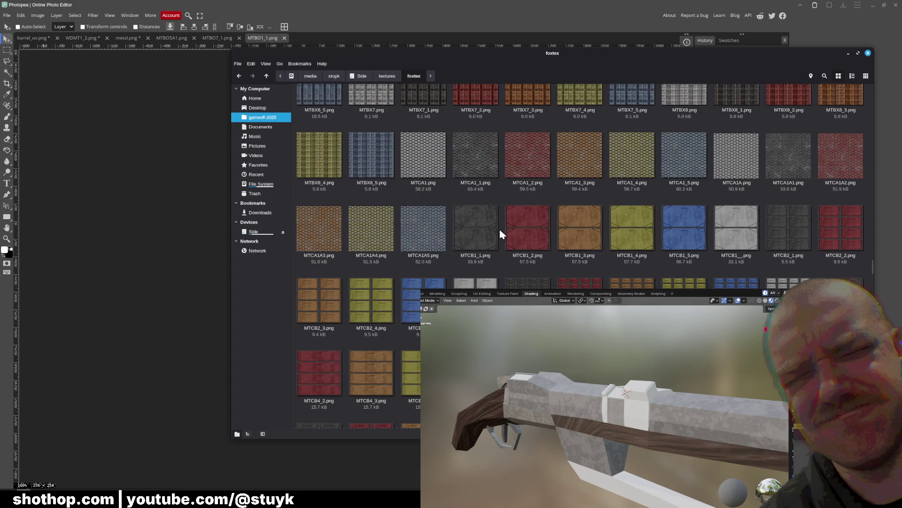
{"action": "mouse_move", "coordinate": [485, 227]}
{"action": "left_mouse_down"}
{"action": "mouse_move", "coordinate": [316, 23]}
{"action": "mouse_move", "coordinate": [329, 39]}
{"action": "left_mouse_up"}
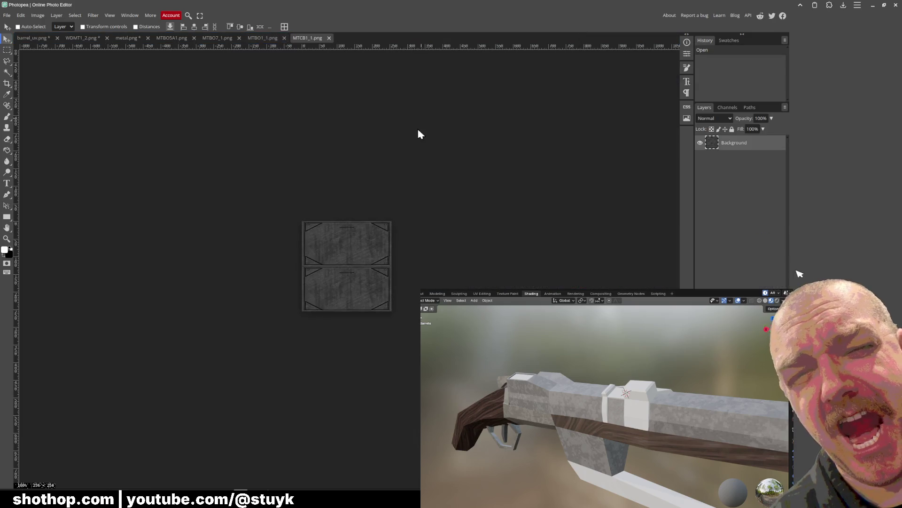
{"action": "left_click", "coordinate": [249, 42]}
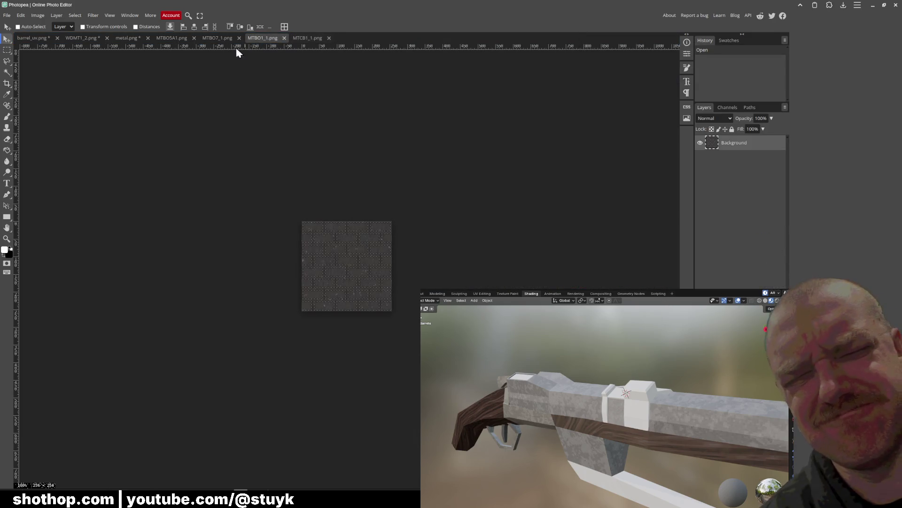
{"action": "left_click", "coordinate": [91, 40]}
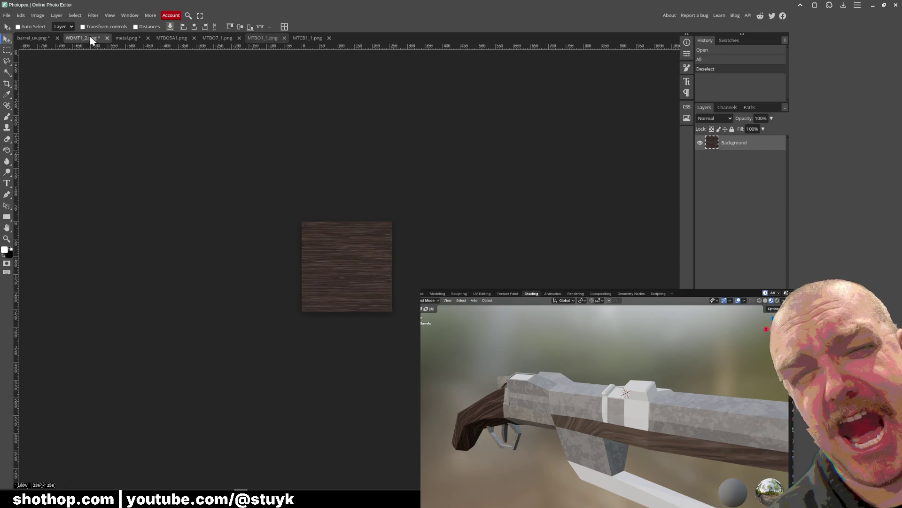